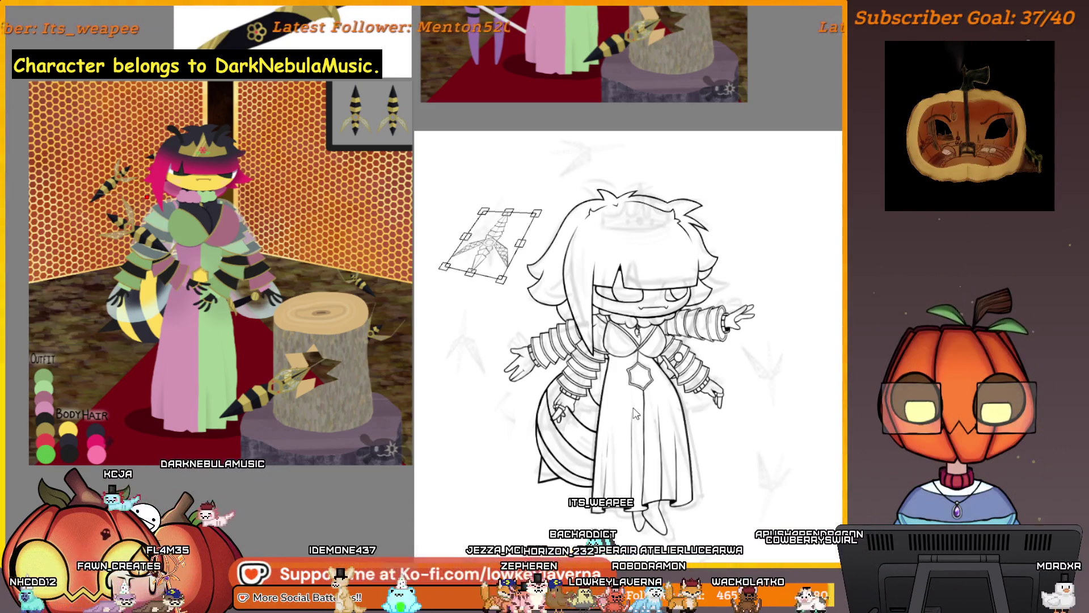
Move the shuriken copy down beside the character's outstretched hand.
key("h")
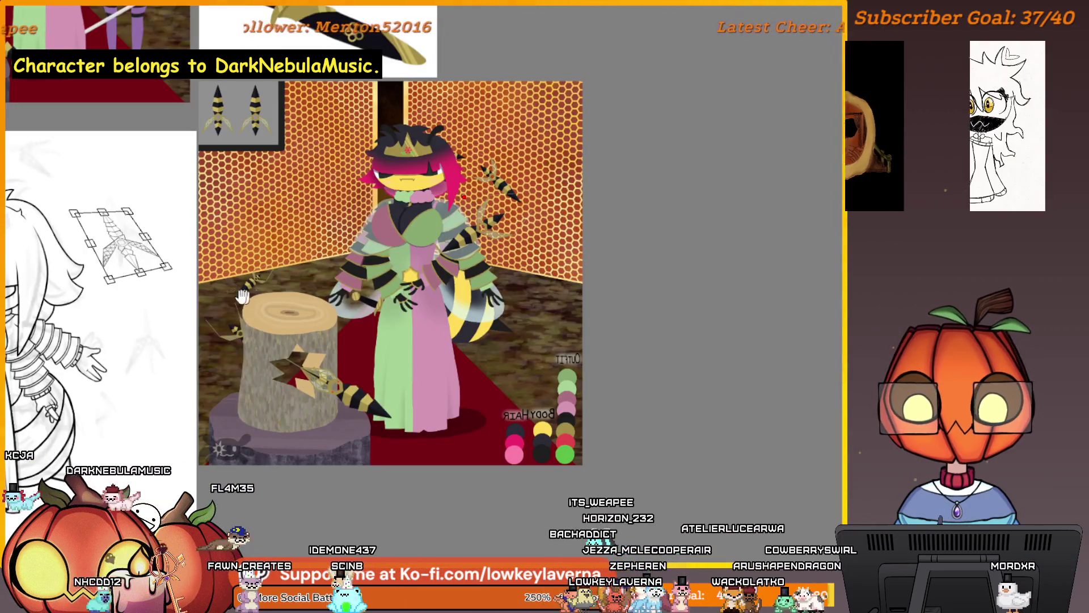
left_click_drag(242, 296, 610, 257)
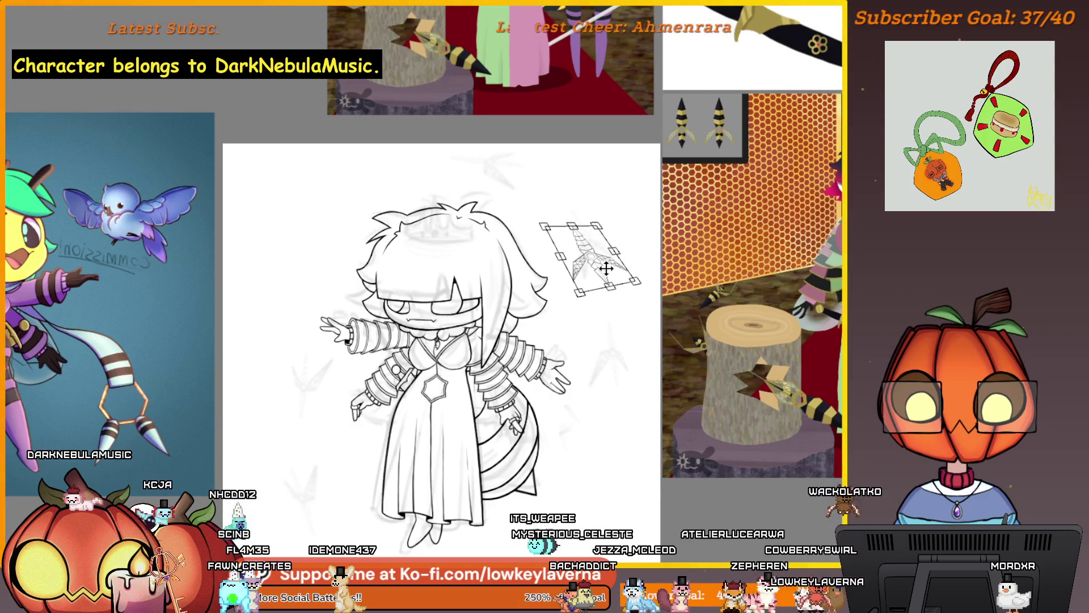
left_click_drag(635, 235, 711, 277)
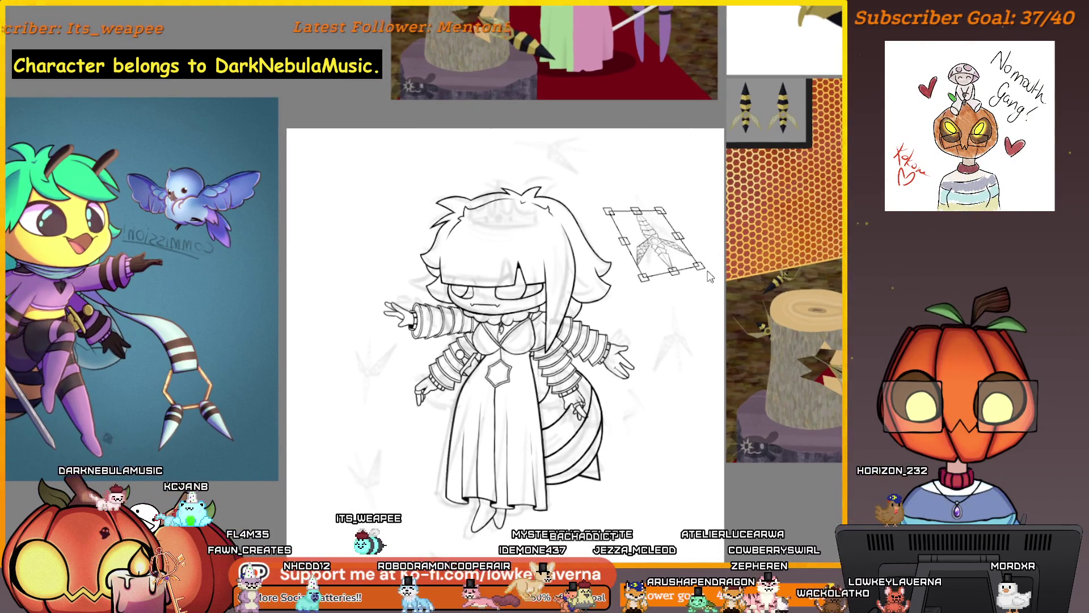
left_click_drag(663, 243, 685, 325)
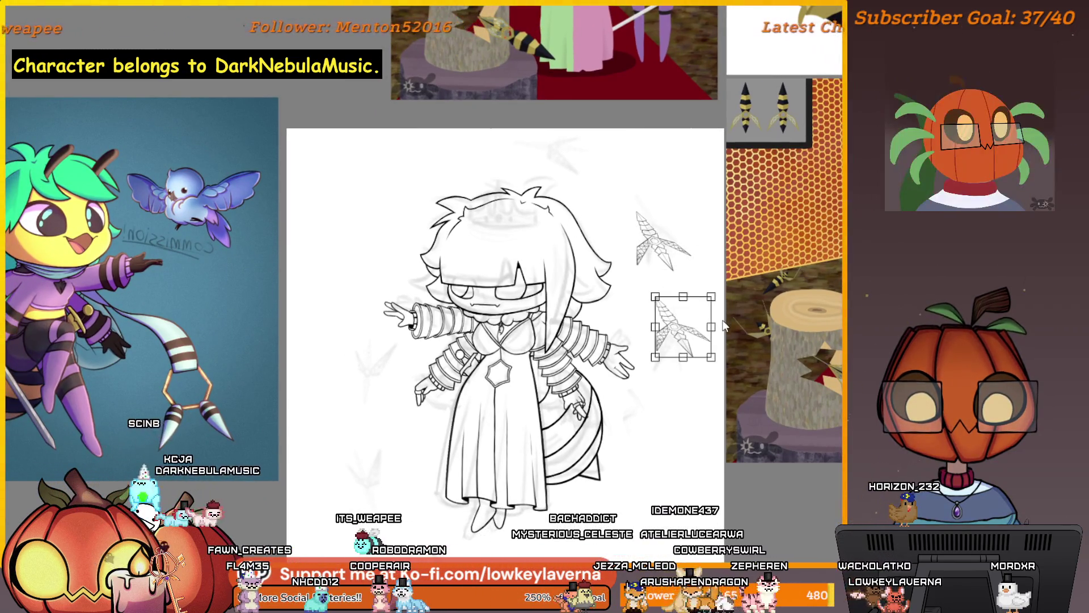
mouse_move(693, 303)
left_mouse_down()
mouse_move(674, 242)
mouse_move(688, 370)
mouse_move(682, 346)
left_mouse_up()
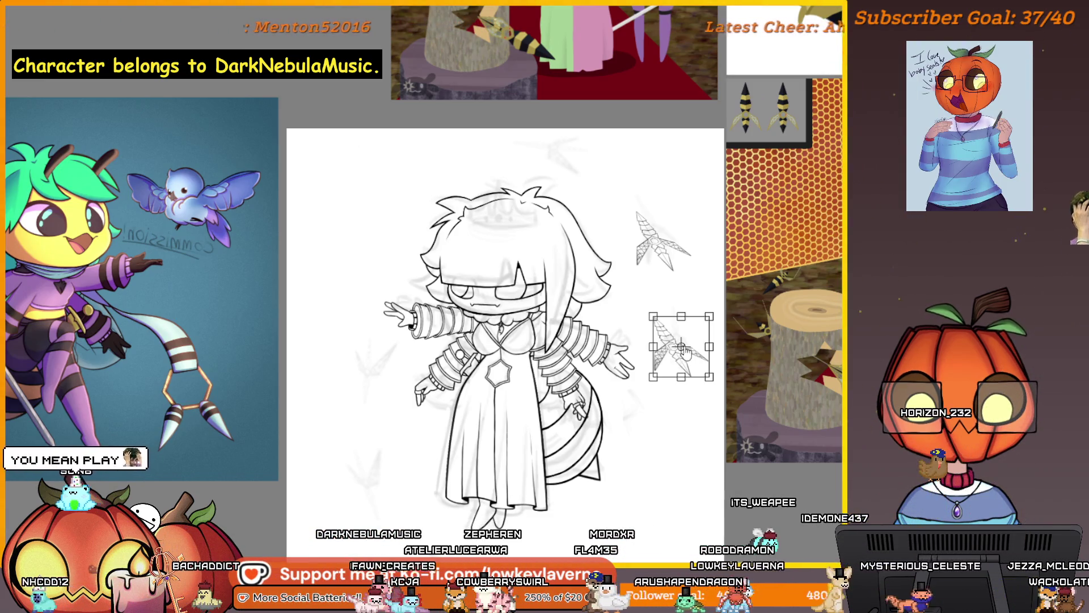
key("Return")
Tilt the shuriken copy slightly clockwise, then mirror the canvas view to check it.
left_click_drag(691, 384, 779, 288)
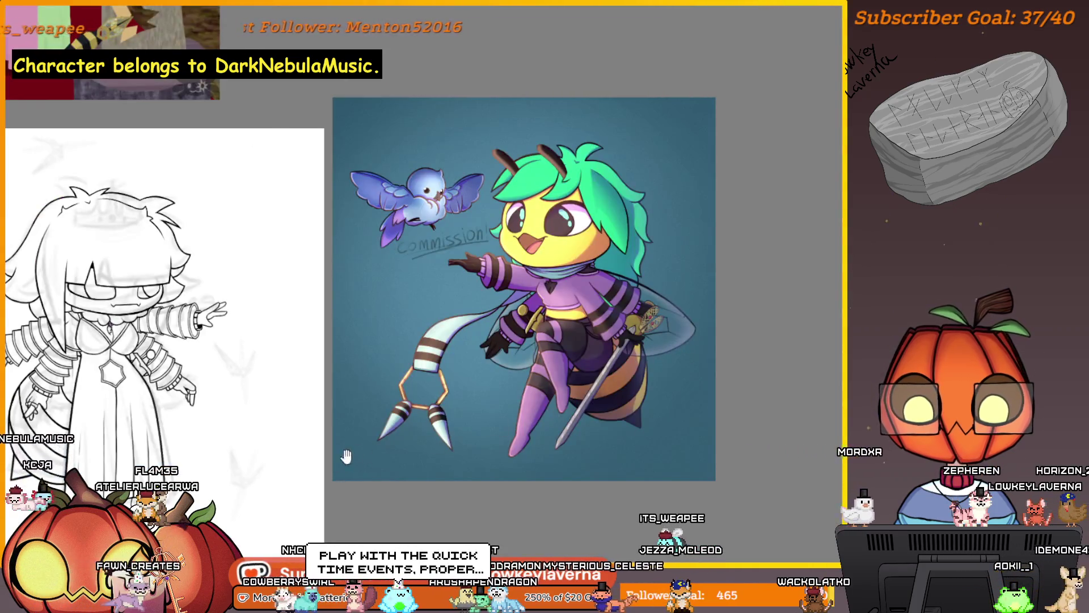
key("m")
left_click_drag(741, 452, 705, 471)
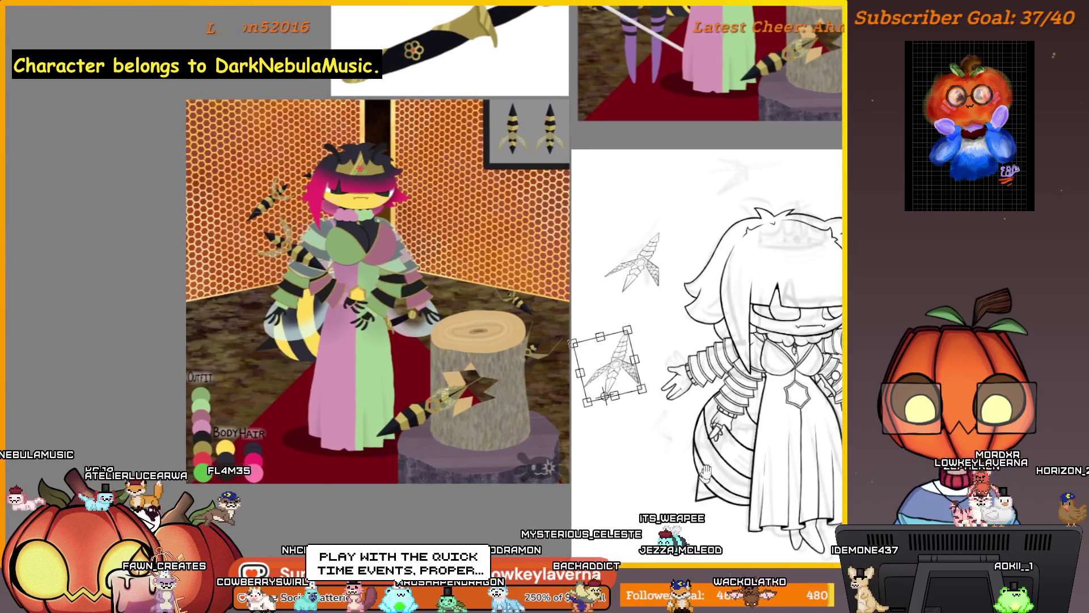
Zoom in and undo the shuriken copy's rotation and moves so it stands upright again.
scroll(638, 358, "up", 1)
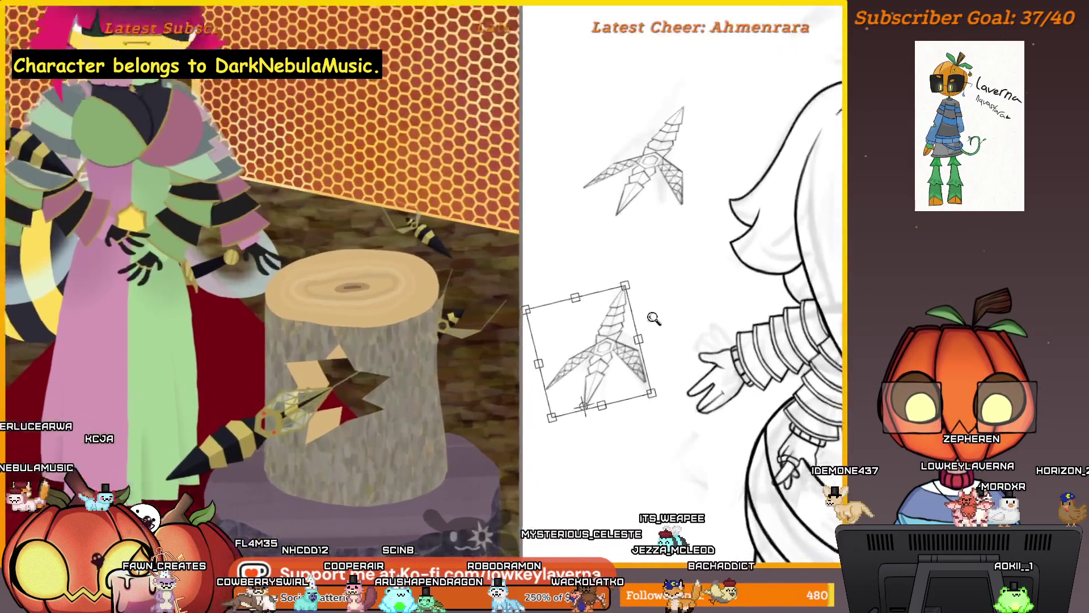
scroll(658, 366, "up", 1)
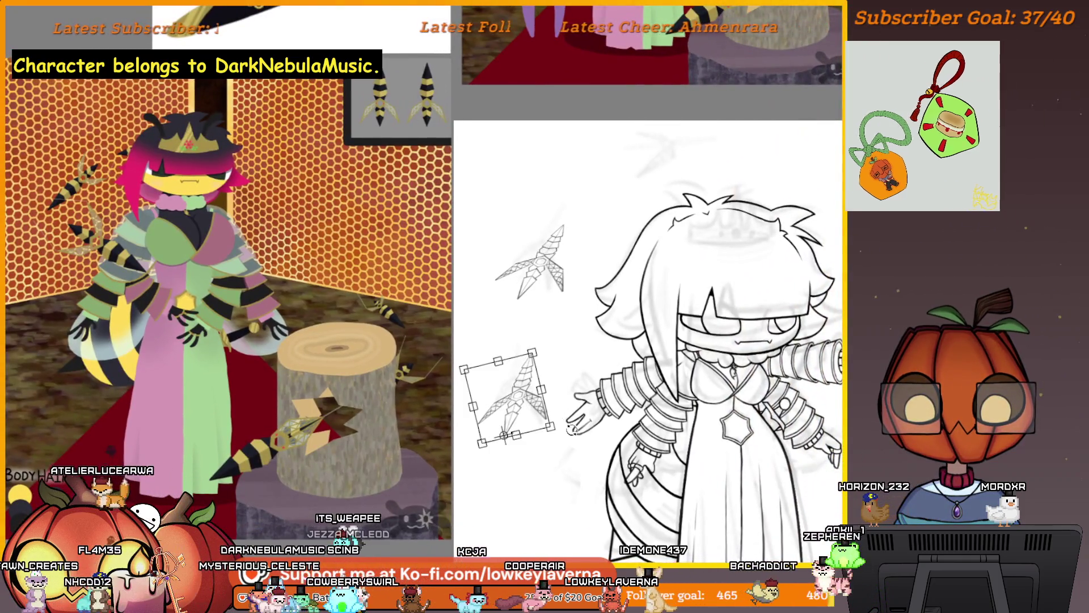
left_click_drag(572, 429, 521, 403)
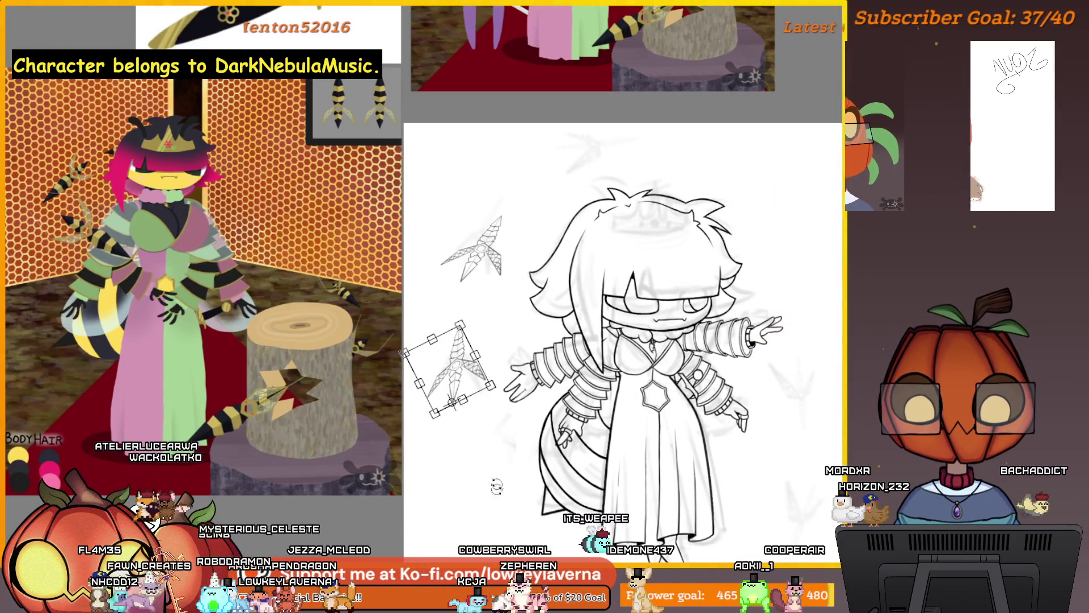
key("ctrl+z")
key("ctrl+z")
key("ctrl+z")
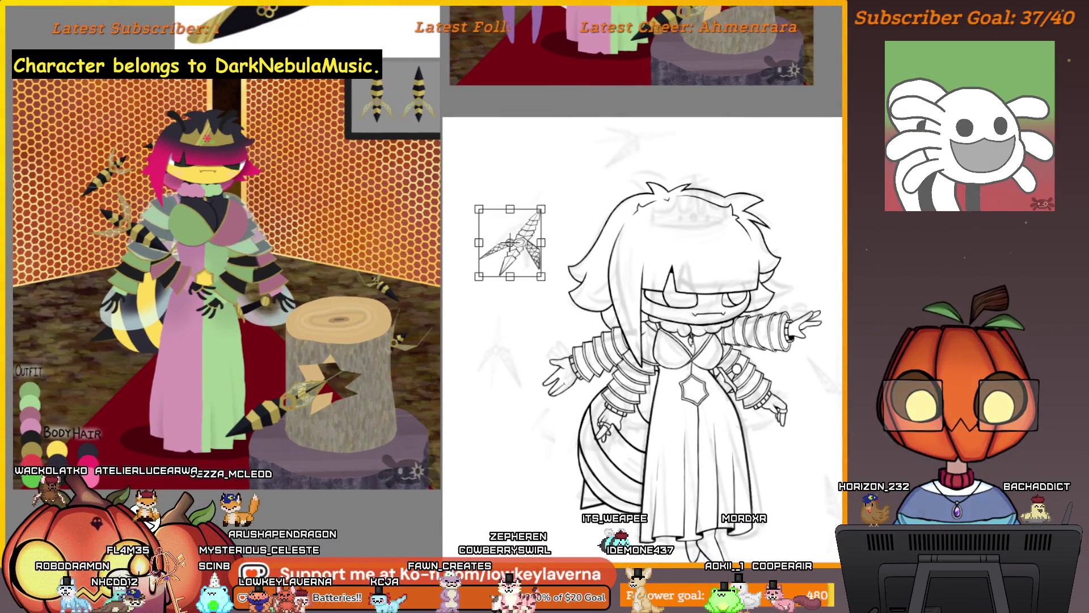
key("ctrl+z")
key("ctrl+y")
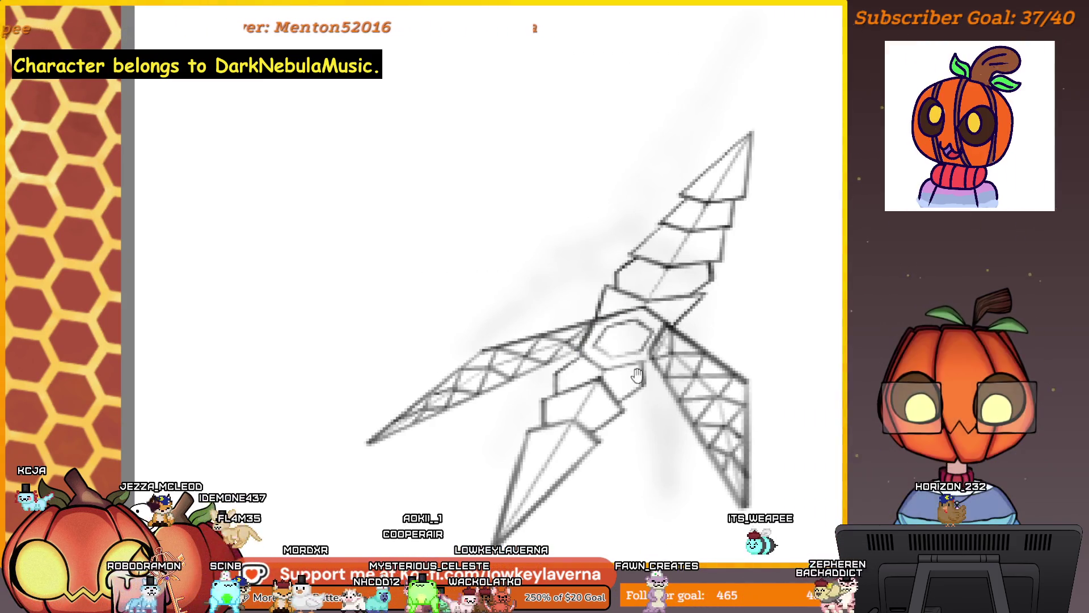
scroll(638, 376, "down", 5)
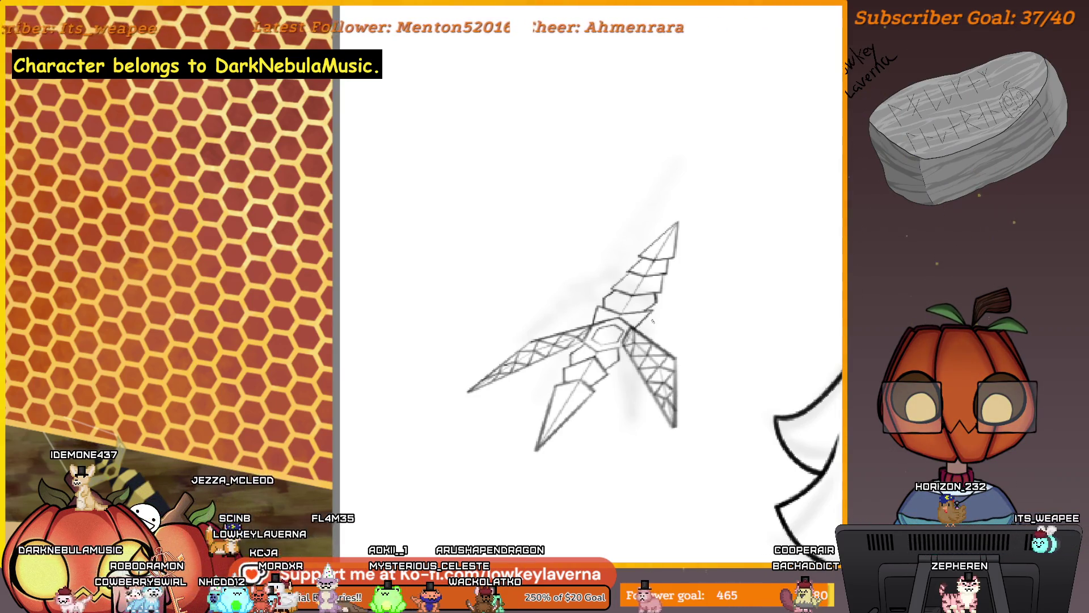
key("m")
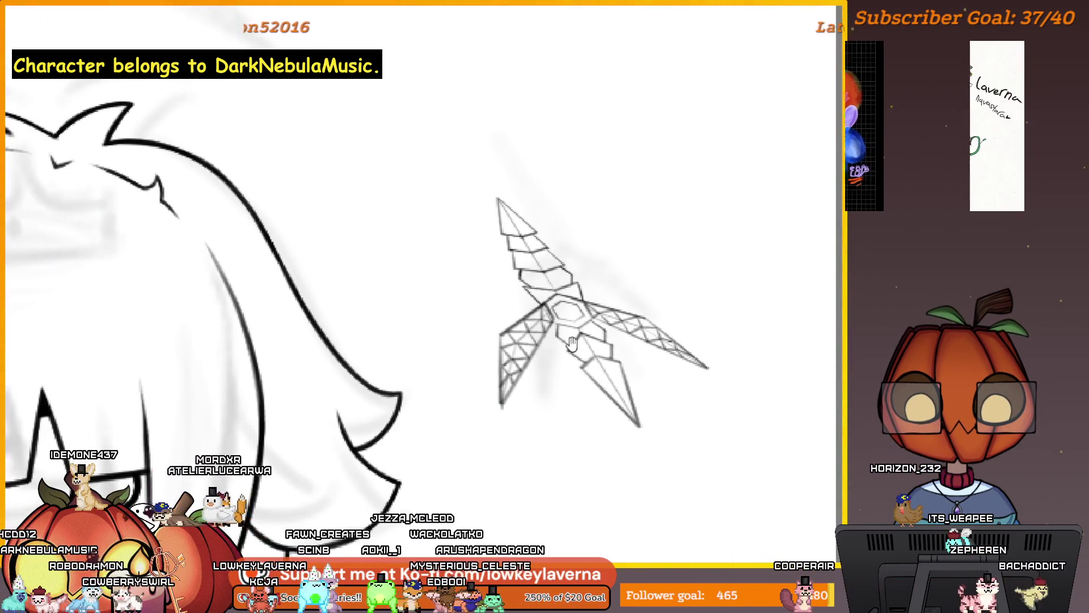
key("ctrl+plus")
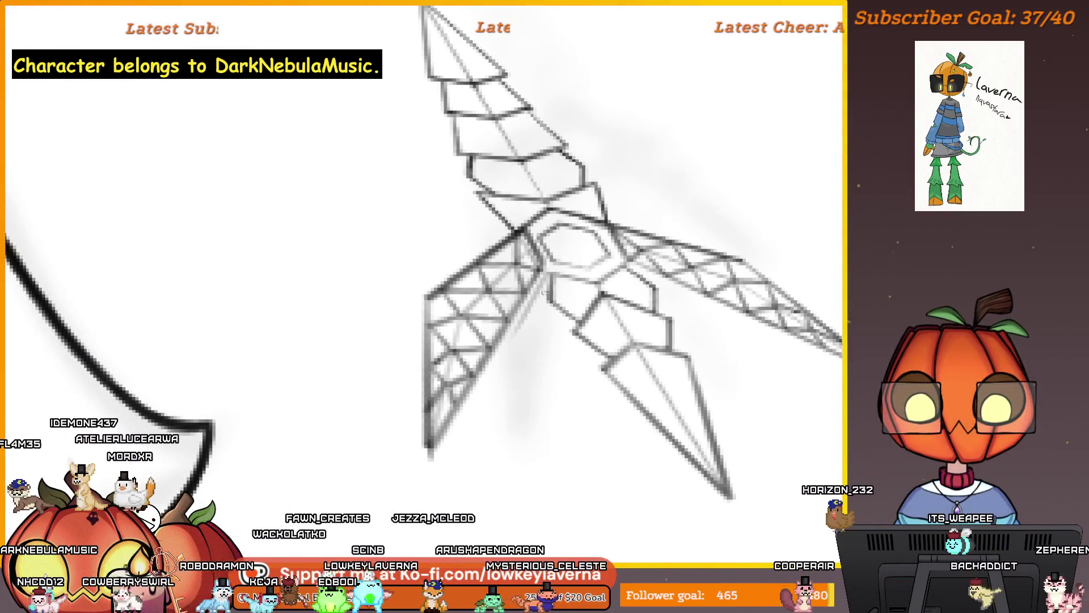
key("ctrl+minus")
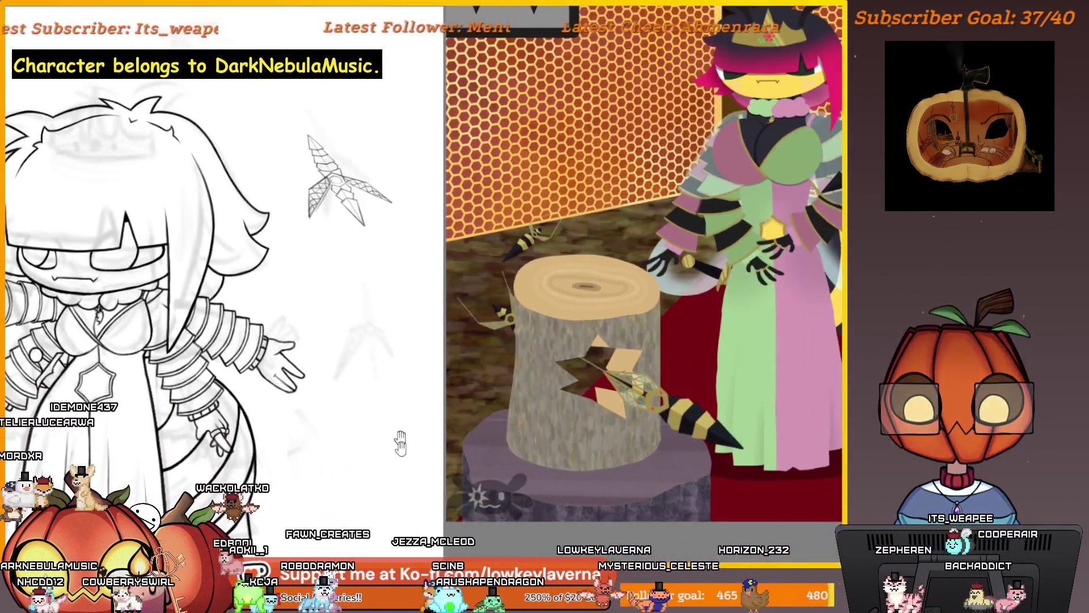
mouse_move(400, 442)
left_mouse_down()
mouse_move(359, 457)
mouse_move(279, 447)
left_mouse_up()
key("ctrl+plus")
key("ctrl+plus")
key("ctrl+plus")
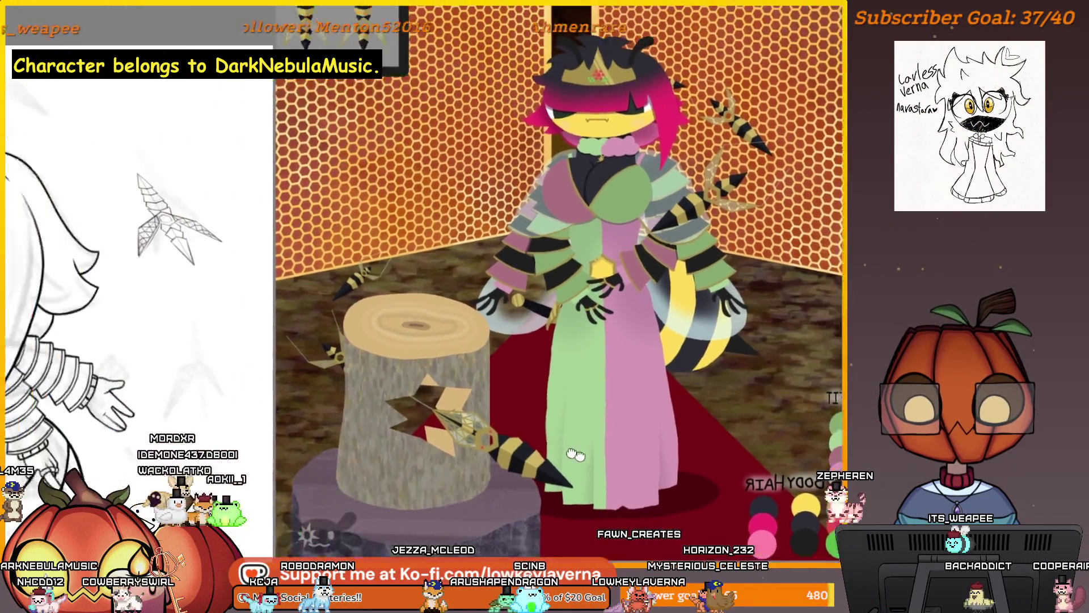
scroll(374, 398, "left", 3)
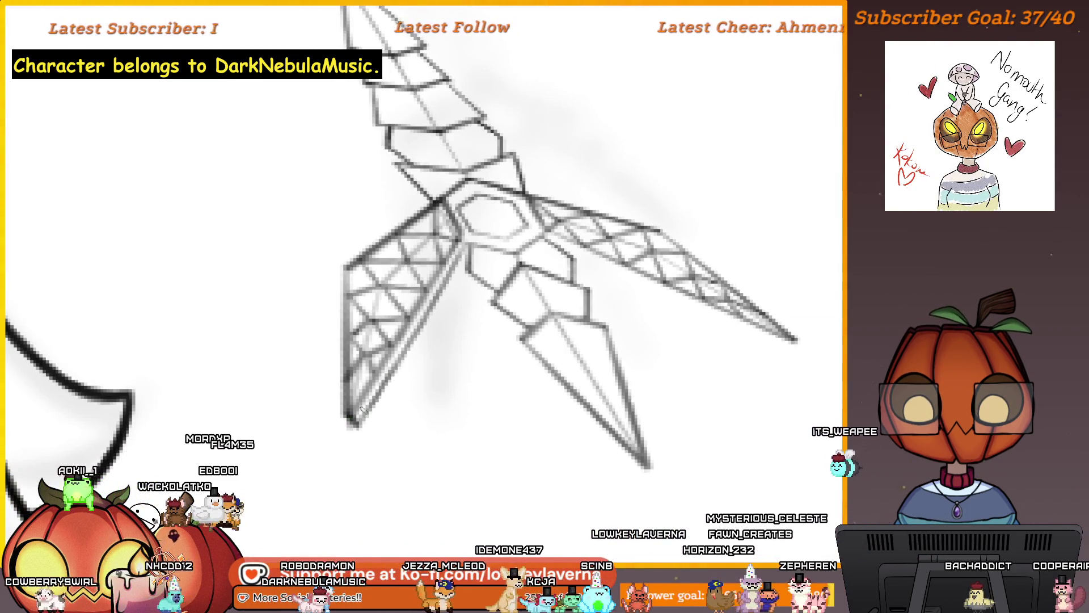
key("ctrl+minus")
key("ctrl+minus")
key("ctrl+minus")
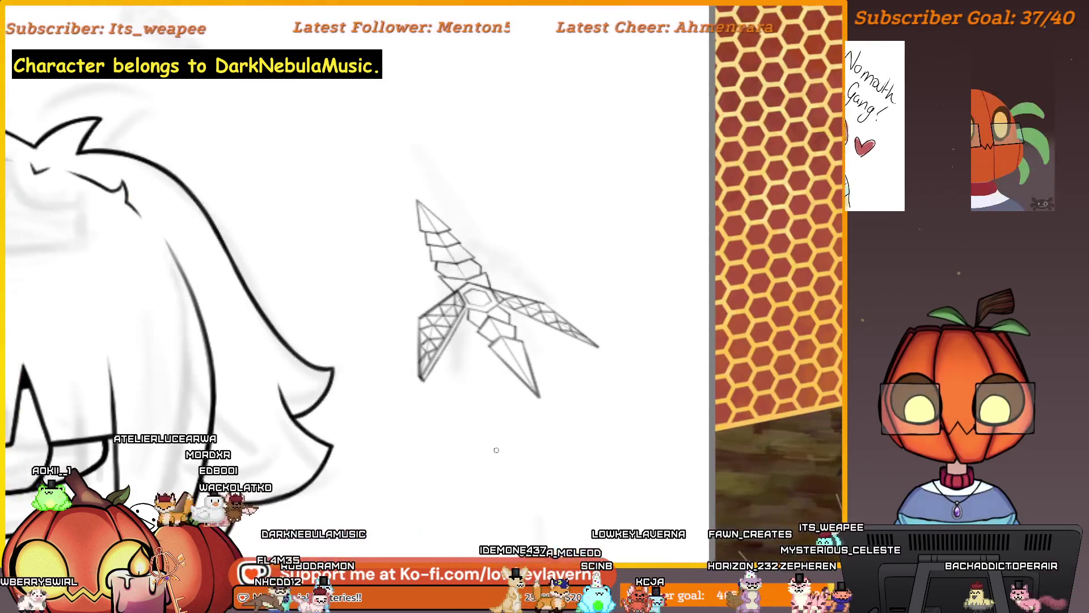
key("m")
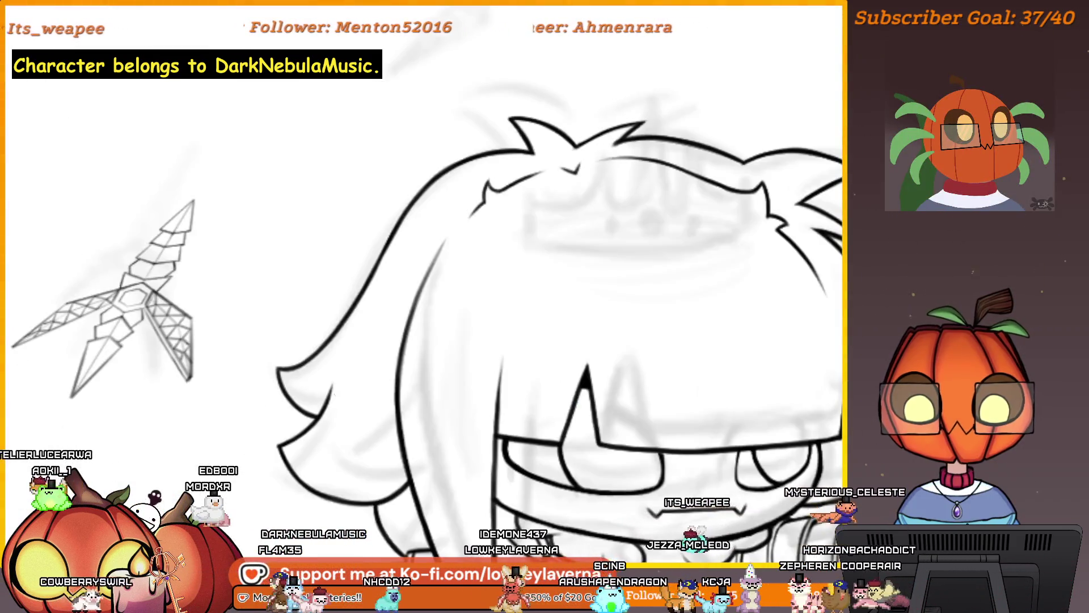
left_click(539, 223)
left_click_drag(539, 223, 573, 237)
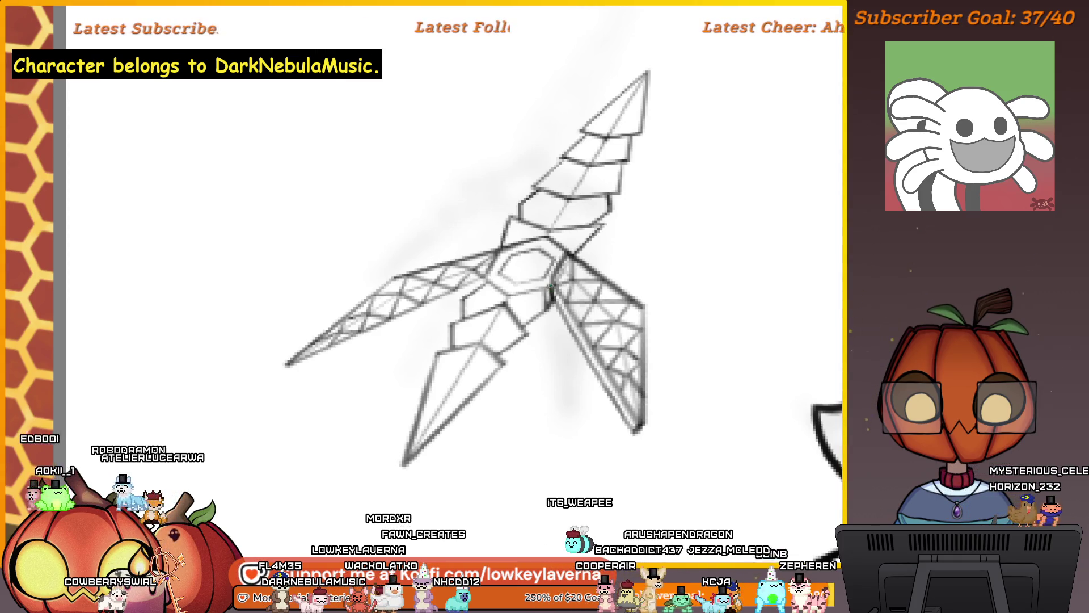
mouse_move(591, 262)
left_mouse_down()
mouse_move(673, 296)
mouse_move(725, 283)
mouse_move(759, 259)
left_mouse_up()
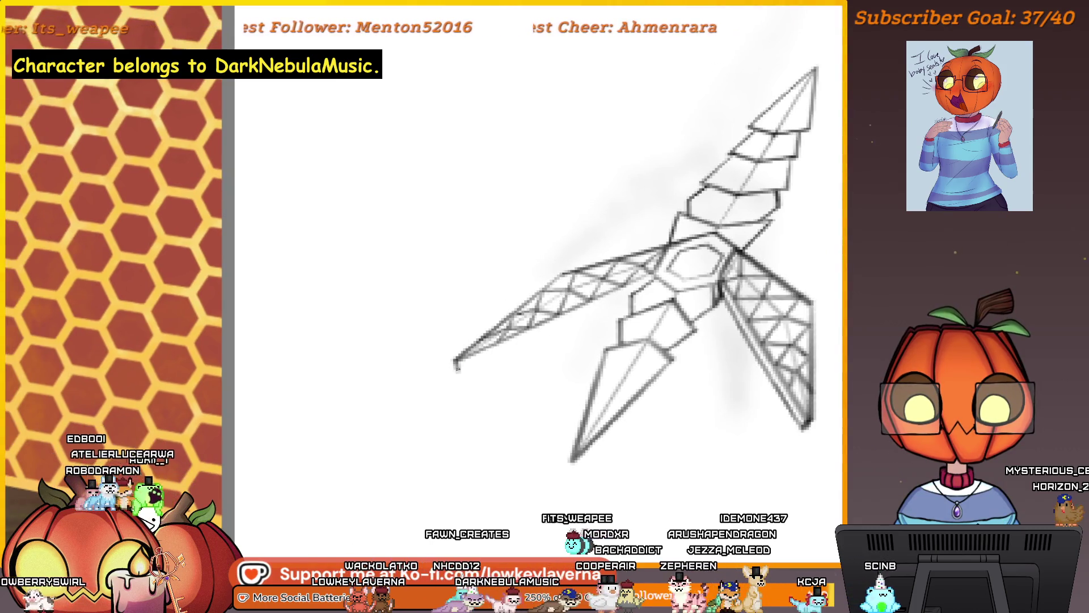
left_click_drag(485, 363, 523, 352)
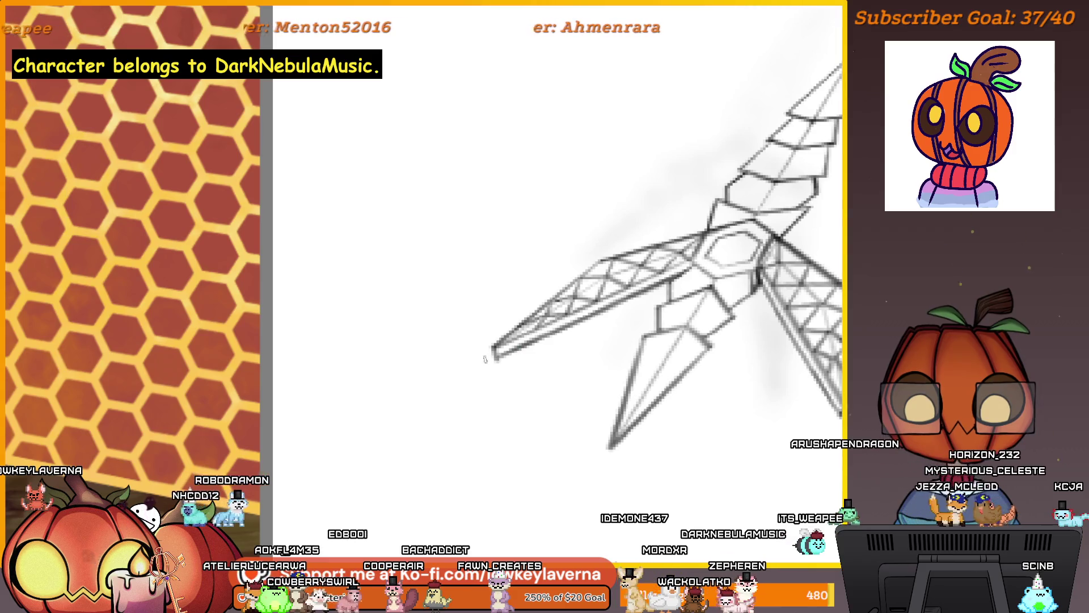
left_click_drag(550, 405, 733, 427)
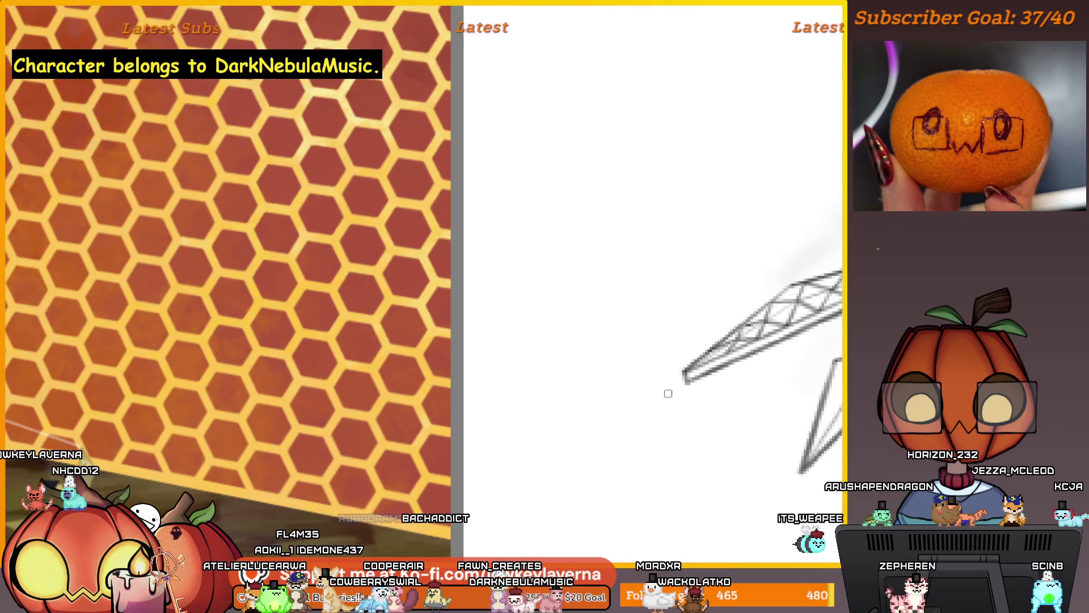
scroll(637, 366, "down", 2)
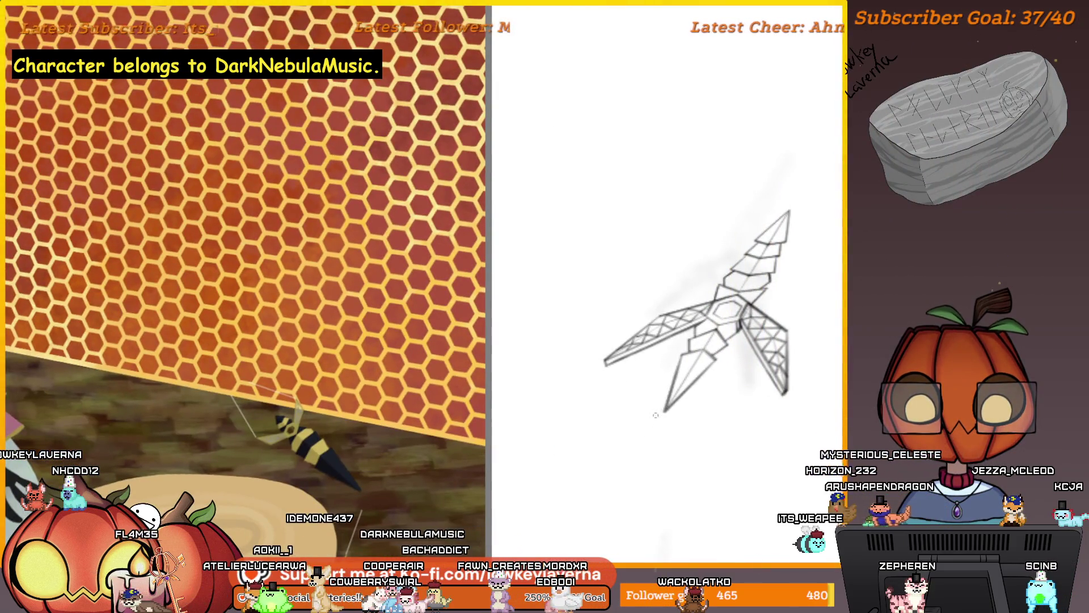
scroll(766, 431, "down", 2)
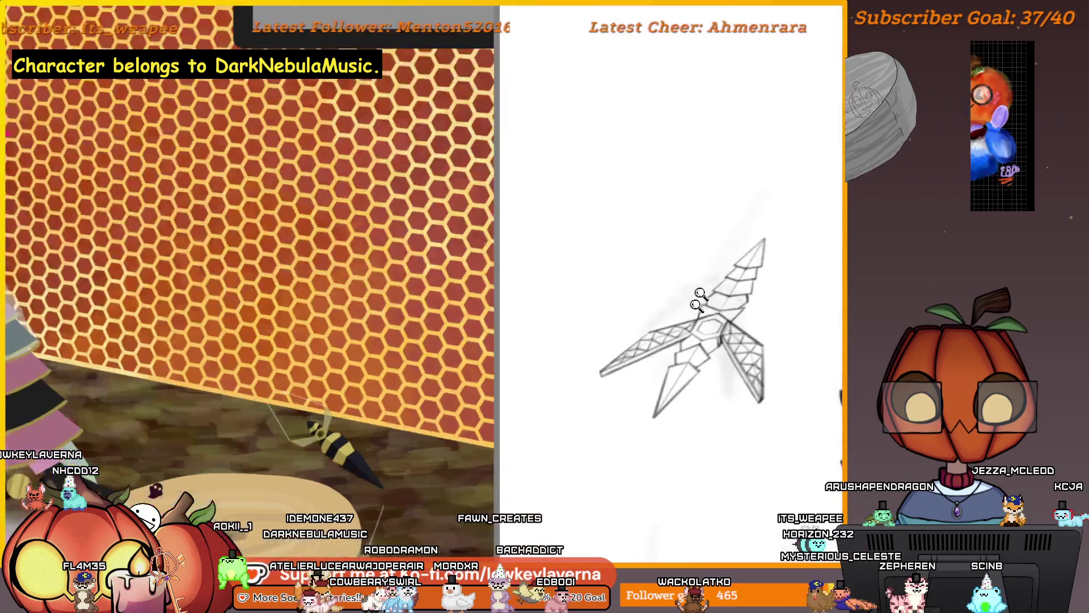
scroll(709, 310, "up", 5)
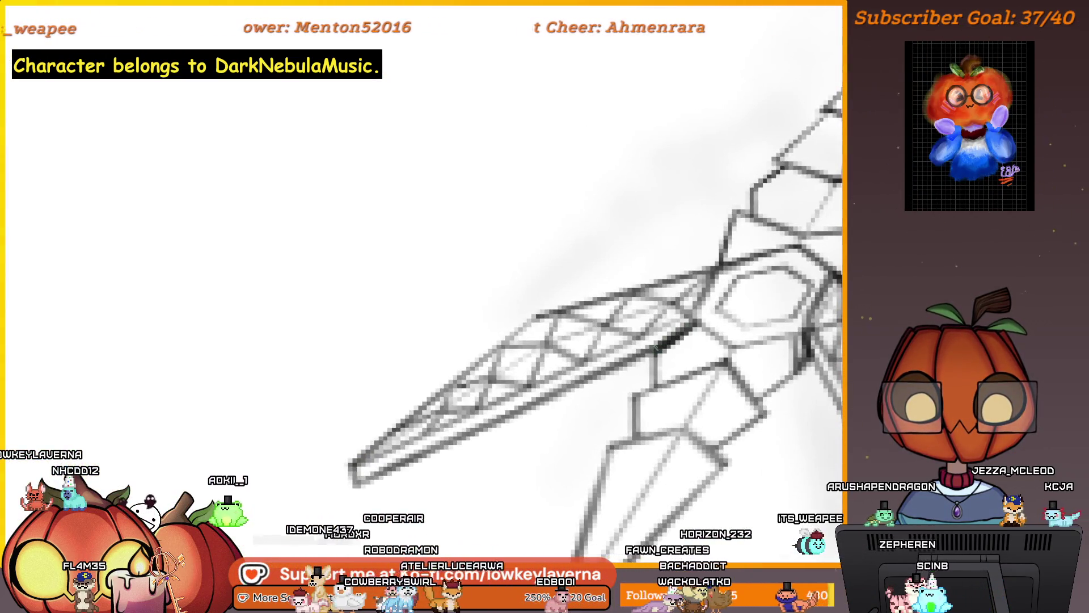
Zoom out and pan until the gown lineart and shuriken sketch fill the view.
scroll(658, 361, "down", 5)
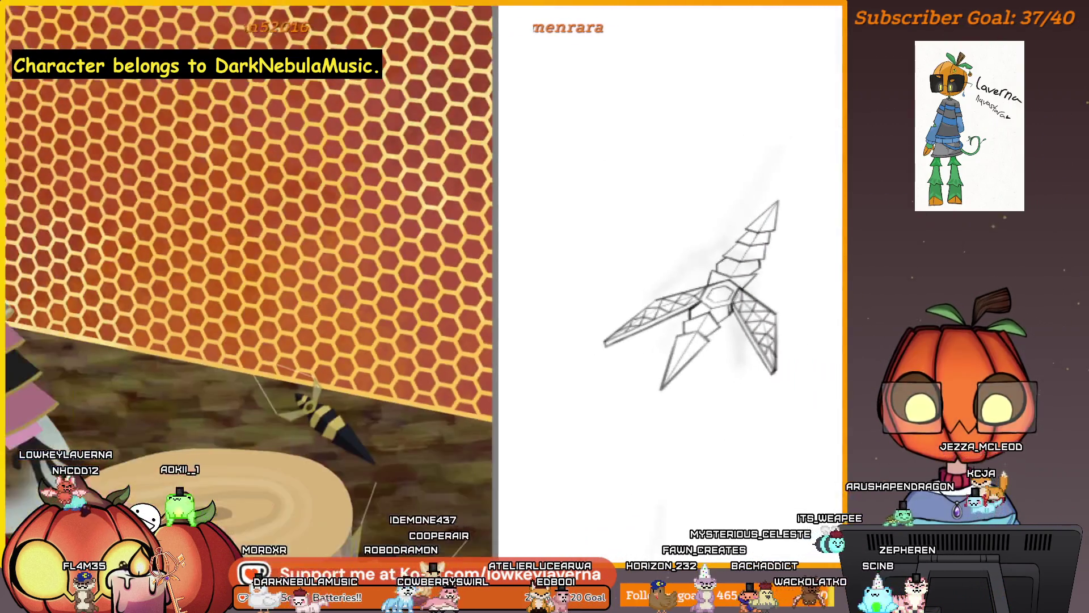
scroll(736, 368, "down", 3)
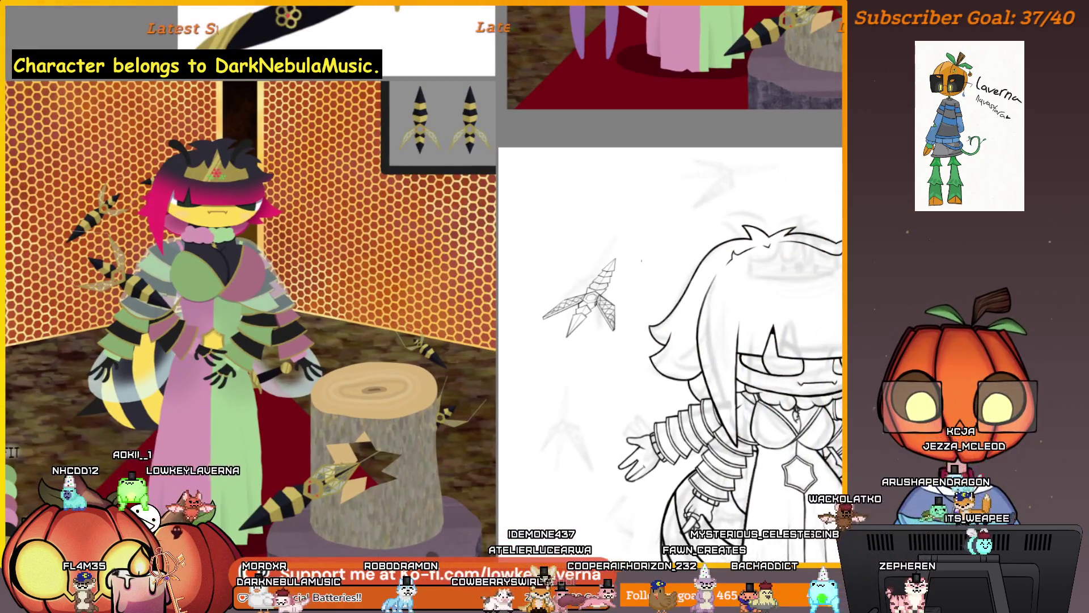
scroll(587, 264, "up", 3)
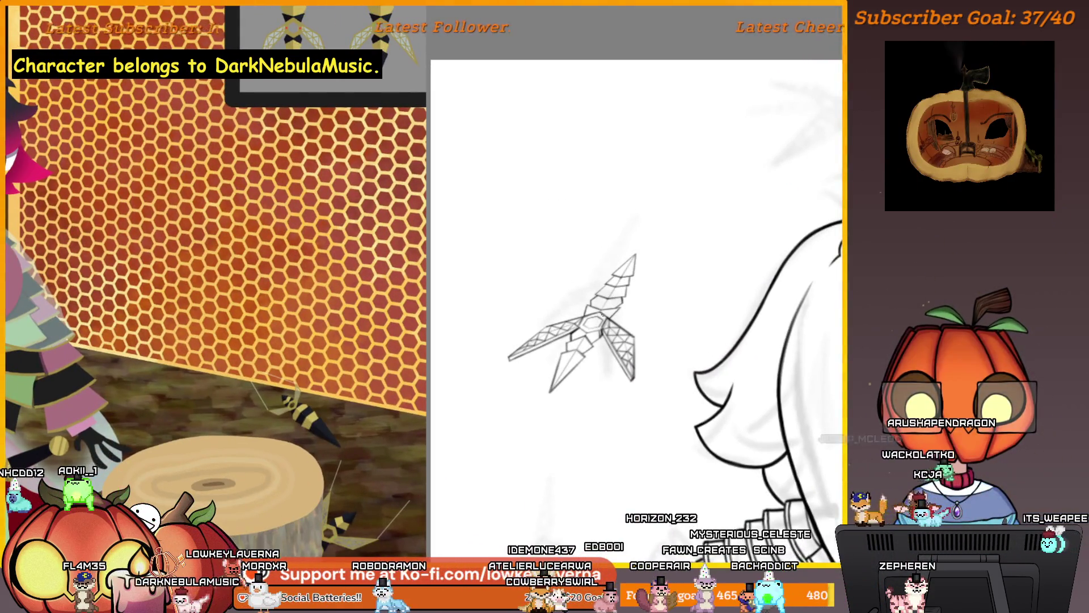
scroll(639, 295, "up", 4)
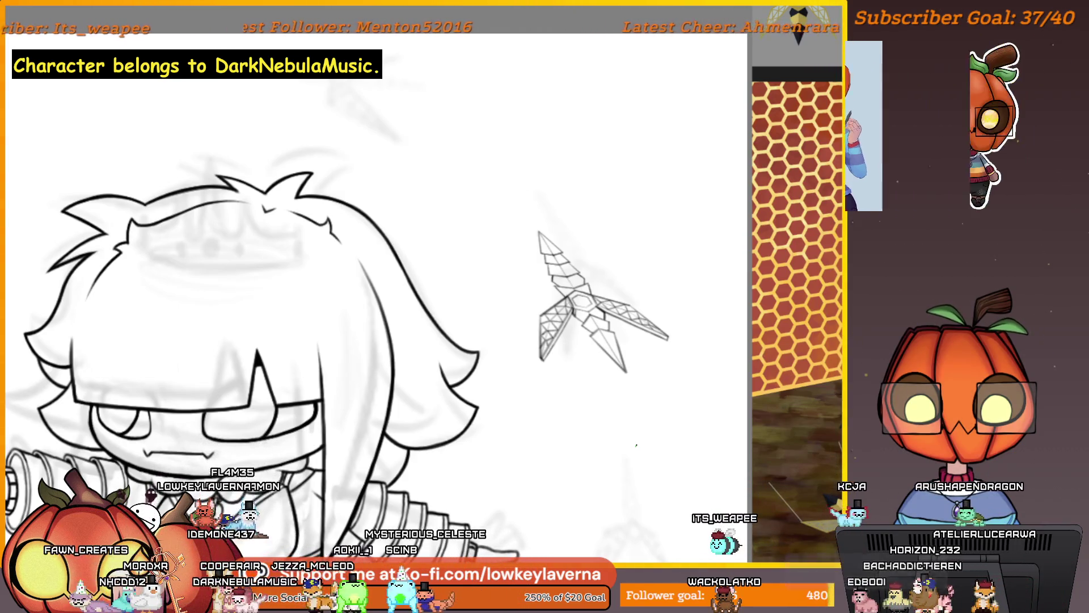
mouse_move(621, 527)
left_mouse_down()
mouse_move(545, 341)
mouse_move(617, 245)
mouse_move(681, 340)
mouse_move(590, 302)
mouse_move(572, 346)
left_mouse_up()
scroll(616, 245, "down", 5)
scroll(711, 308, "up", 5)
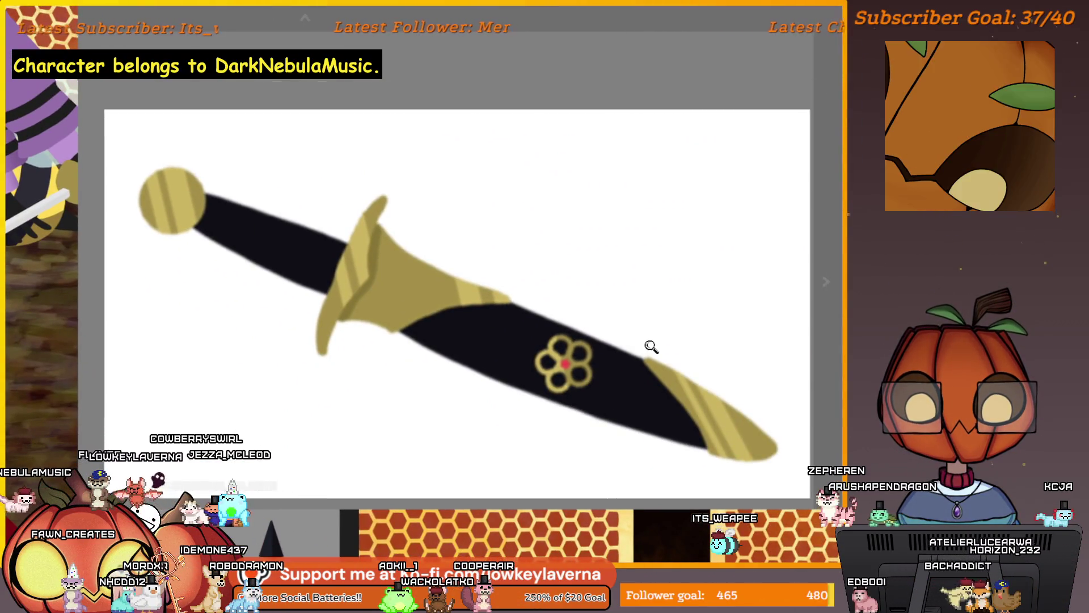
scroll(653, 346, "down", 3)
mouse_move(597, 407)
left_mouse_down()
mouse_move(740, 317)
mouse_move(789, 304)
mouse_move(891, 216)
left_mouse_up()
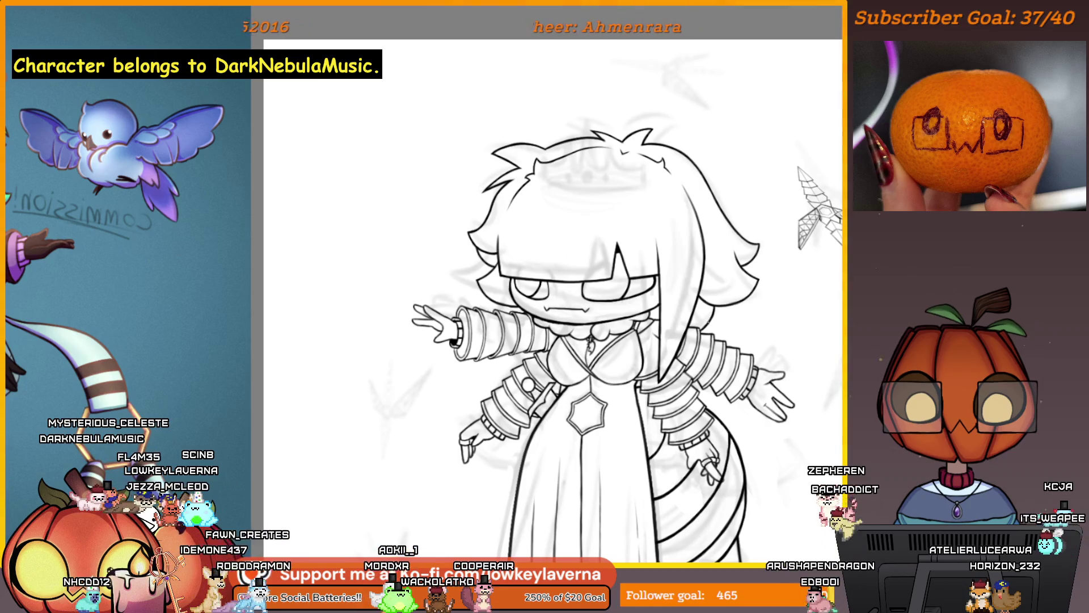
Zoom and pan the view over to the kunai reference drawing.
scroll(737, 267, "up", 3)
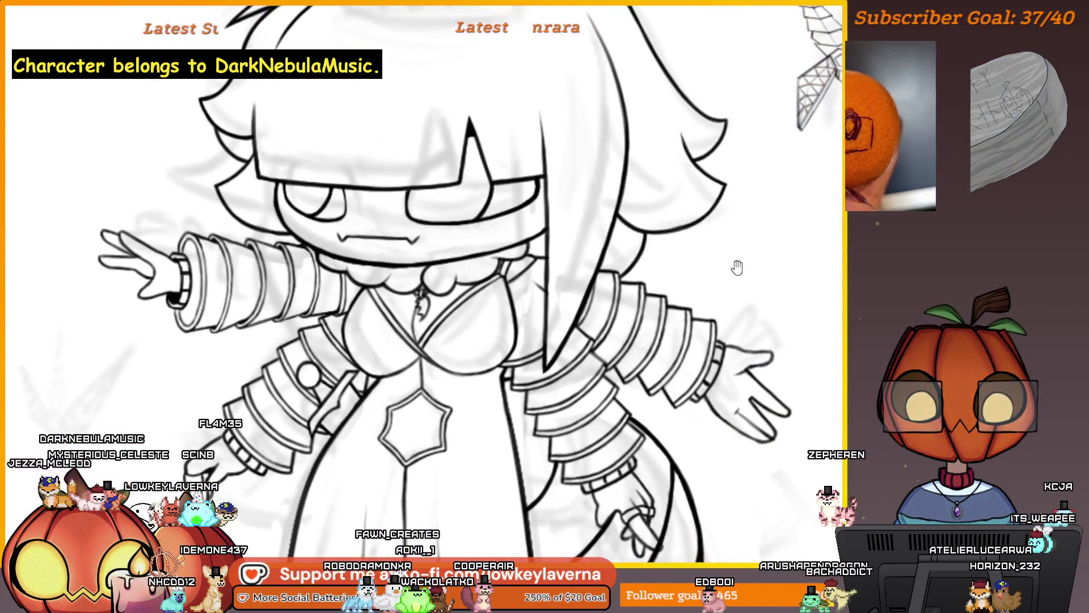
scroll(737, 267, "down", 2)
scroll(622, 325, "up", 2)
left_click_drag(738, 274, 651, 399)
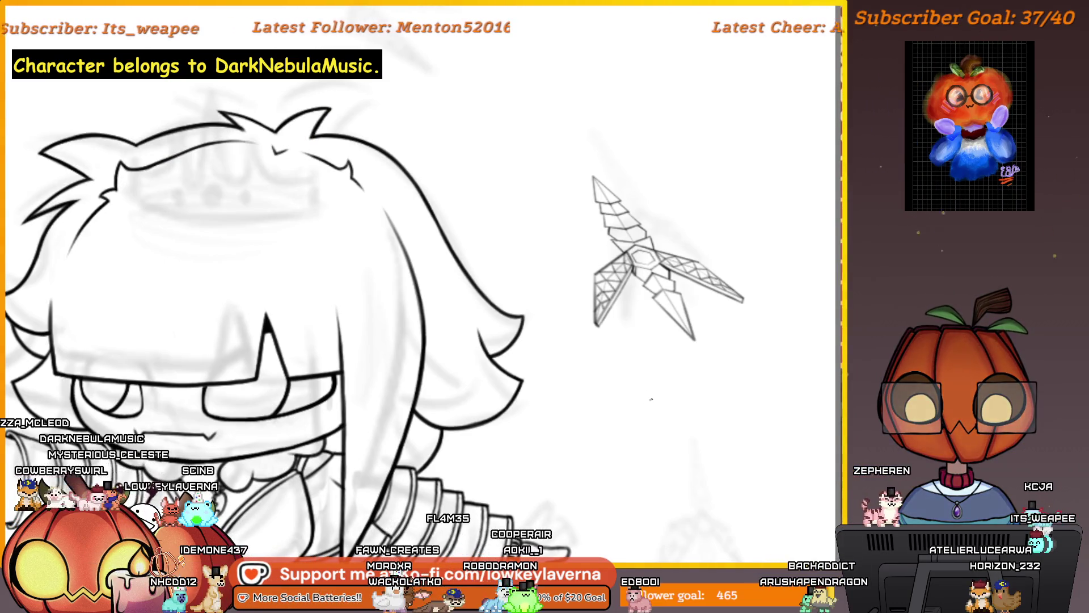
scroll(633, 259, "up", 5)
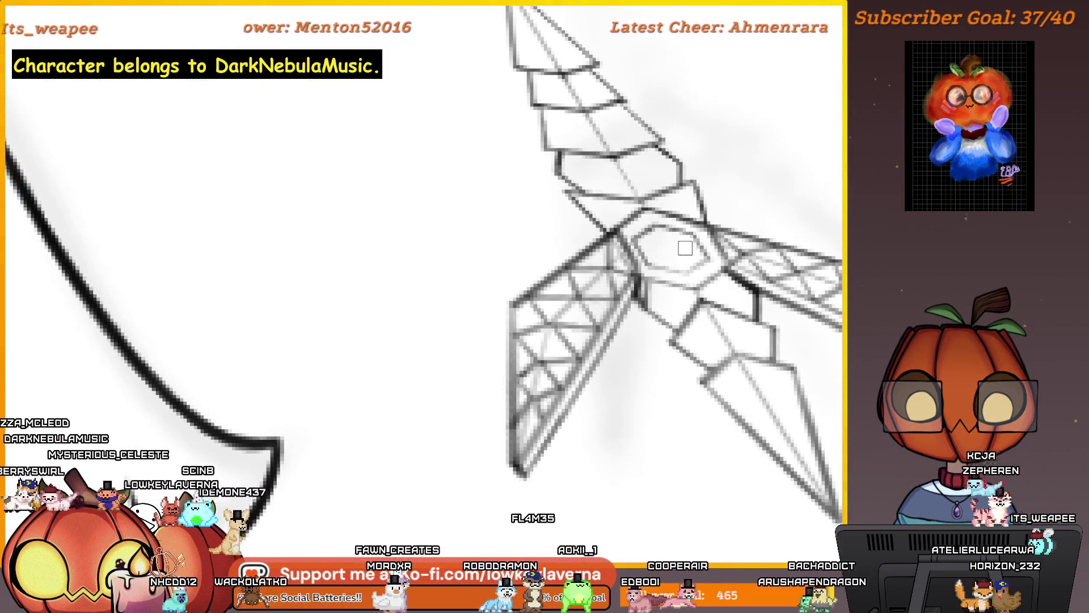
scroll(658, 271, "down", 3)
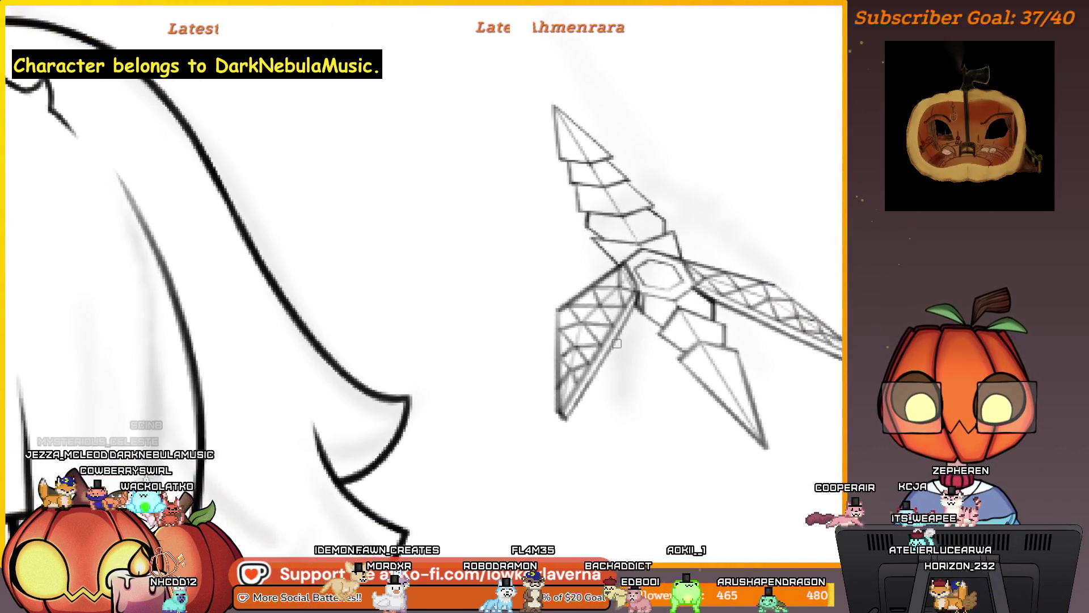
Mirror the canvas view and centre the kunai drawing, zooming to inspect it.
key("m")
left_click_drag(167, 371, 661, 316)
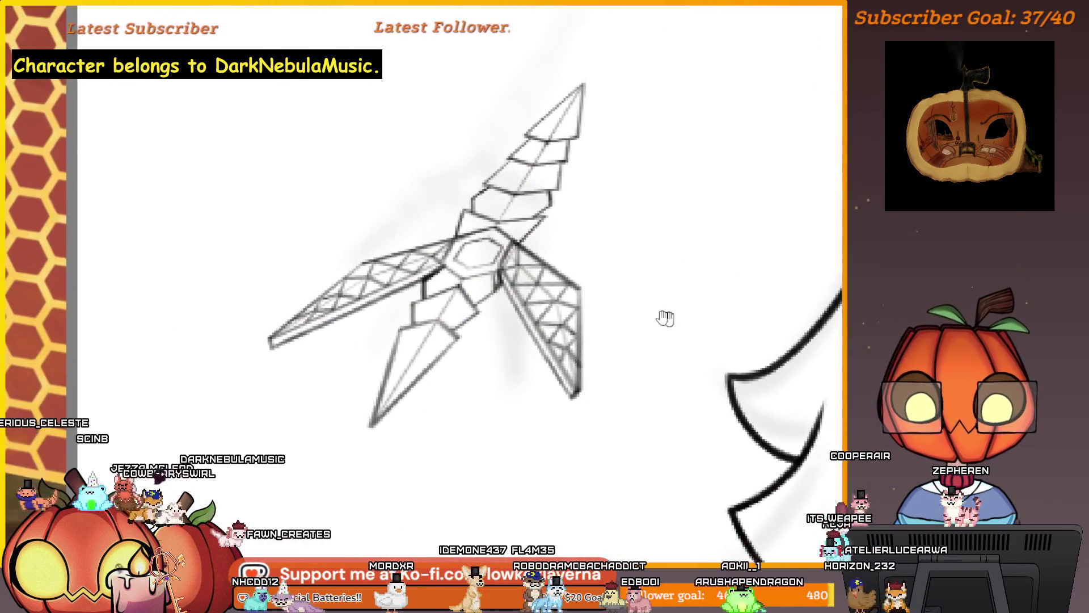
left_click_drag(518, 397, 654, 329)
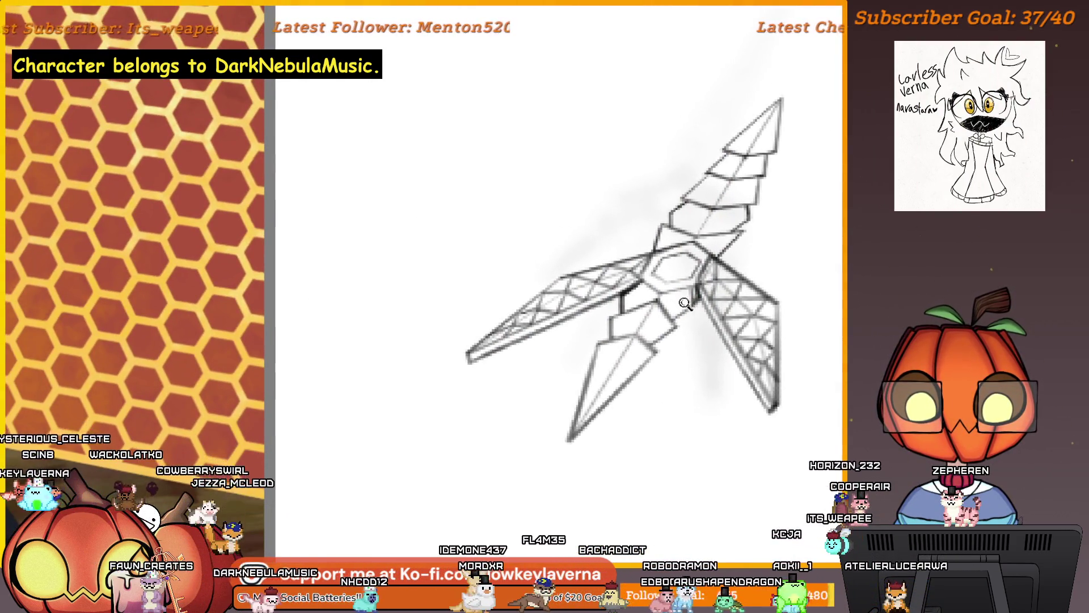
scroll(685, 304, "up", 4)
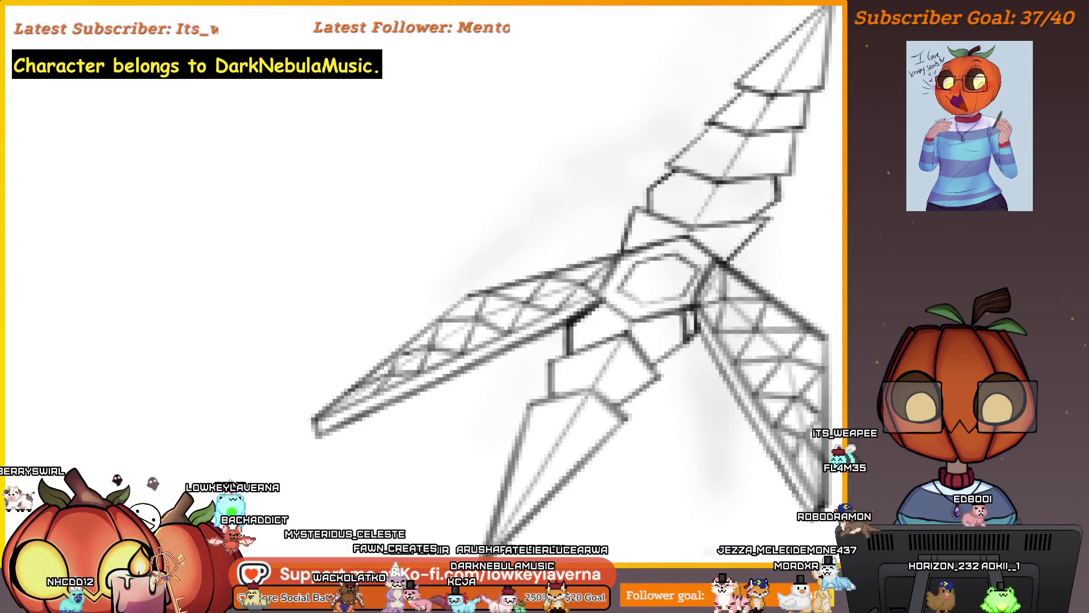
scroll(706, 320, "down", 2)
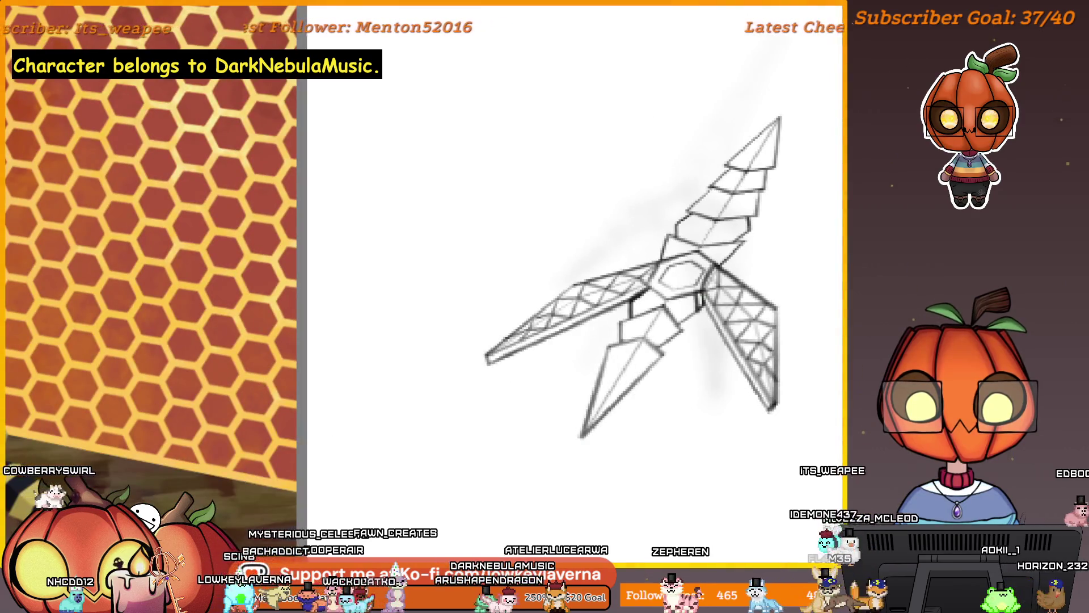
scroll(695, 297, "up", 3)
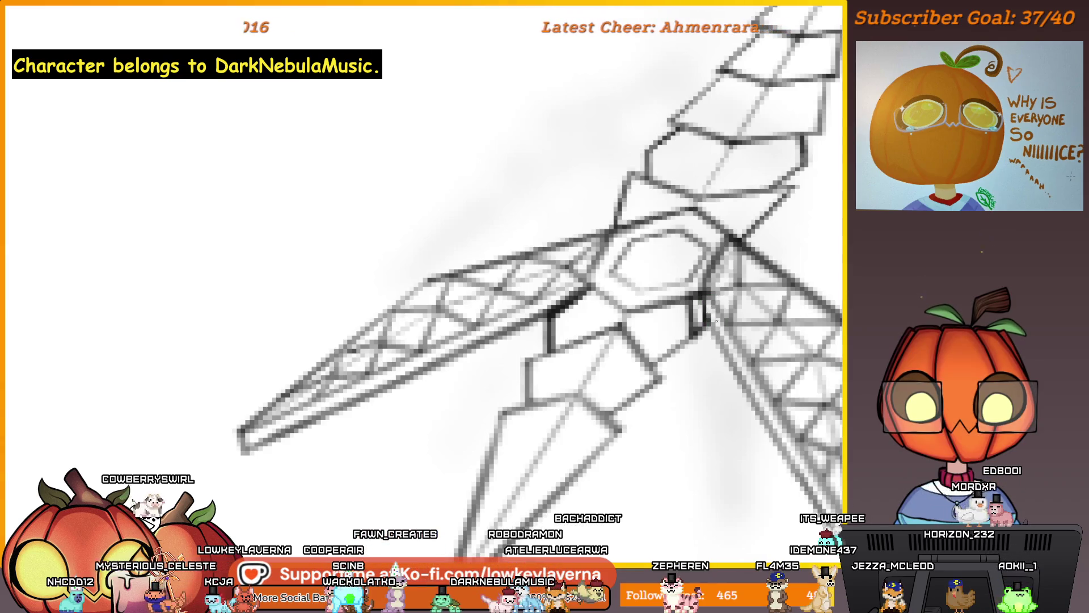
scroll(702, 287, "down", 3)
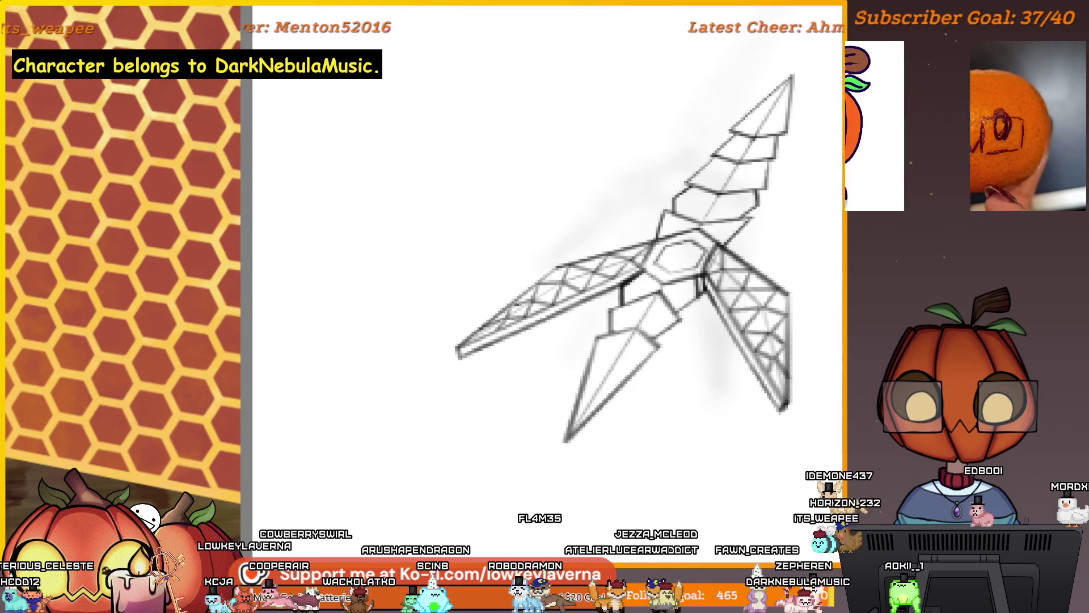
scroll(681, 304, "down", 3)
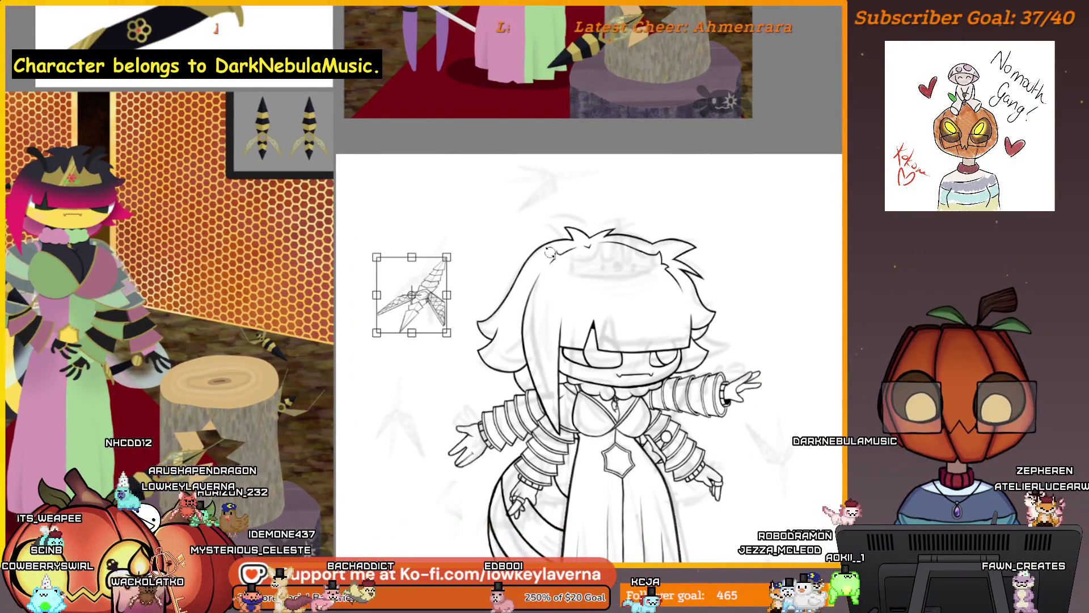
Mirror the kunai and set it nearly upright above the head, tilted slightly clockwise.
mouse_move(441, 278)
left_mouse_down()
mouse_move(436, 255)
mouse_move(578, 194)
left_mouse_up()
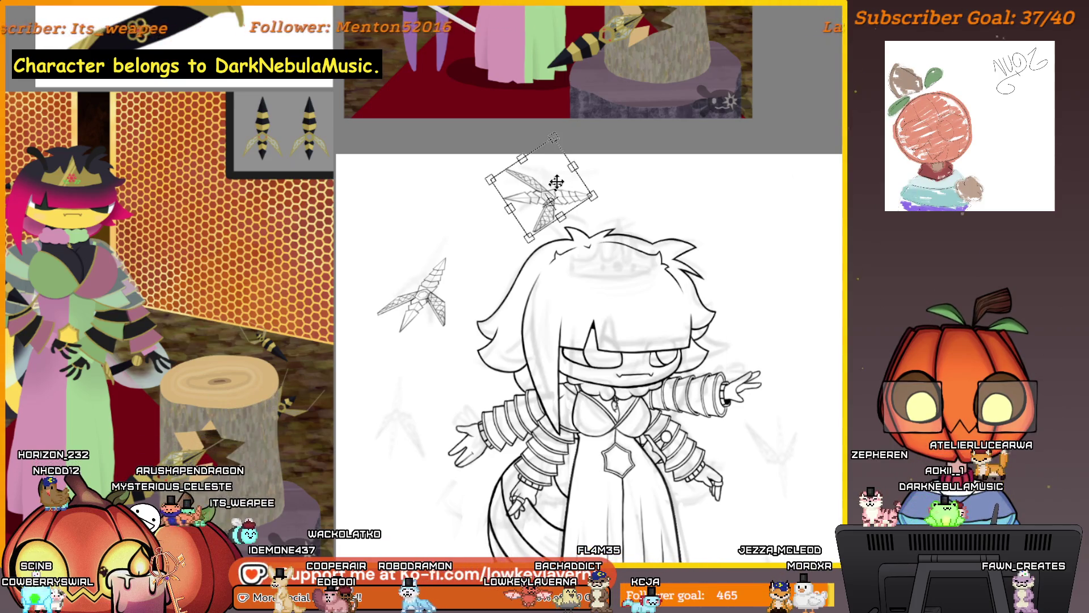
right_click(557, 181)
left_click(630, 298)
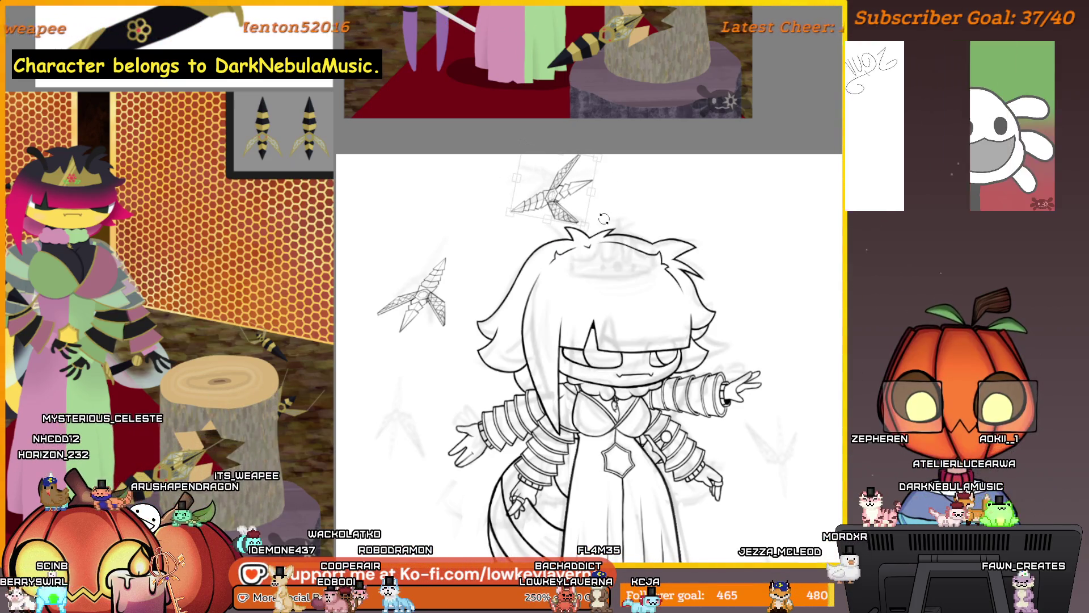
left_click_drag(610, 168, 609, 211)
right_click(565, 185)
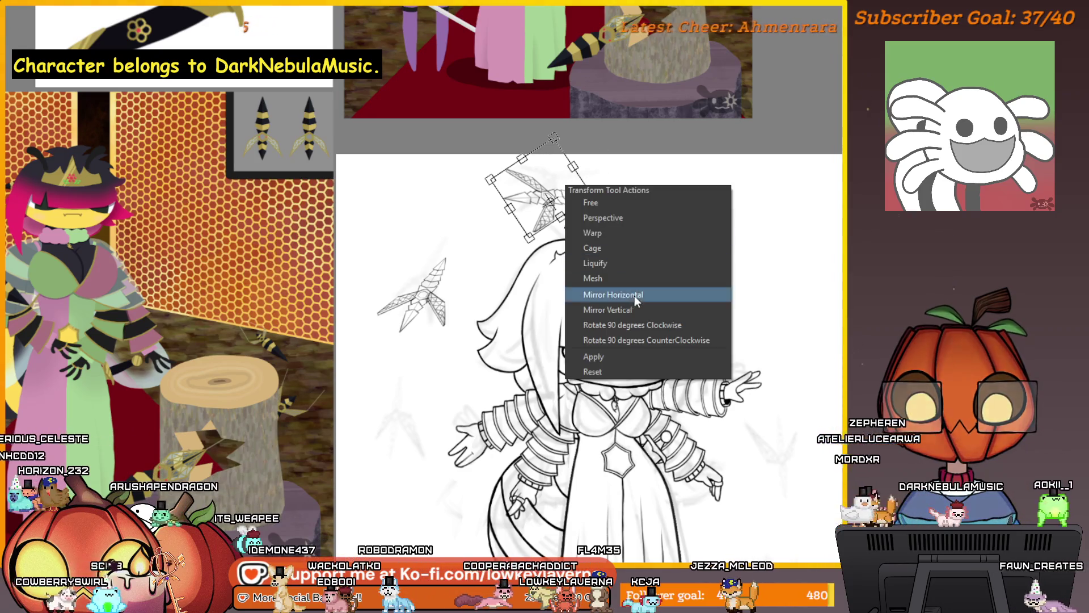
left_click(590, 294)
mouse_move(607, 221)
left_mouse_down()
mouse_move(602, 230)
mouse_move(546, 208)
left_mouse_up()
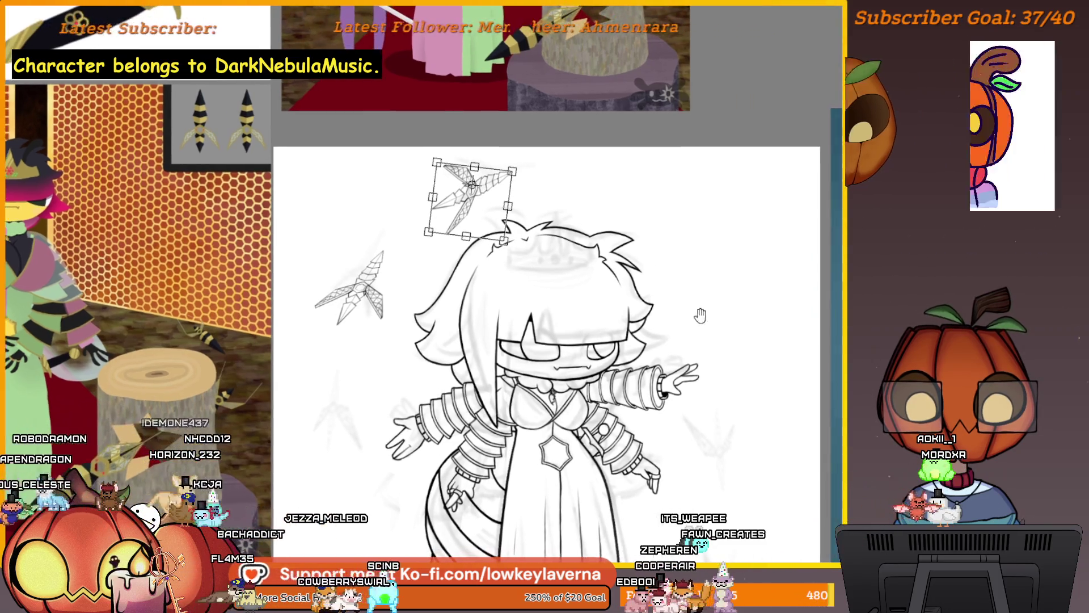
Duplicate the kunai and place a rotated copy to the right of the head.
key("ctrl+c")
key("ctrl+v")
mouse_move(470, 199)
left_mouse_down()
mouse_move(668, 199)
mouse_move(610, 182)
left_mouse_up()
left_click_drag(681, 153, 706, 166)
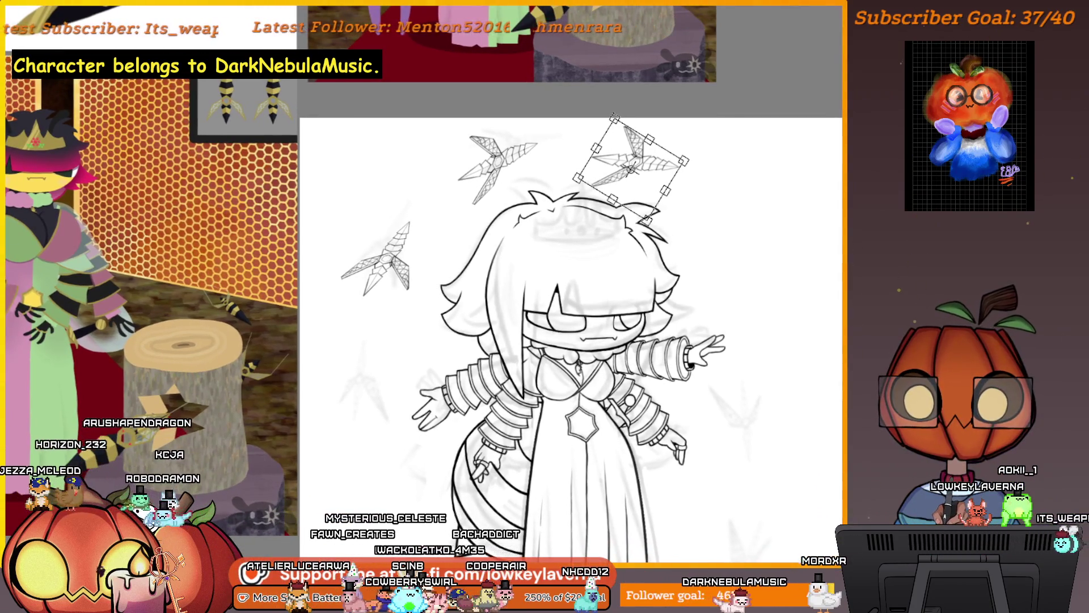
key("Return")
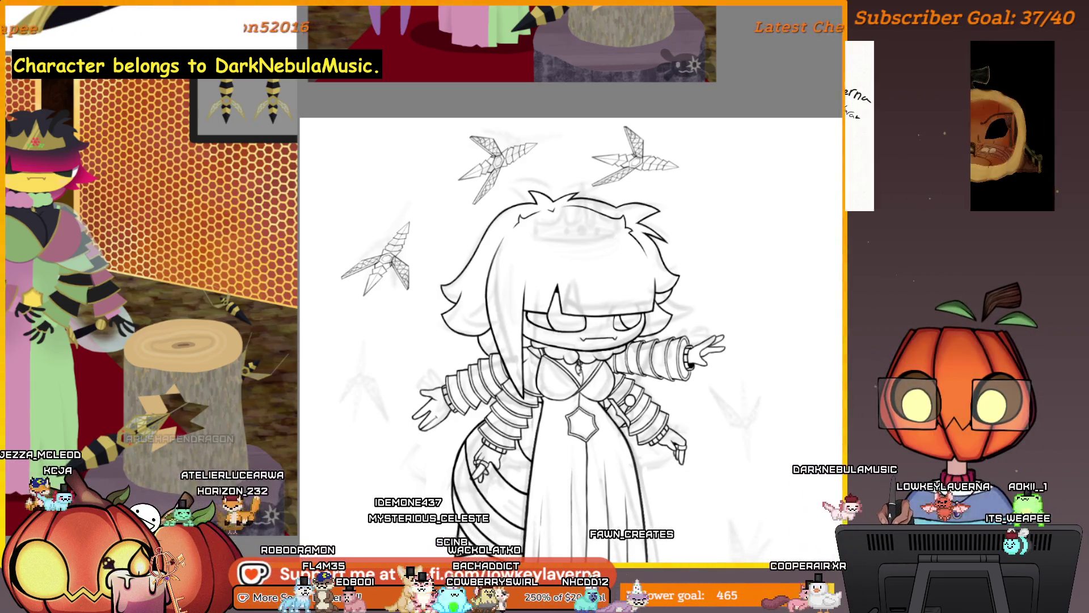
Lower the top-right kunai slightly.
key("ctrl+t")
mouse_move(494, 153)
left_mouse_down()
mouse_move(513, 169)
mouse_move(509, 185)
left_mouse_up()
scroll(655, 112, "down", 2)
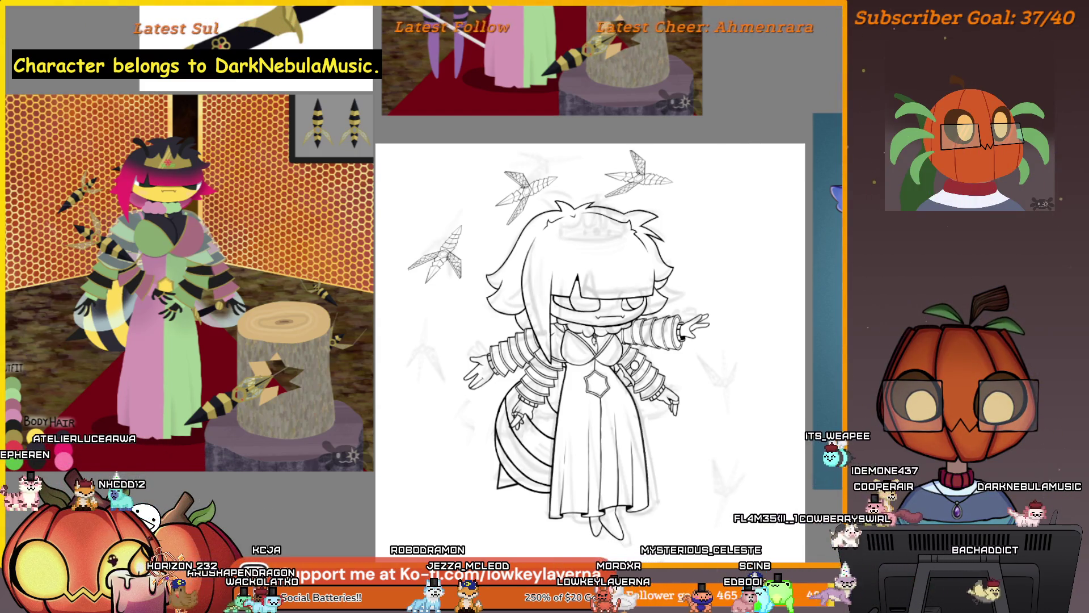
Copy the three-kunai group and move the copies beside the figure, rotated about 45 degrees.
key("ctrl+z")
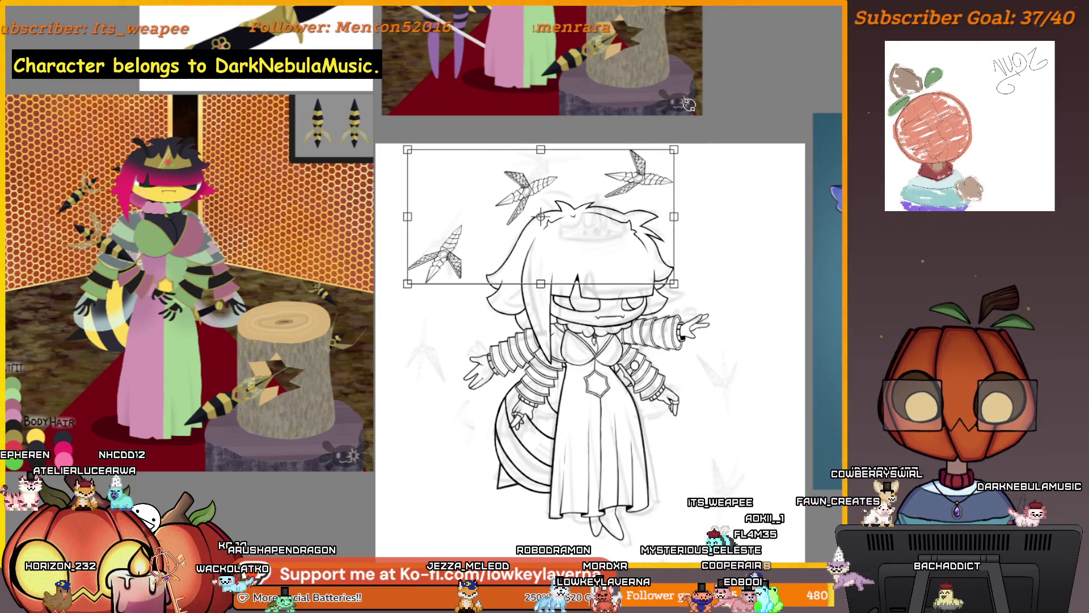
key("Return")
key("ctrl+c")
key("ctrl+v")
left_click_drag(479, 244, 685, 415)
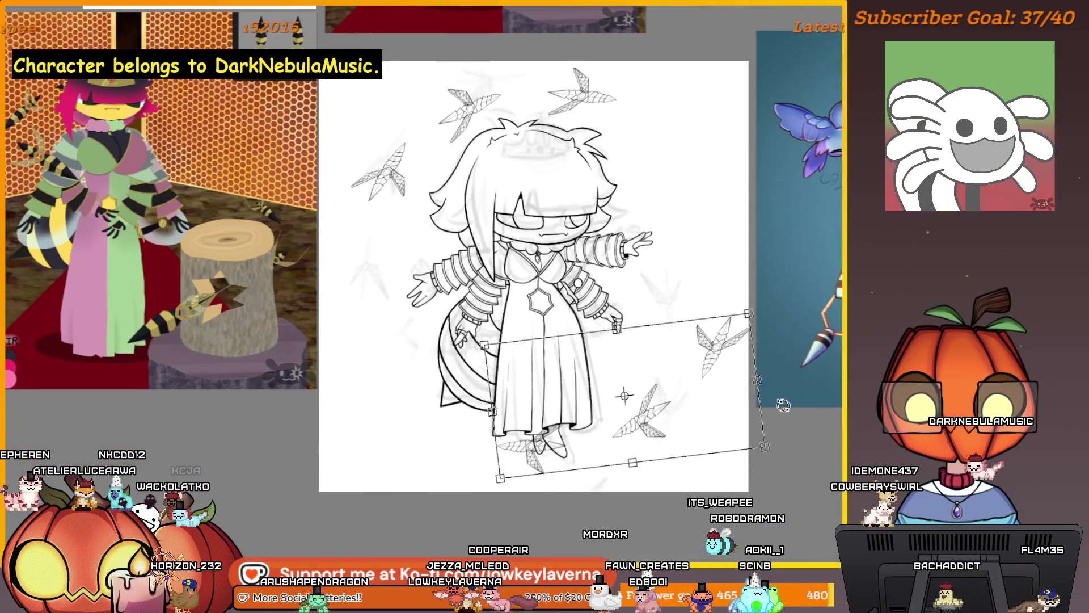
mouse_move(715, 317)
left_mouse_down()
mouse_move(700, 350)
mouse_move(731, 293)
mouse_move(814, 307)
mouse_move(717, 323)
left_mouse_up()
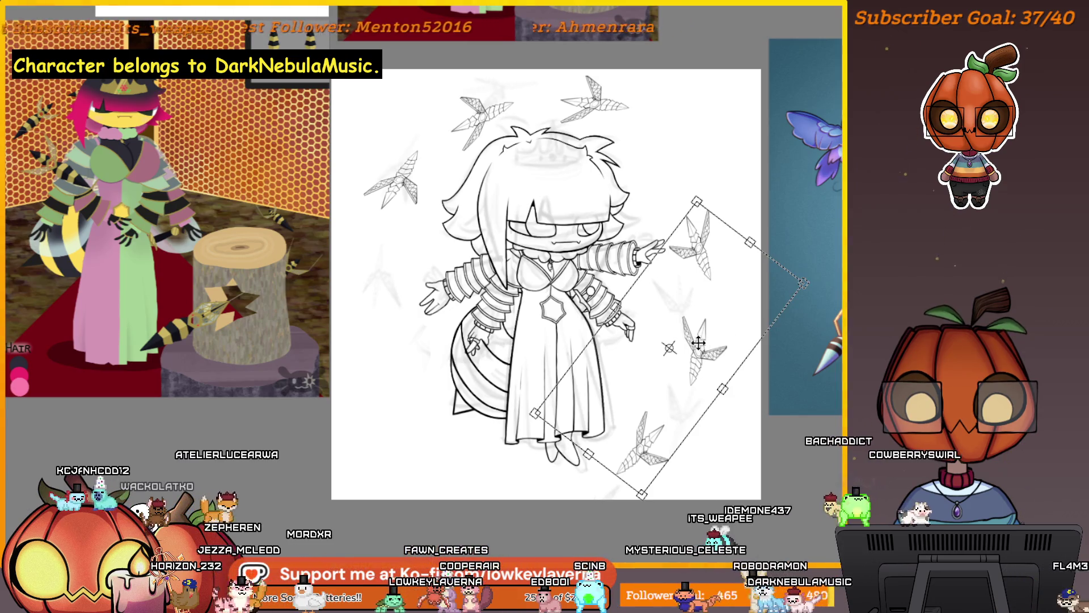
Shift the kunai copies lower beside the figure at a new angle.
key("m")
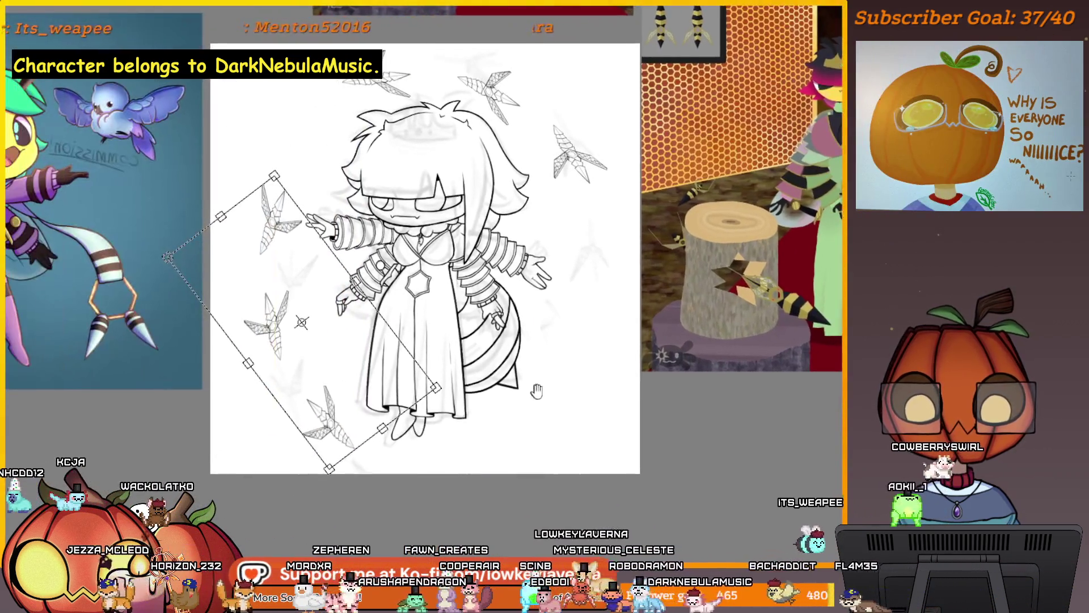
mouse_move(435, 345)
left_mouse_down()
mouse_move(406, 365)
mouse_move(423, 379)
left_mouse_up()
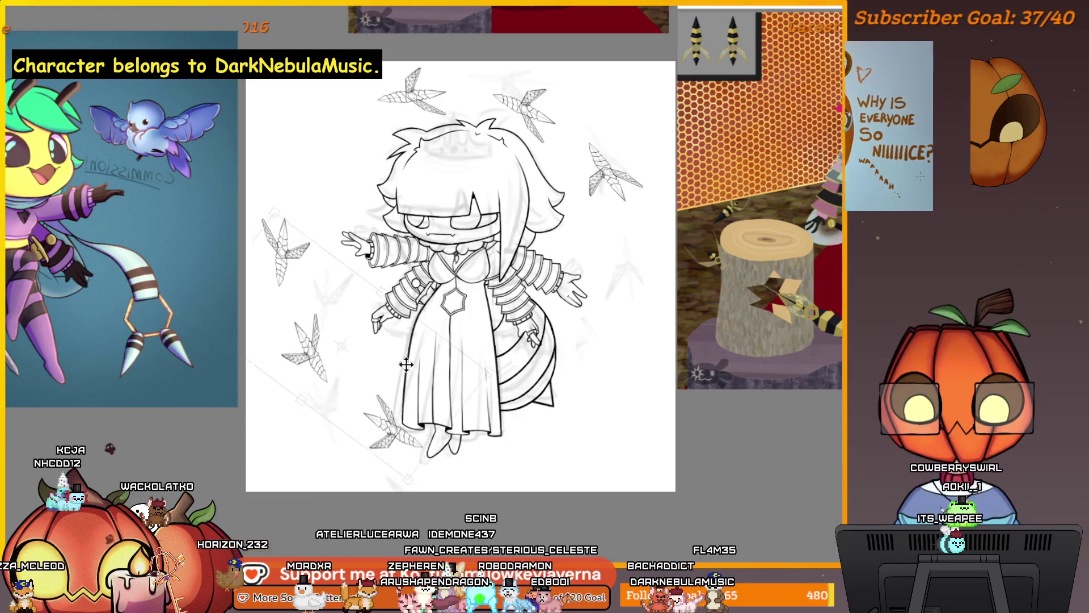
mouse_move(584, 363)
left_mouse_down()
mouse_move(598, 424)
mouse_move(559, 406)
mouse_move(564, 363)
mouse_move(533, 292)
mouse_move(681, 367)
mouse_move(727, 344)
mouse_move(639, 382)
mouse_move(638, 415)
mouse_move(627, 413)
mouse_move(641, 419)
left_mouse_up()
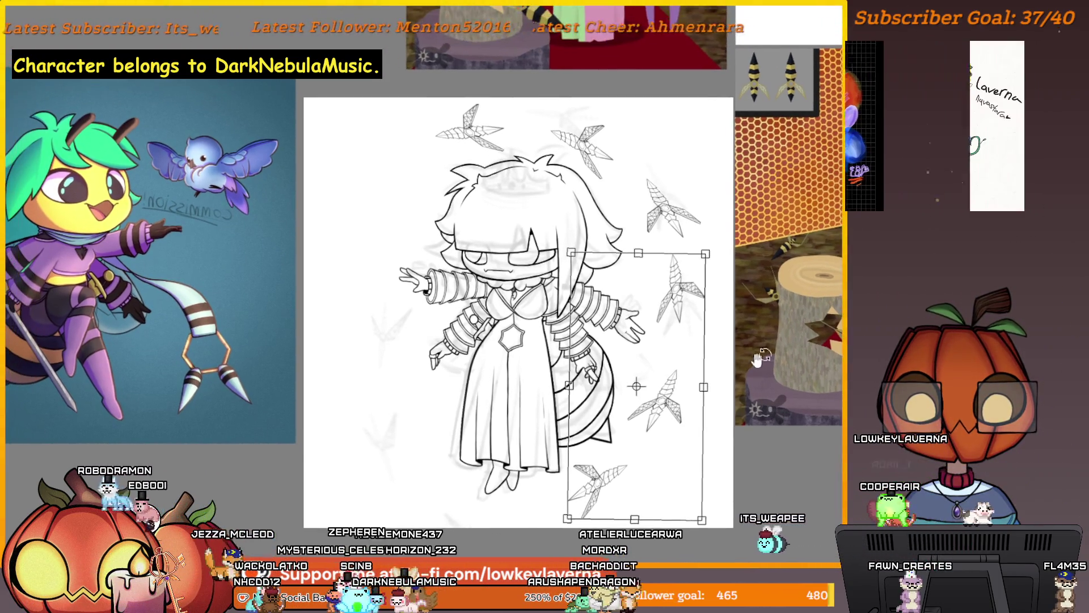
key("Return")
Rotate another set of kunai copies about 45 degrees into place.
key("ctrl+t")
mouse_move(714, 99)
left_mouse_down()
mouse_move(670, 157)
mouse_move(499, 173)
mouse_move(470, 222)
left_mouse_up()
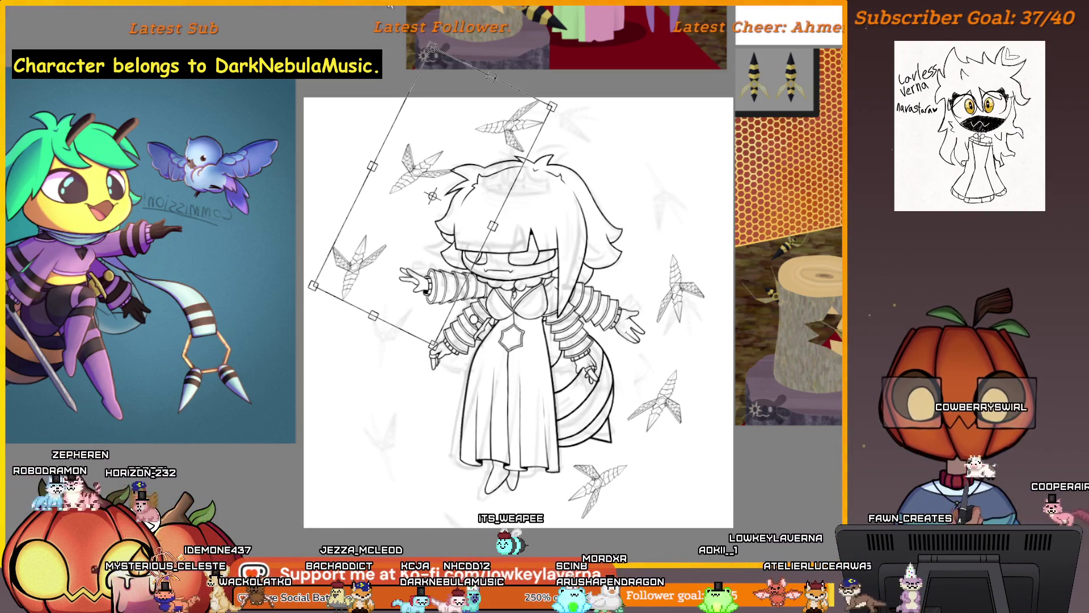
key("Return")
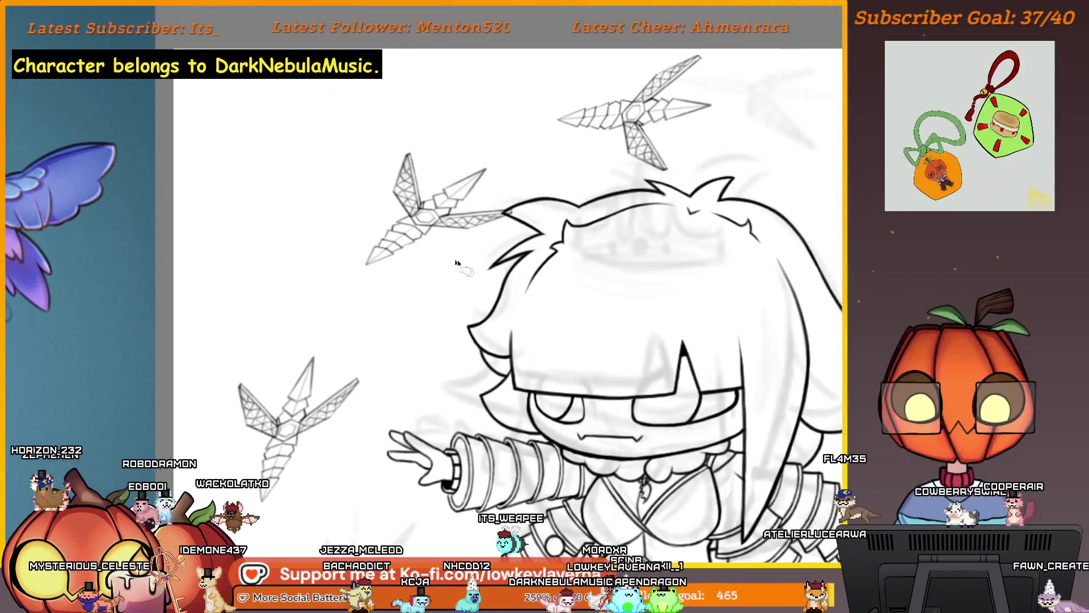
Rotate the middle kunai near the head counter-clockwise and nudge it left.
mouse_move(482, 255)
left_mouse_down()
mouse_move(317, 187)
mouse_move(473, 244)
left_mouse_up()
key("ctrl+t")
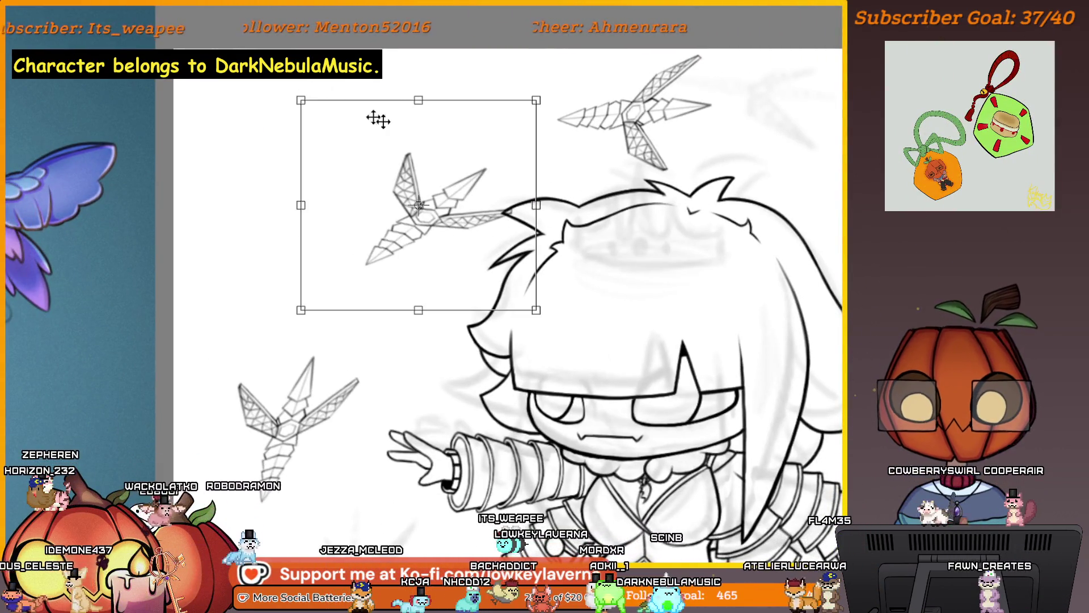
left_click_drag(376, 114, 352, 122)
left_click_drag(463, 244, 447, 251)
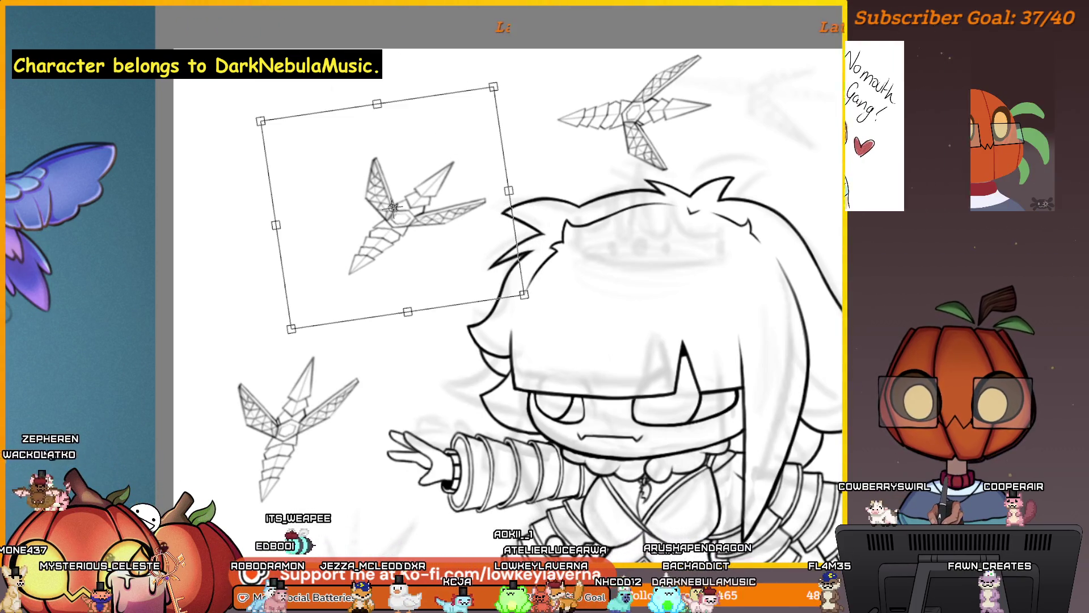
key("Return")
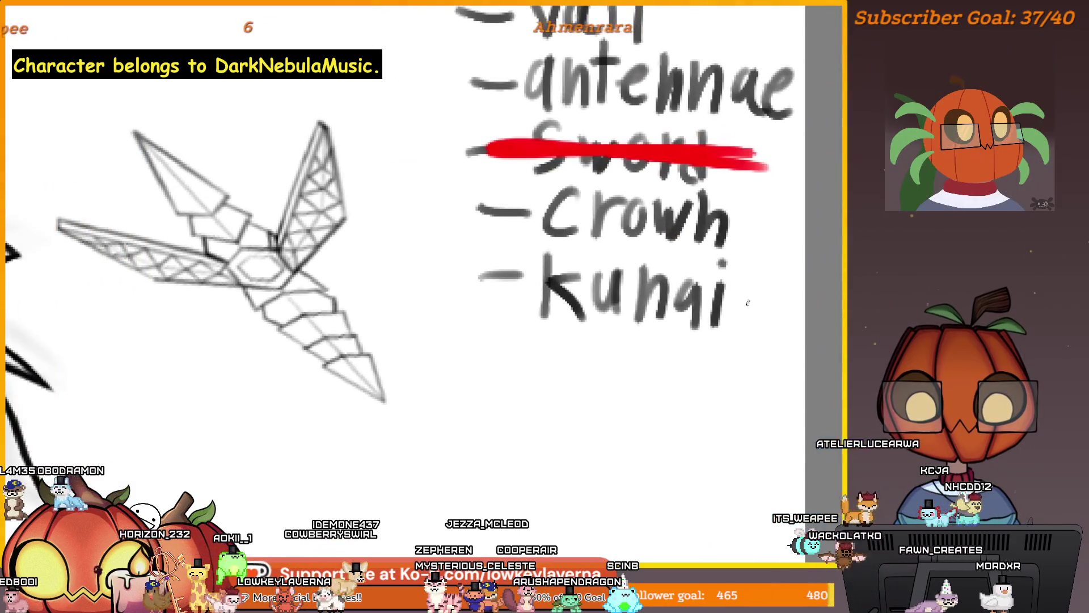
Strike through 'kunai' on the checklist with a red line, redrawing it once.
left_click_drag(468, 282, 749, 300)
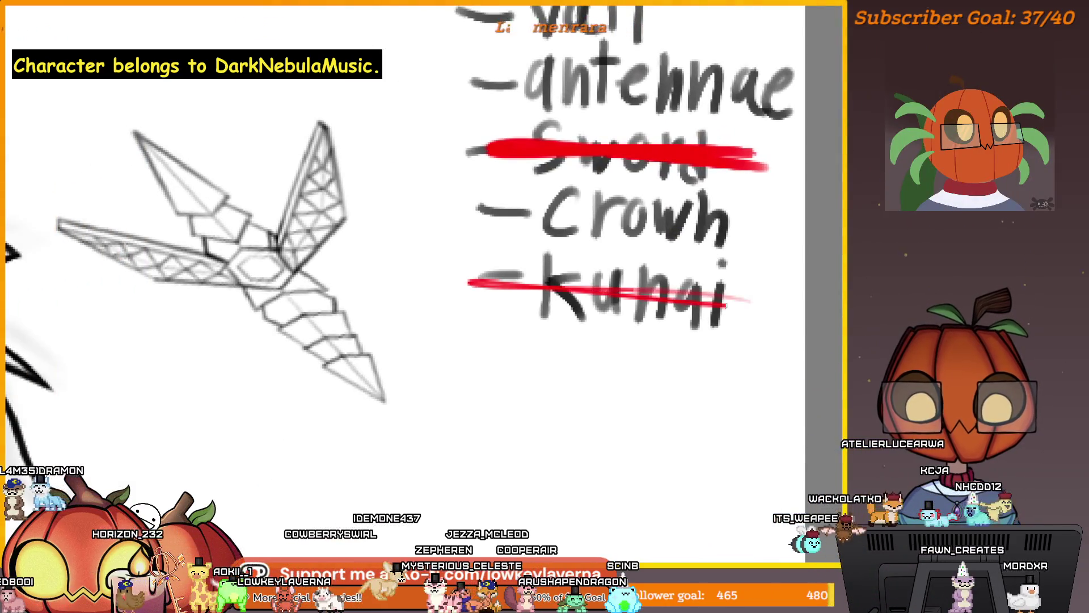
key("ctrl+z")
left_click_drag(542, 298, 763, 300)
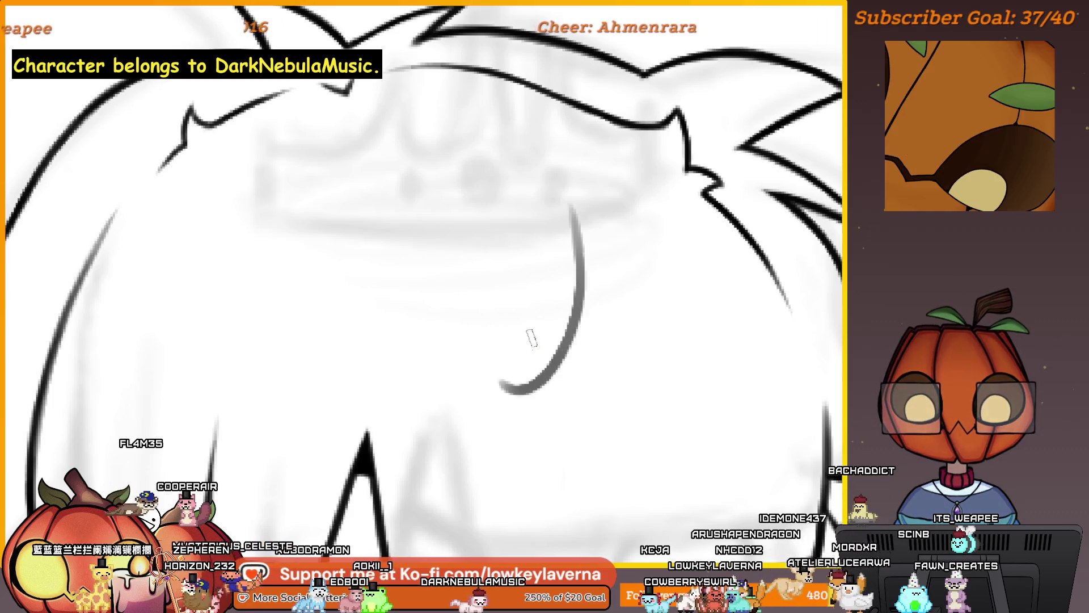
Undo the stray grey curve across the head and chest, then fit the whole canvas in view.
mouse_move(574, 177)
left_mouse_down()
mouse_move(587, 340)
mouse_move(457, 404)
left_mouse_up()
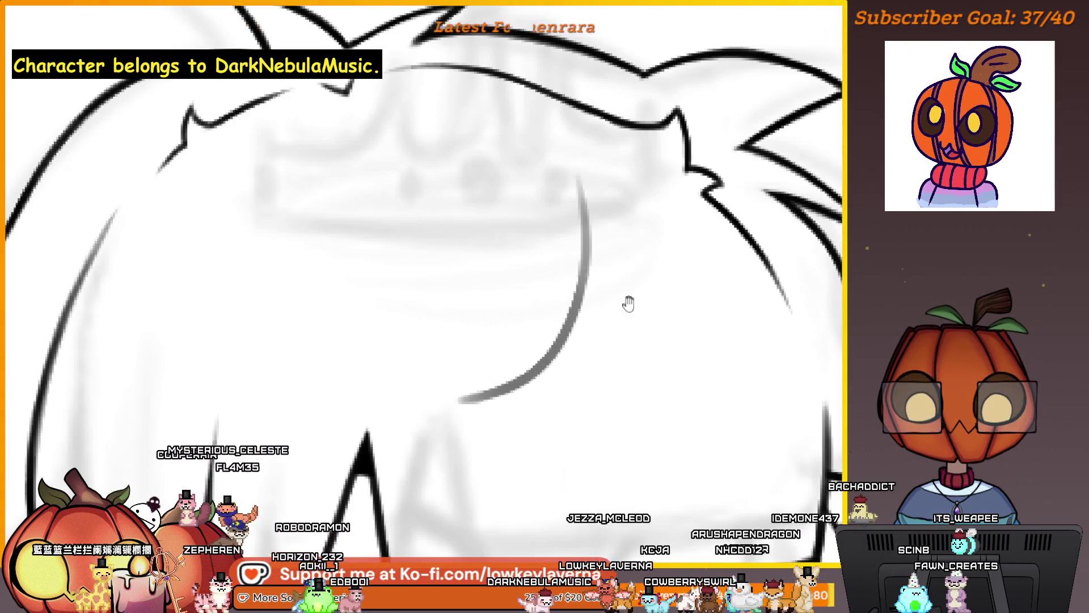
left_click_drag(627, 304, 567, 337)
left_click_drag(531, 188, 632, 304)
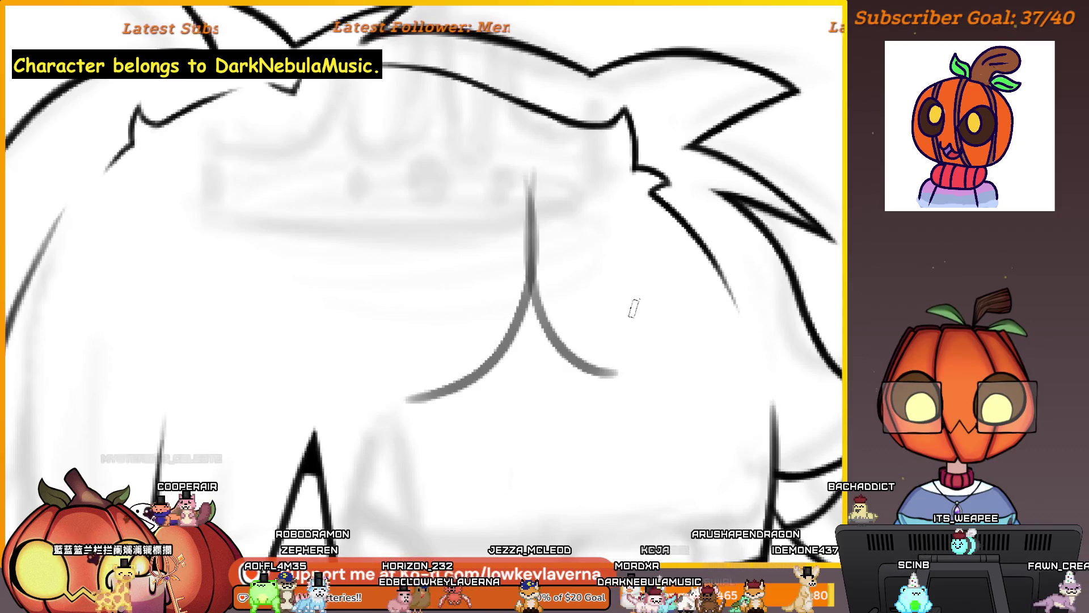
key("ctrl+z")
key("ctrl+z")
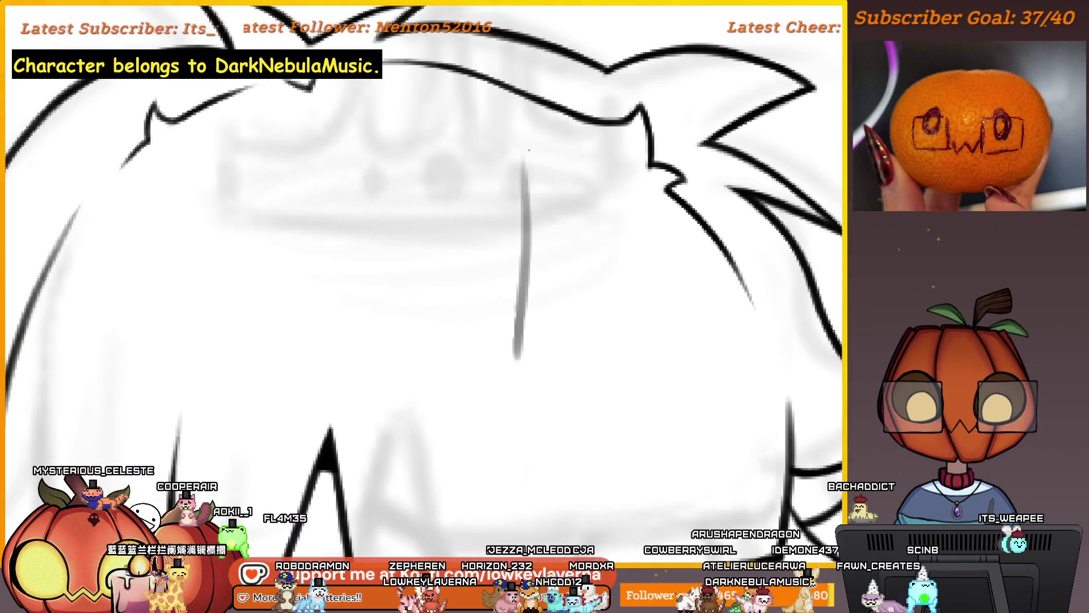
key("ctrl+0")
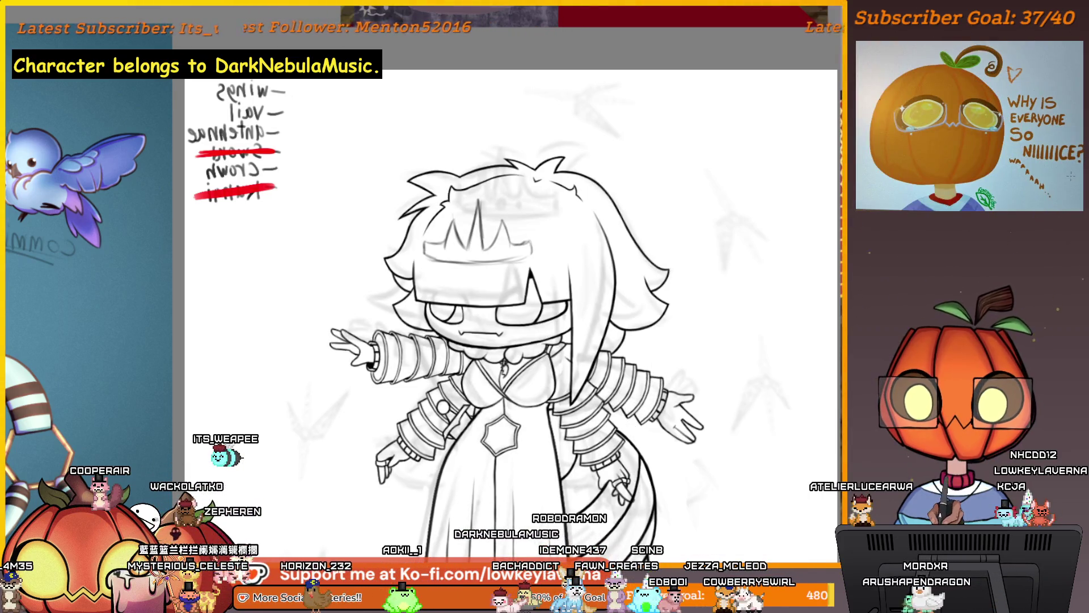
Restore the accidentally erased crown and add a short stroke at its left edge.
mouse_move(449, 223)
left_mouse_down()
mouse_move(571, 242)
mouse_move(506, 352)
mouse_move(584, 307)
mouse_move(616, 226)
mouse_move(485, 145)
mouse_move(400, 190)
mouse_move(361, 244)
mouse_move(411, 332)
left_mouse_up()
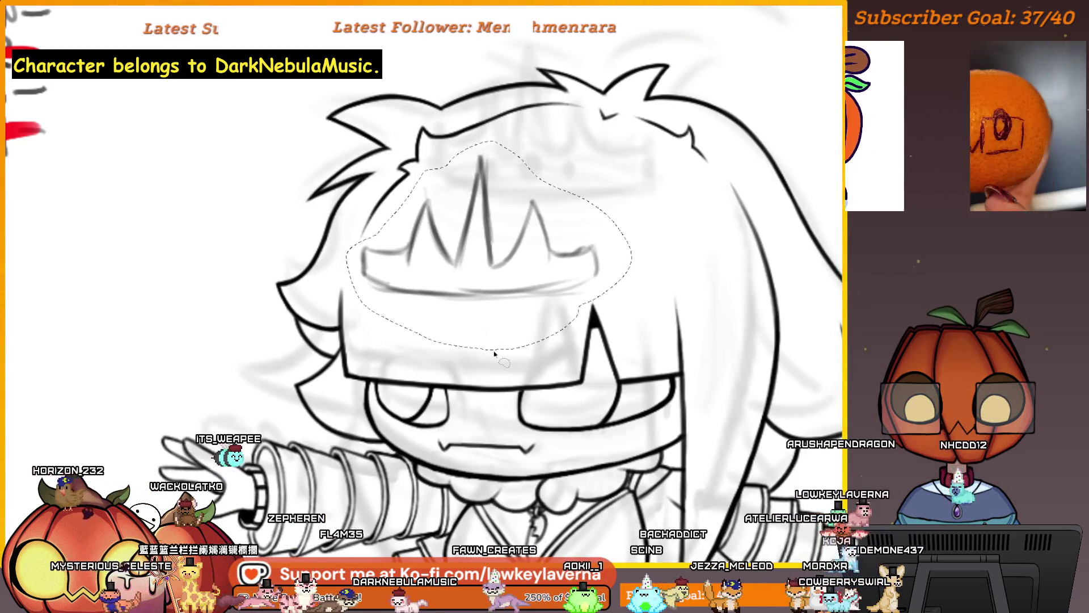
key("Delete")
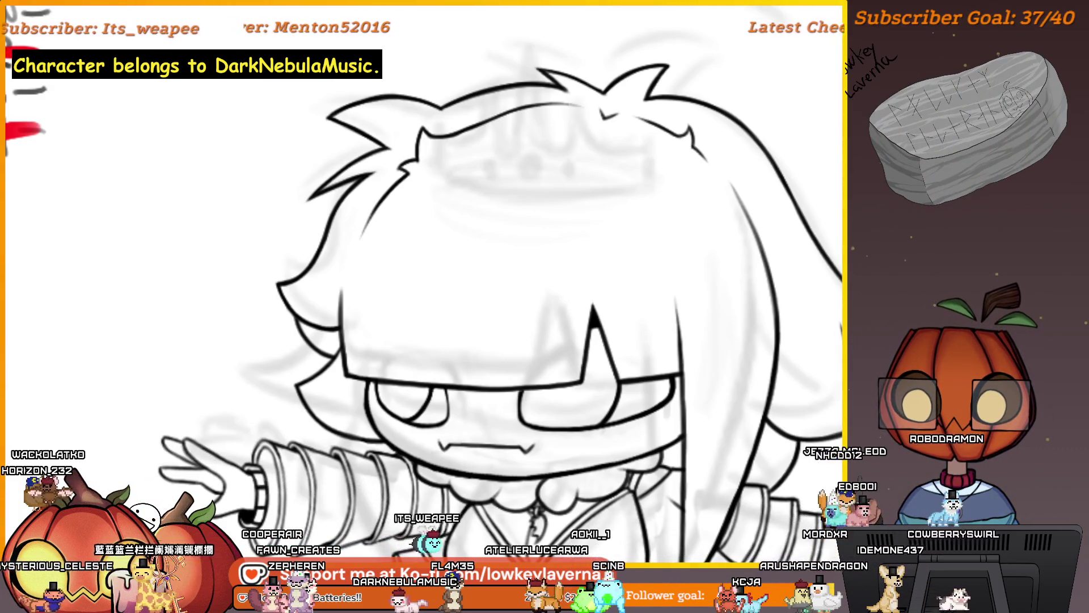
key("ctrl+z")
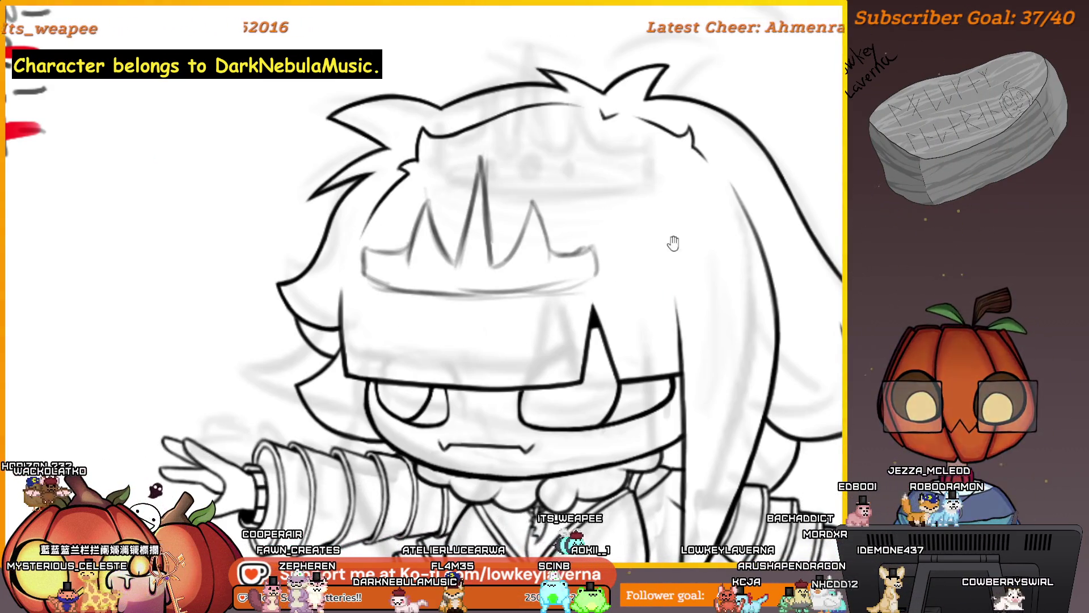
left_click_drag(673, 243, 631, 280)
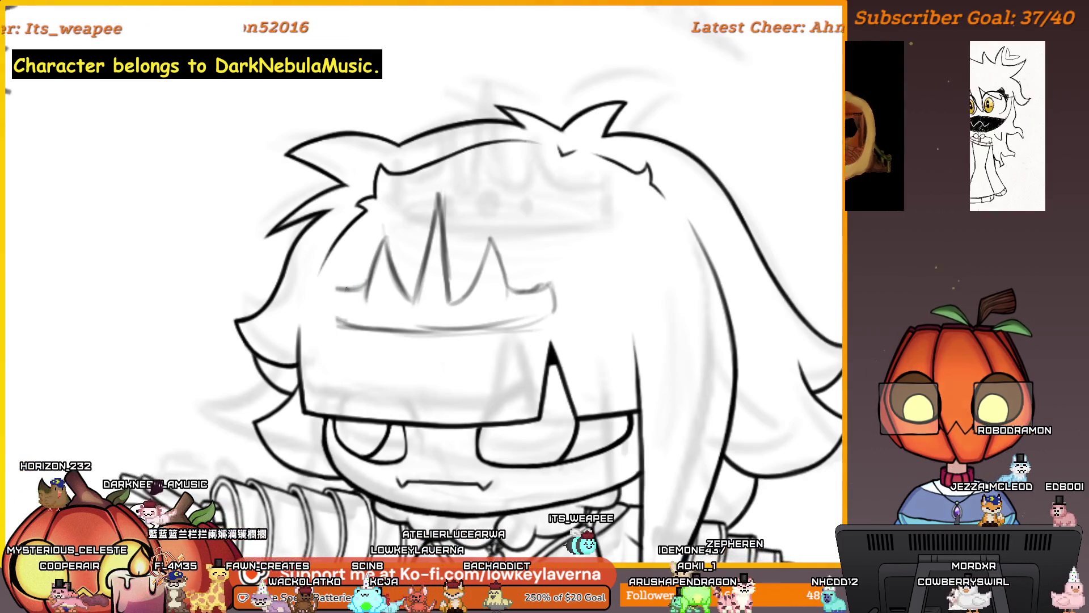
left_click_drag(333, 288, 335, 314)
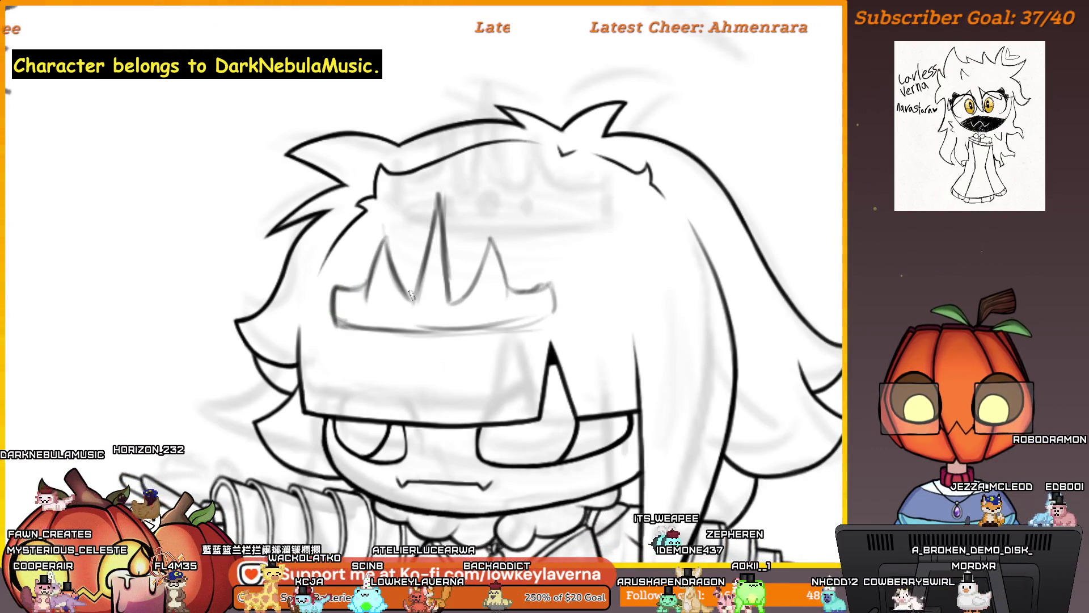
Zoom in and out around the head to review the crown.
key("ctrl+0")
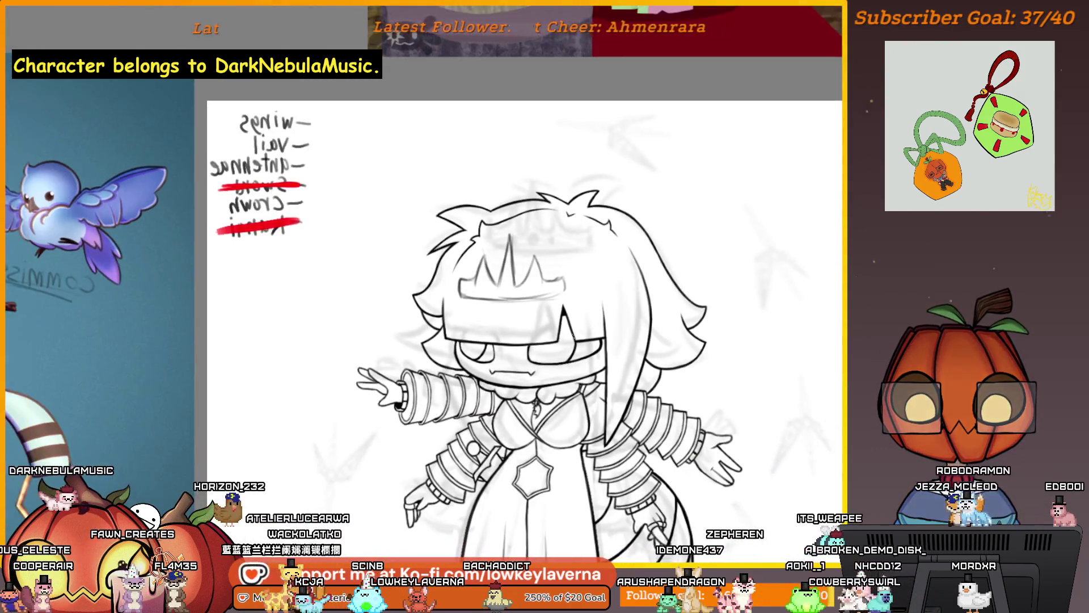
left_click(461, 278)
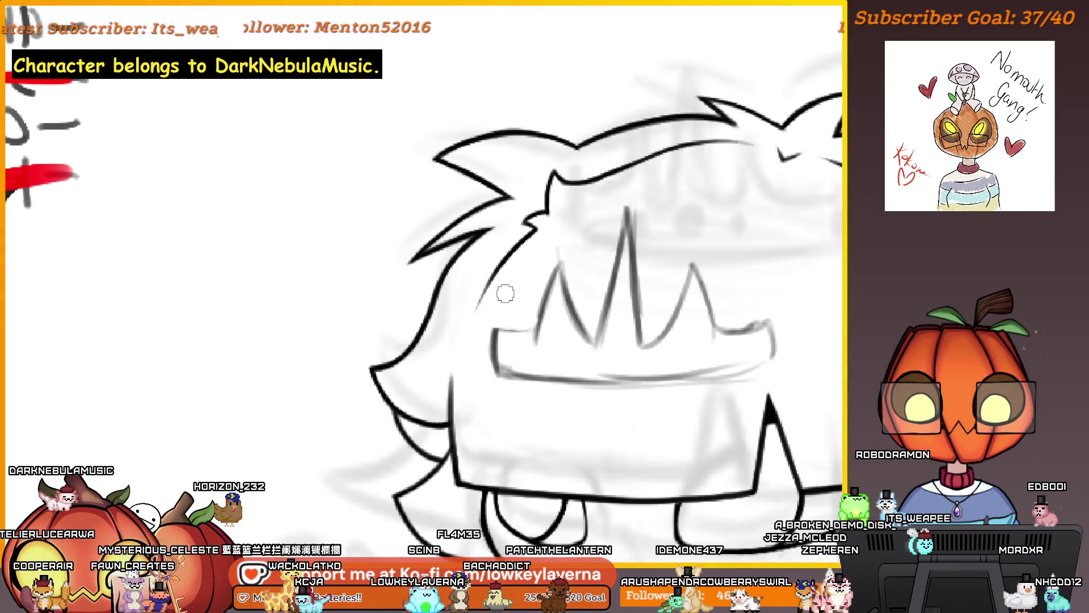
scroll(517, 324, "down", 3)
scroll(635, 297, "up", 1)
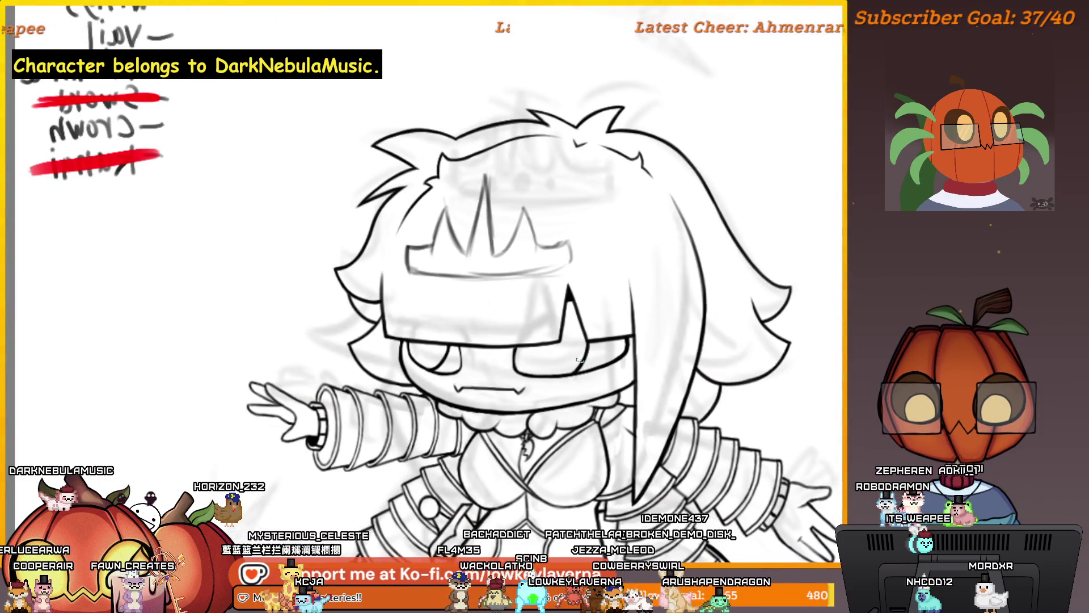
key("h")
scroll(656, 333, "down", 2)
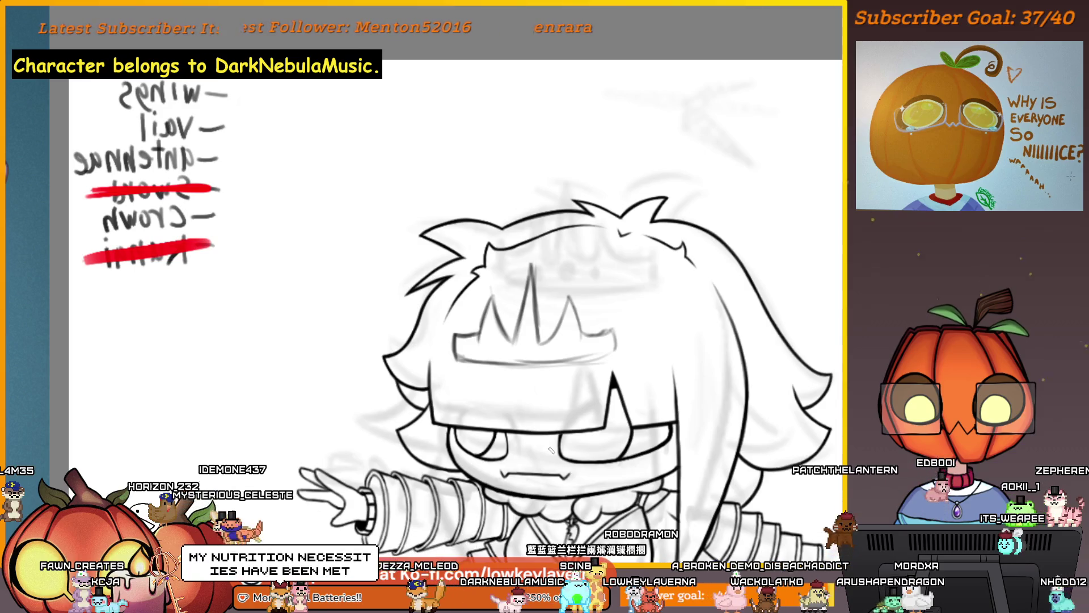
scroll(507, 351, "up", 3)
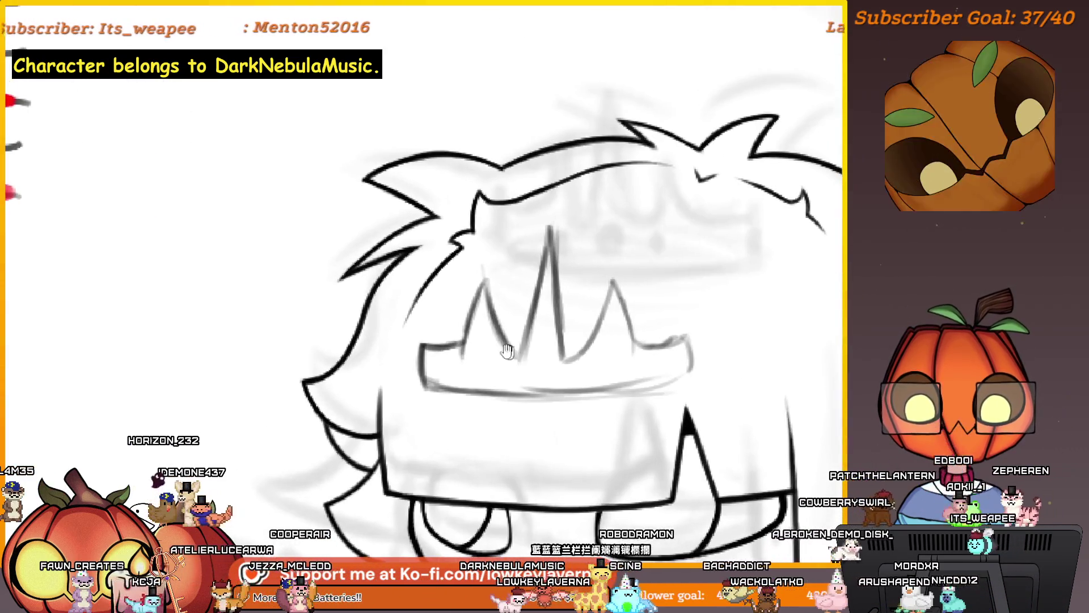
Lasso the crown and apply a transform that leaves it level in place.
mouse_move(436, 316)
left_mouse_down()
mouse_move(482, 255)
mouse_move(578, 214)
mouse_move(748, 350)
left_mouse_up()
left_click_drag(594, 377, 448, 366)
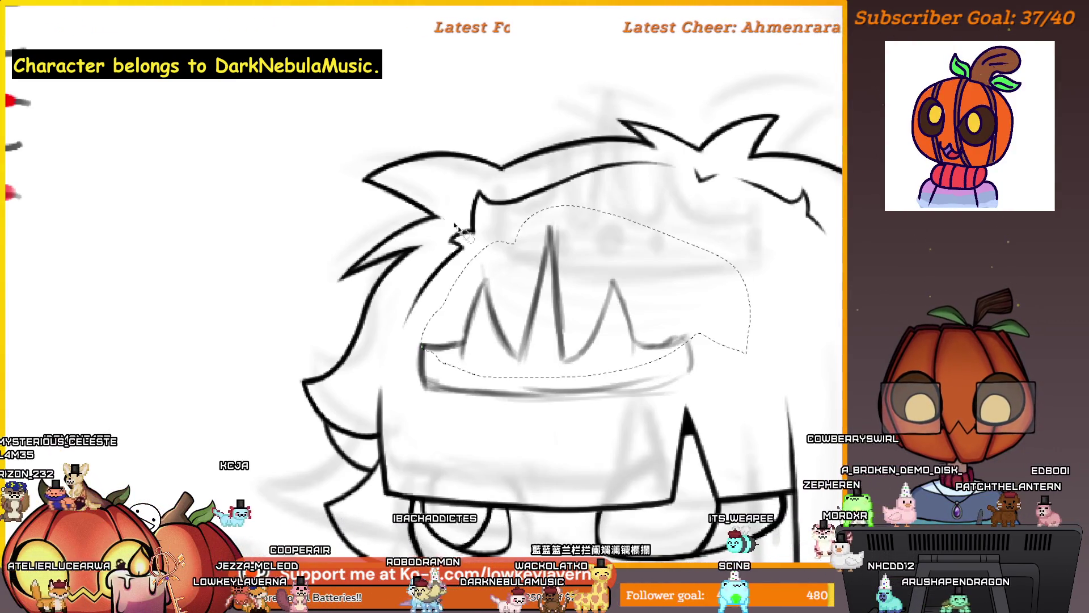
key("ctrl+t")
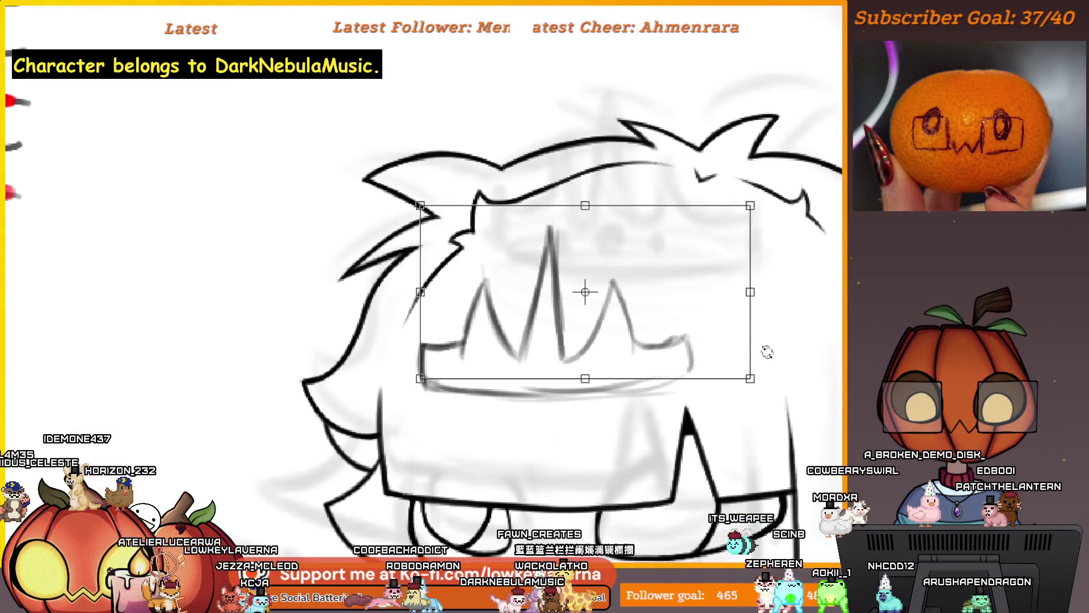
left_click_drag(766, 352, 766, 335)
key("ctrl+z")
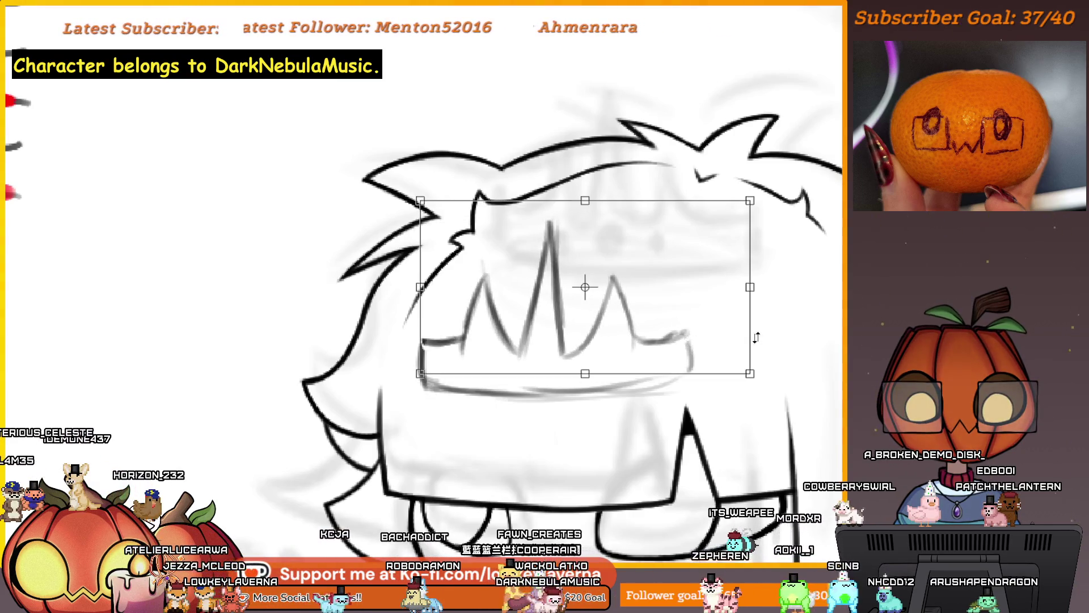
scroll(717, 329, "right", 2)
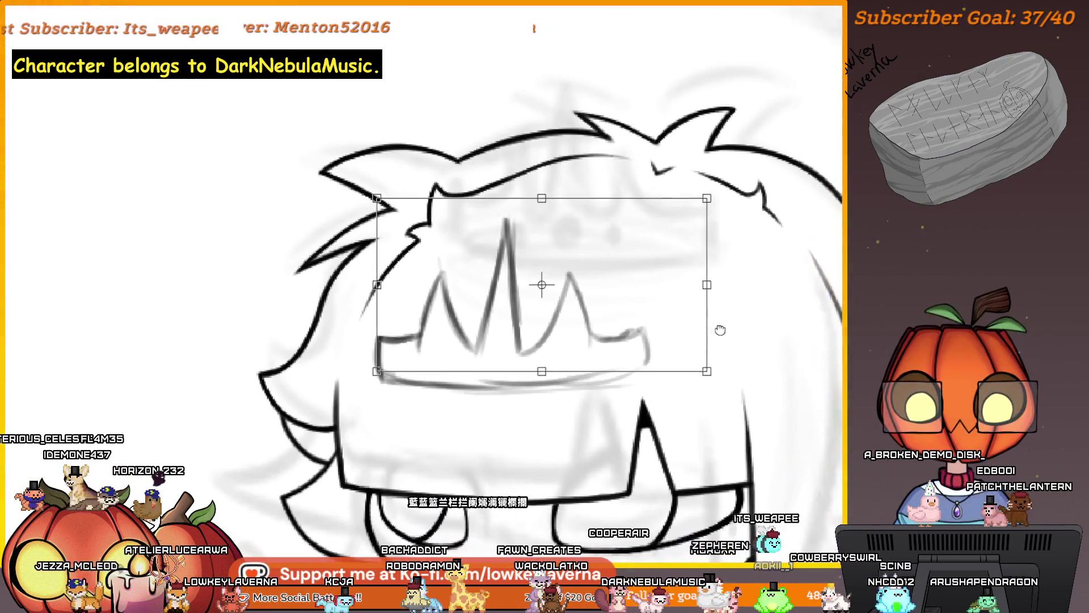
key("Return")
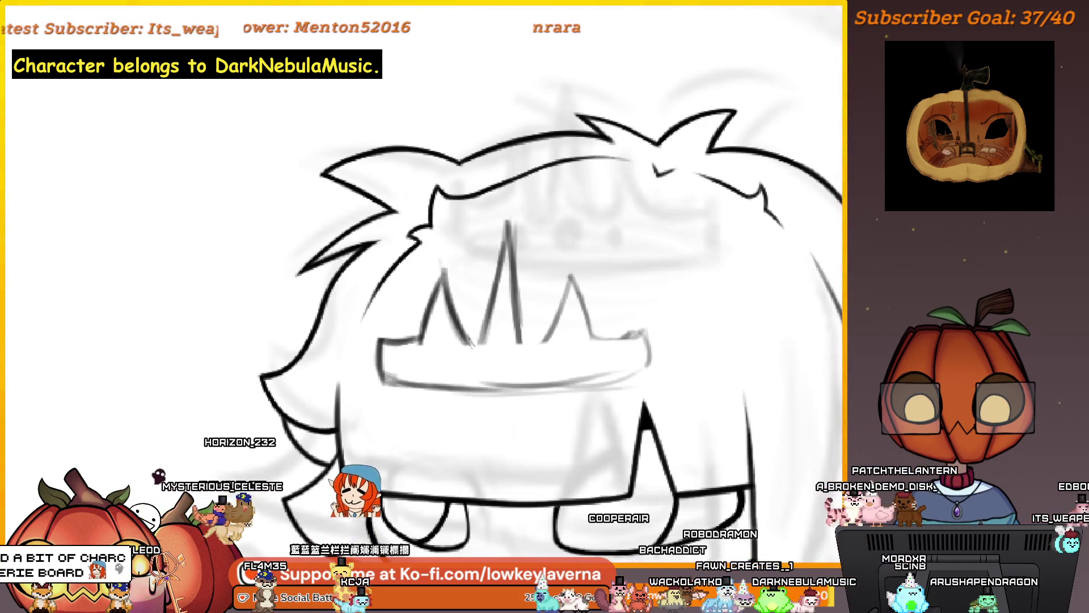
Erase the lower part of the crown's tall centre spike line.
left_click_drag(471, 343, 434, 372)
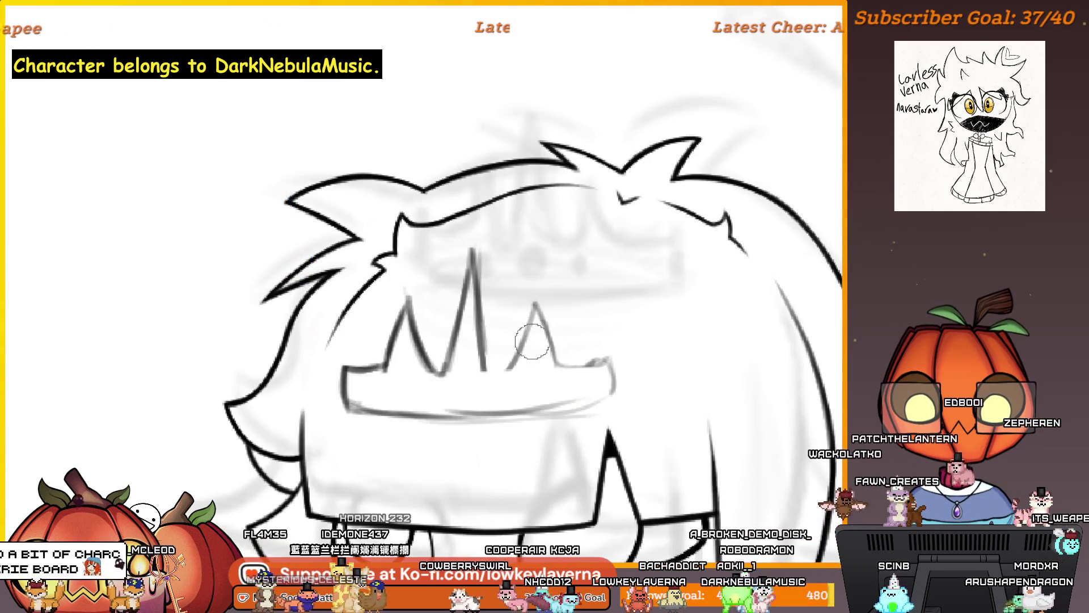
left_click_drag(532, 341, 557, 341)
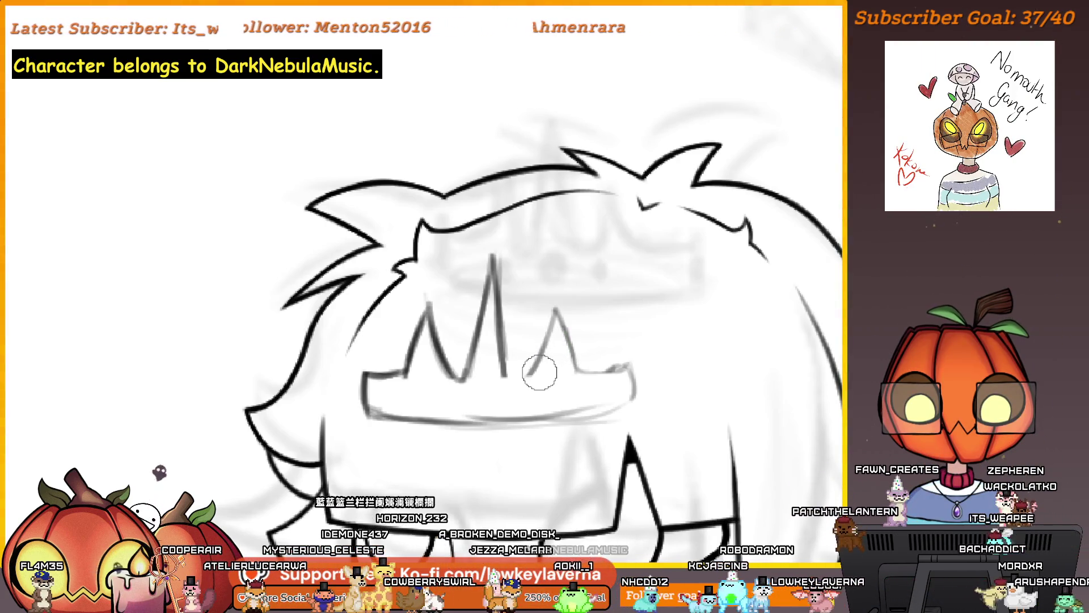
left_click_drag(506, 384, 493, 258)
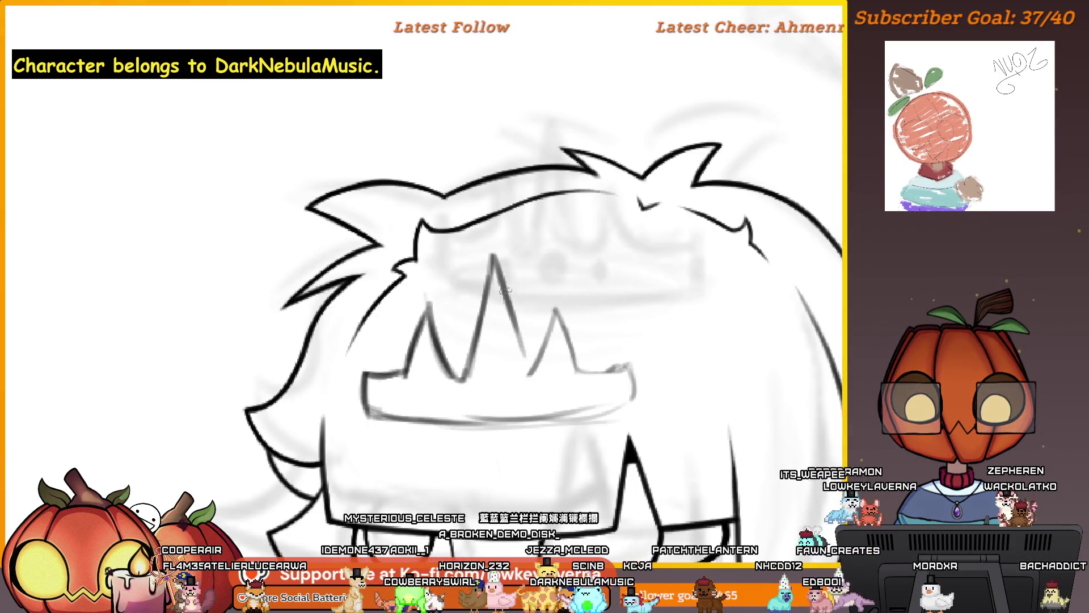
scroll(532, 335, "down", 2)
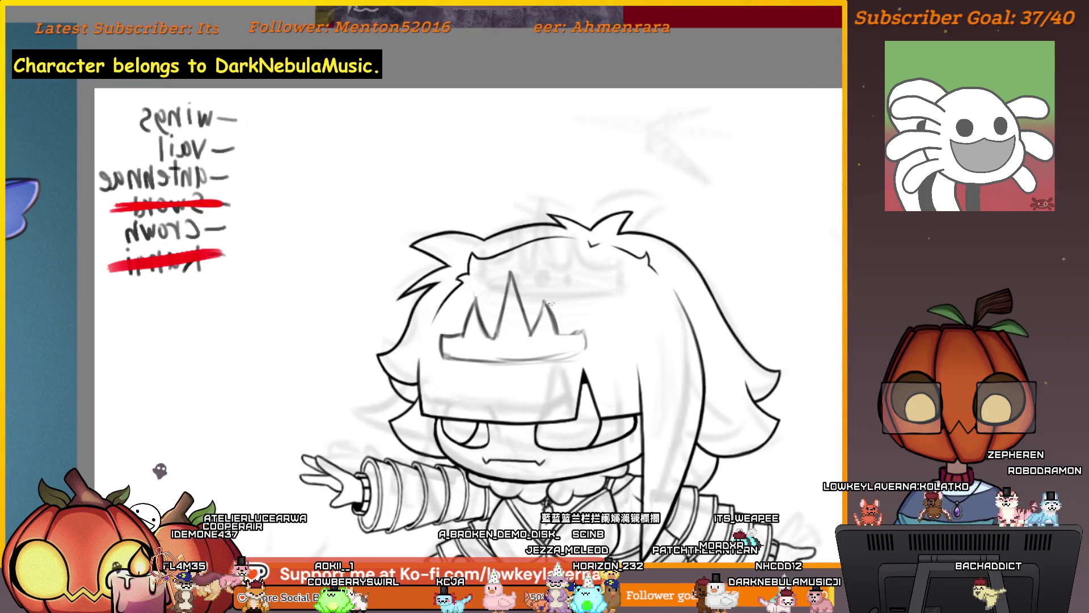
Unflip the canvas, pan to reveal the bee reference images, then zoom into the head and crown.
key("h")
scroll(515, 310, "down", 3)
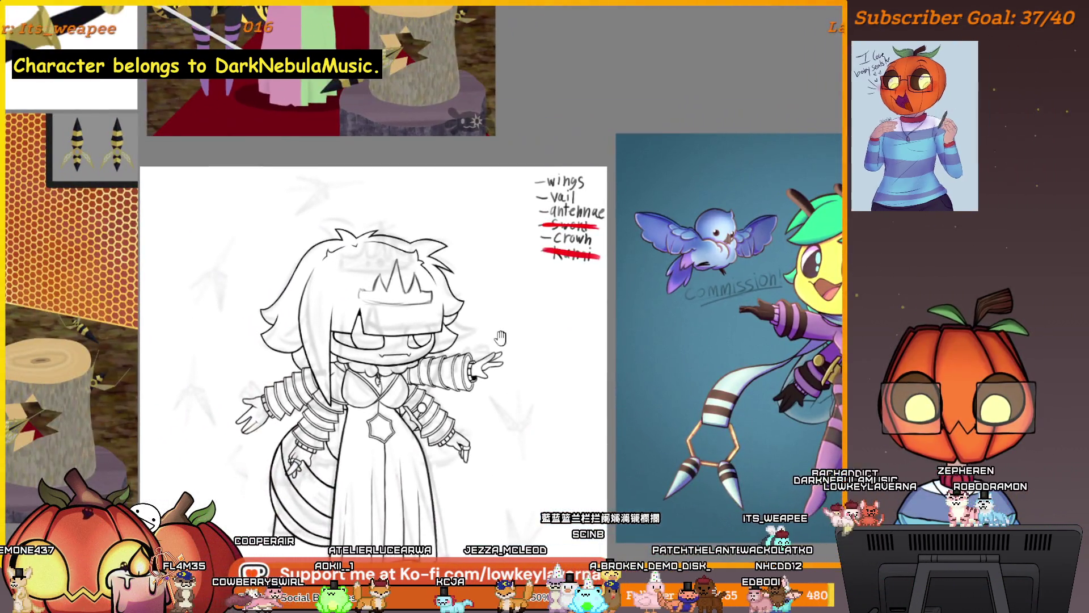
left_click_drag(501, 337, 572, 333)
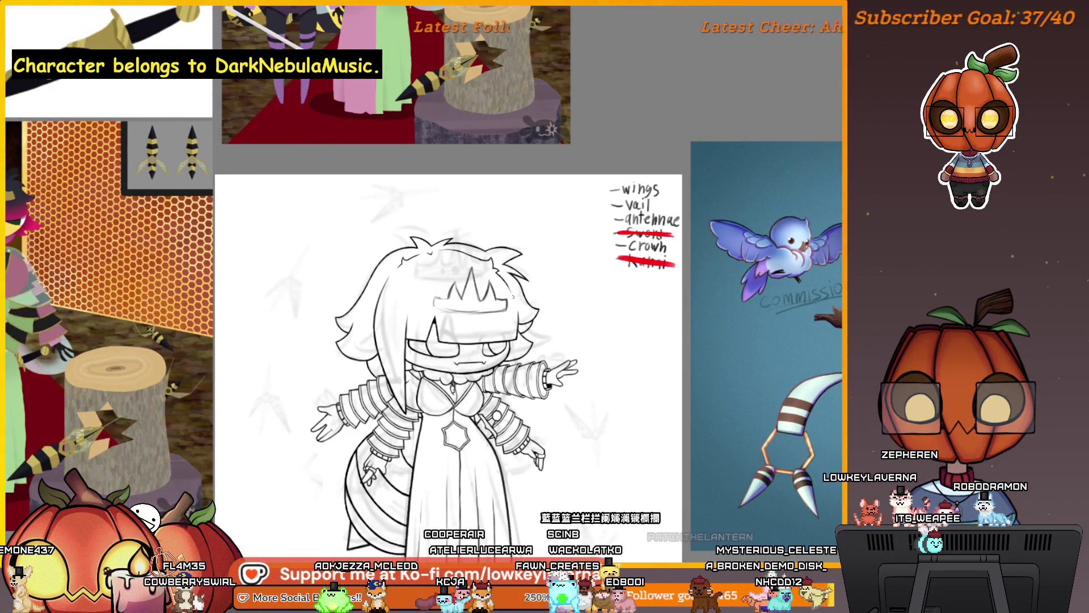
mouse_move(508, 300)
left_mouse_down()
mouse_move(560, 301)
mouse_move(548, 301)
left_mouse_up()
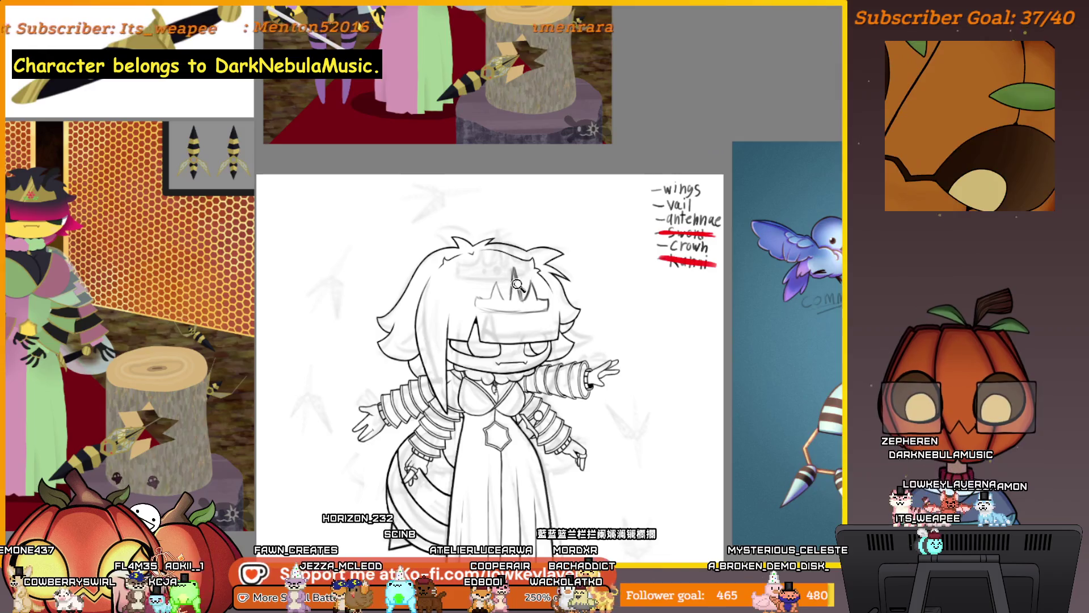
scroll(516, 283, "up", 2)
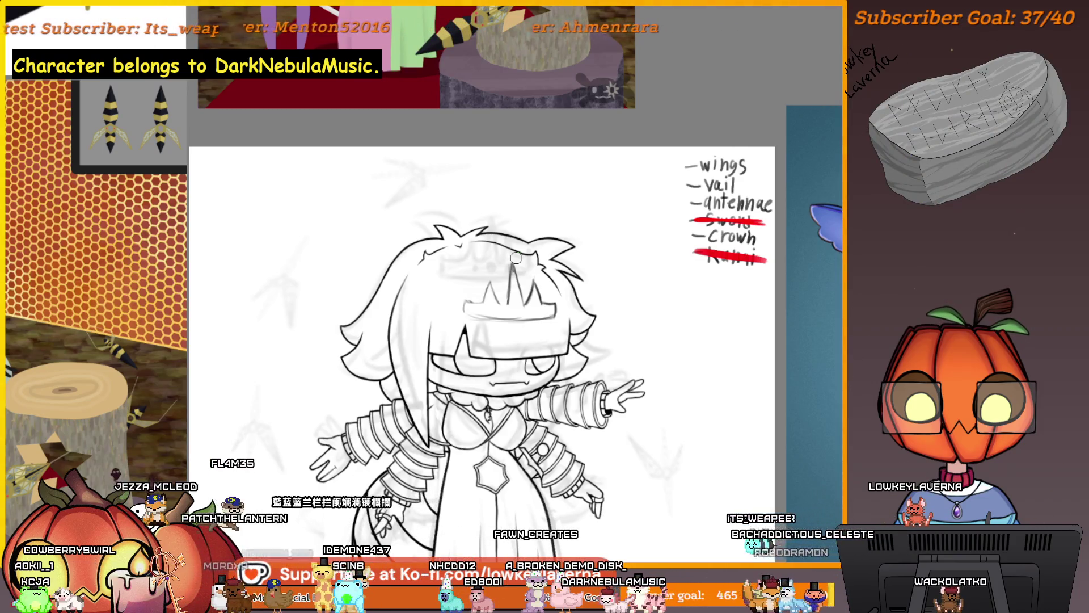
scroll(516, 259, "up", 3)
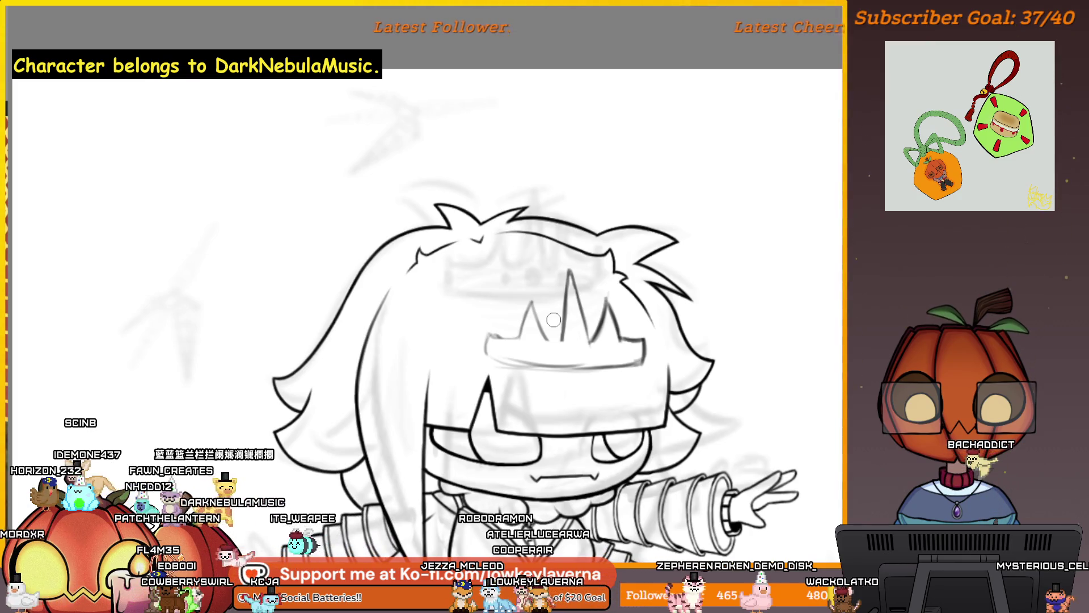
left_click_drag(620, 350, 730, 370)
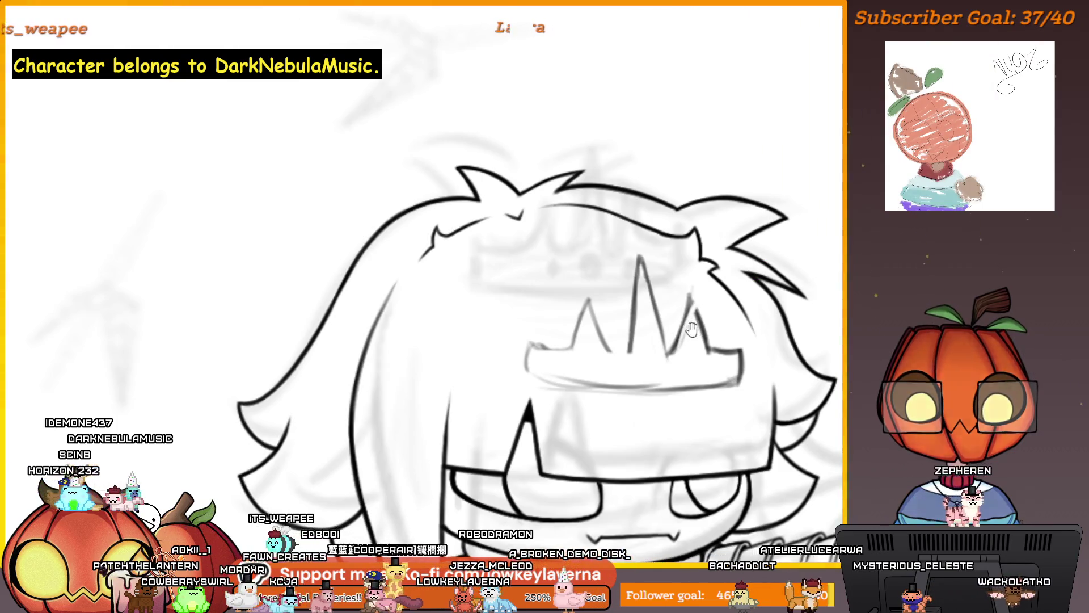
scroll(692, 332, "up", 3)
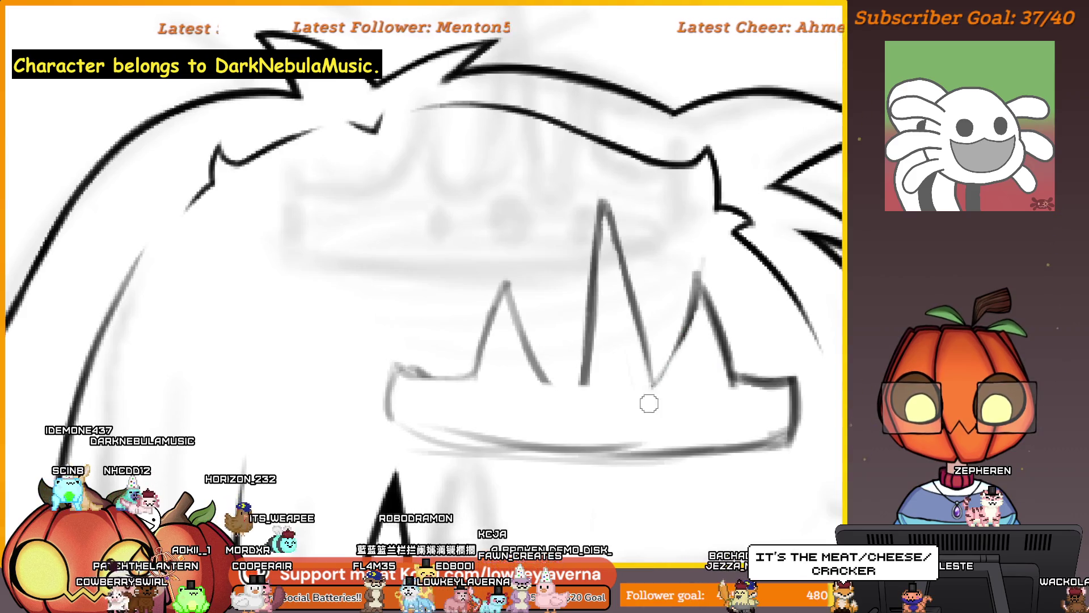
scroll(686, 355, "up", 1)
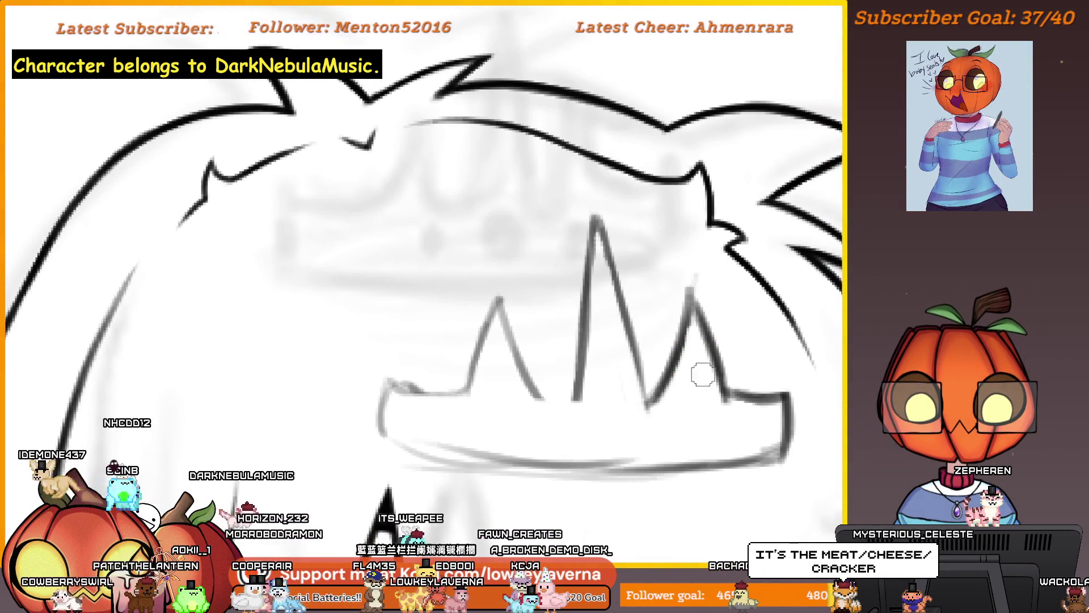
scroll(701, 371, "up", 2)
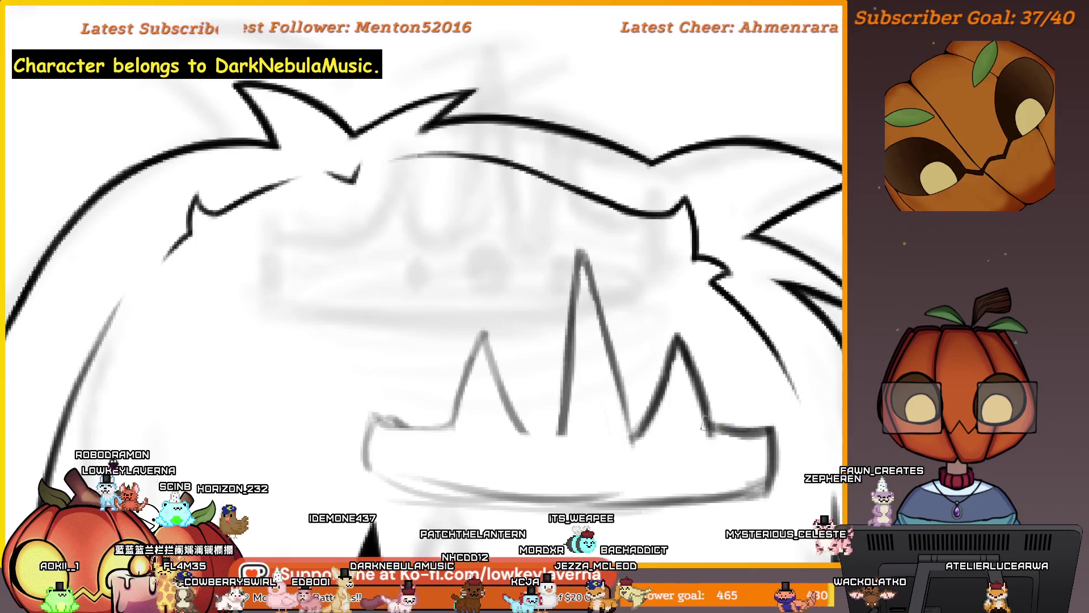
left_click_drag(651, 425, 682, 405)
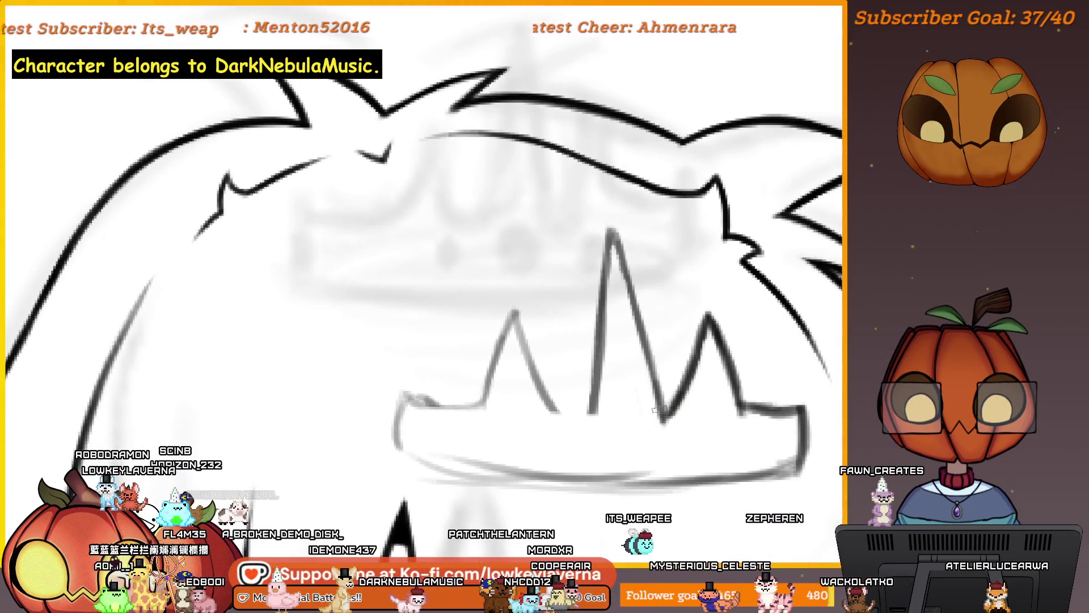
scroll(658, 410, "down", 2)
left_click_drag(713, 327, 708, 346)
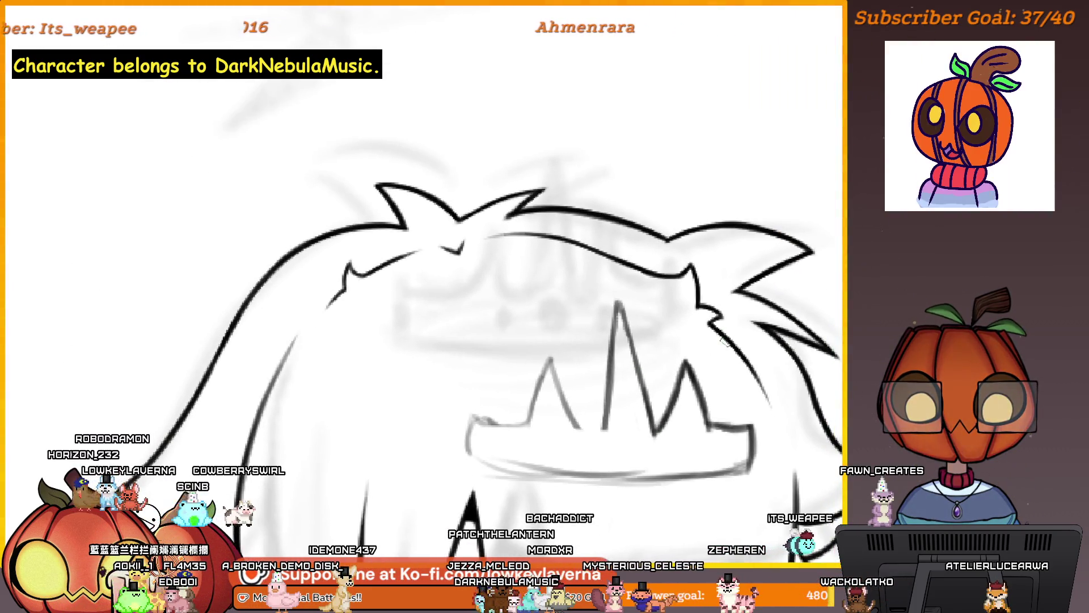
key("m")
scroll(575, 356, "down", 5)
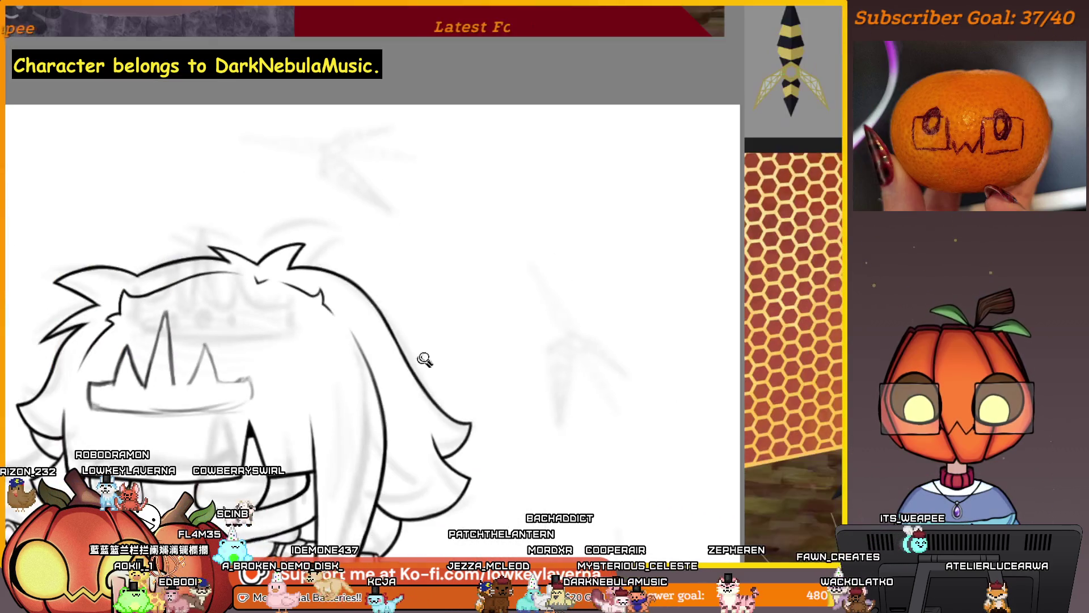
scroll(574, 356, "up", 3)
left_click_drag(575, 355, 578, 374)
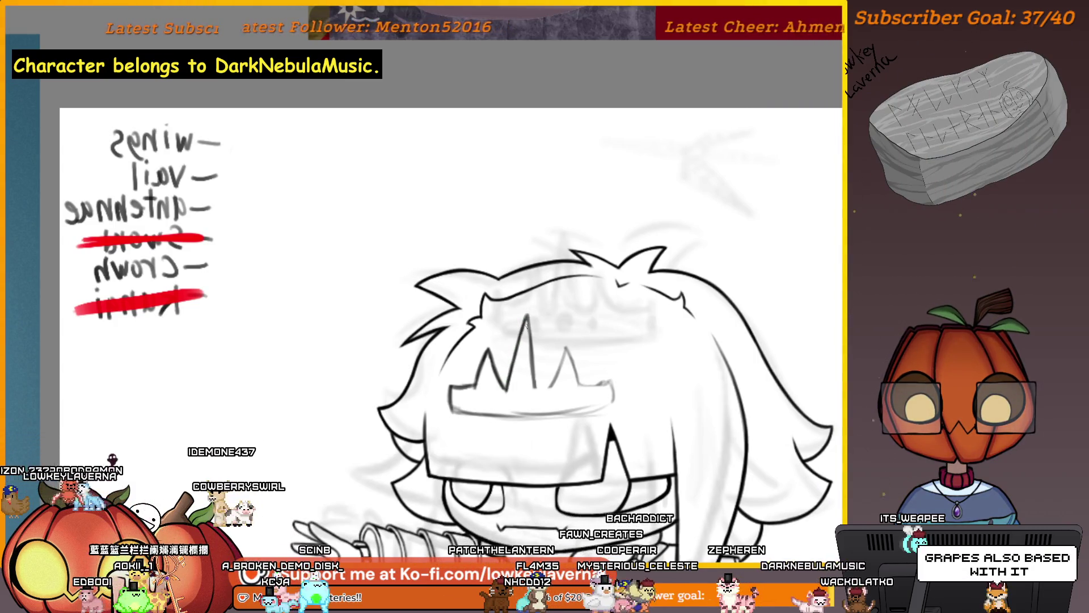
left_click_drag(558, 325, 582, 290)
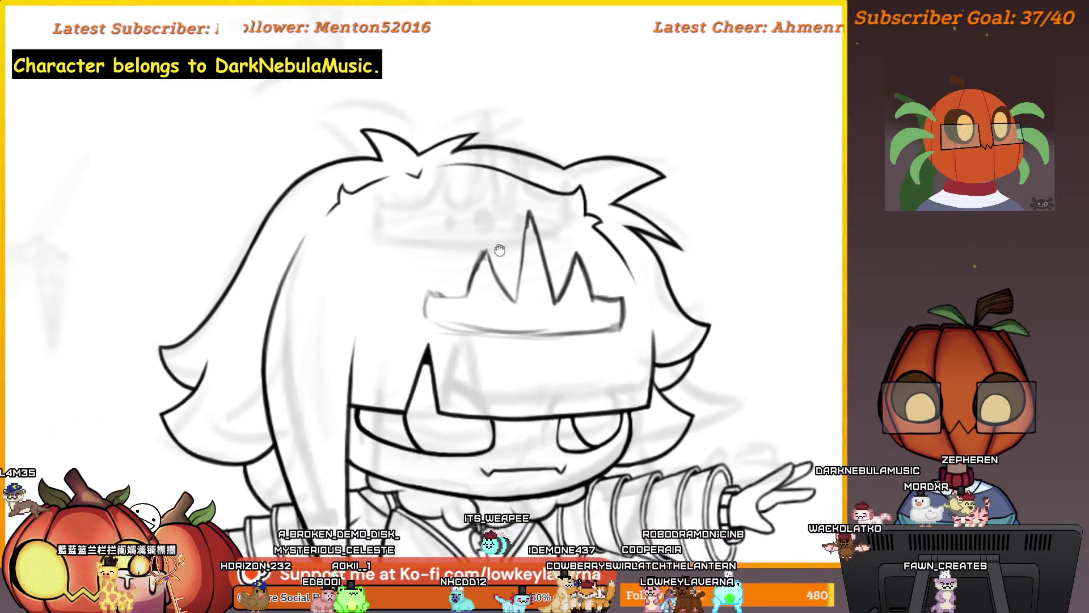
left_click_drag(499, 250, 497, 277)
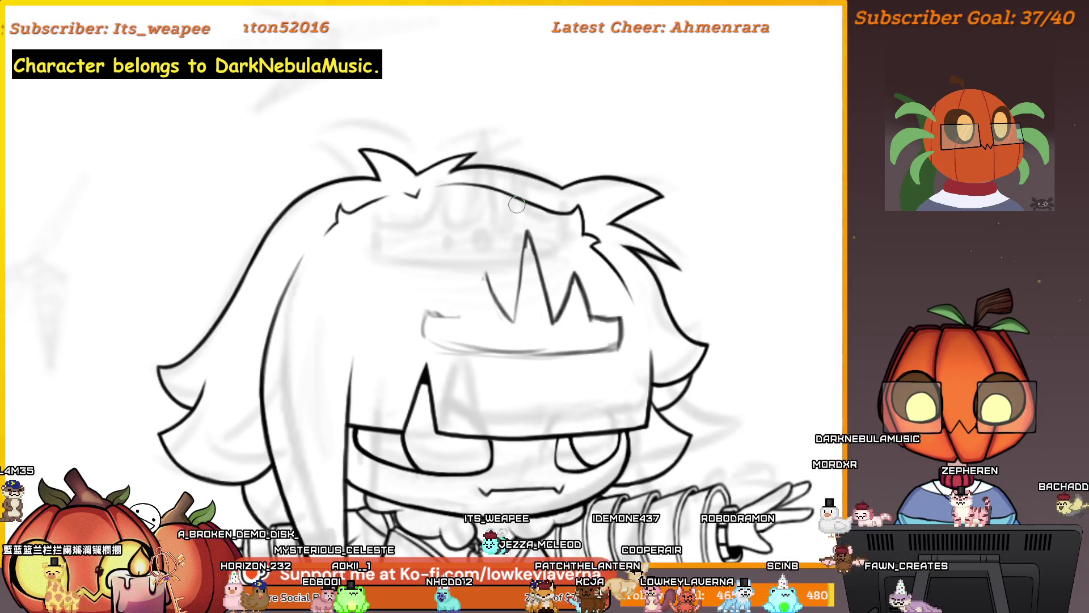
left_click_drag(550, 252, 570, 246)
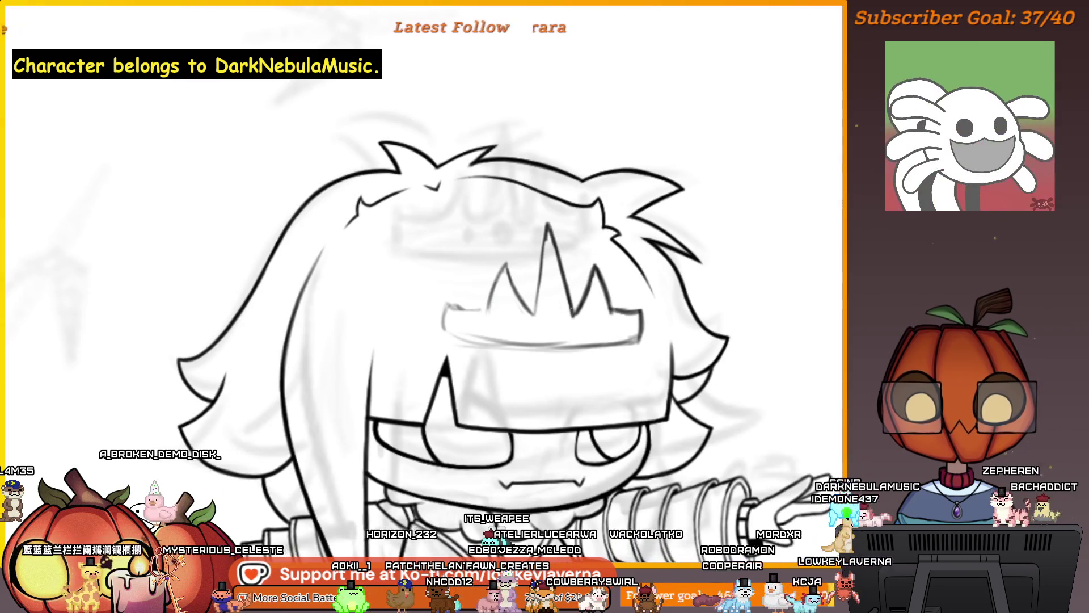
left_click_drag(503, 269, 549, 300)
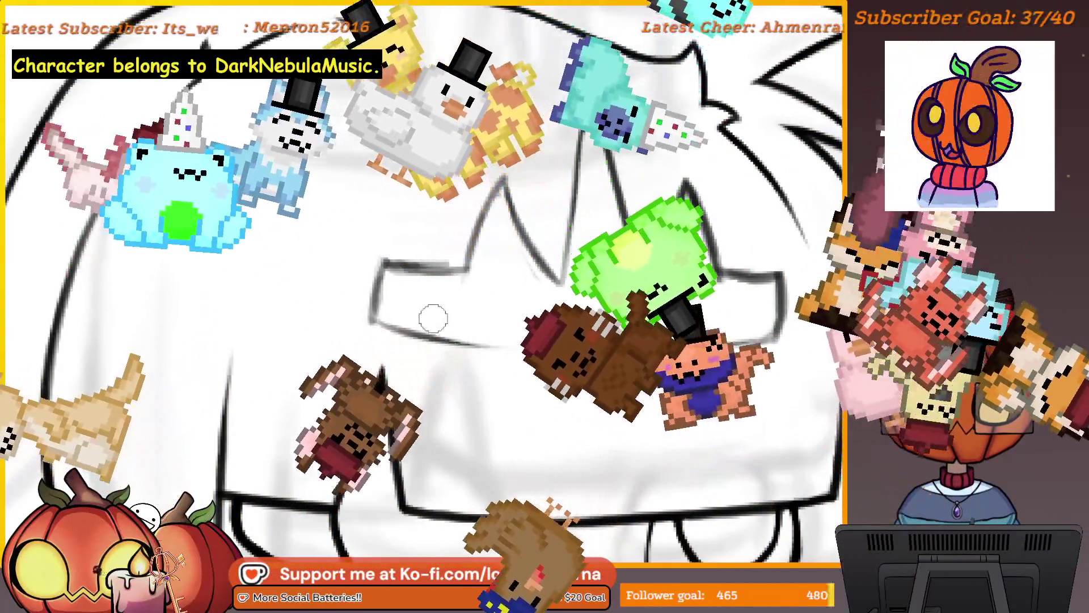
scroll(598, 275, "down", 3)
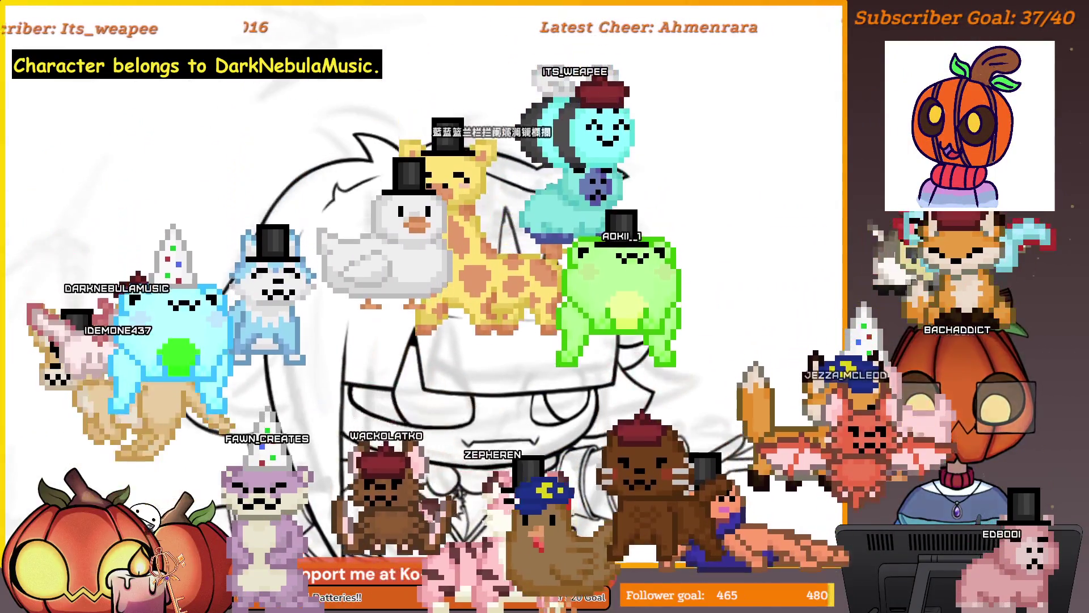
scroll(515, 236, "up", 3)
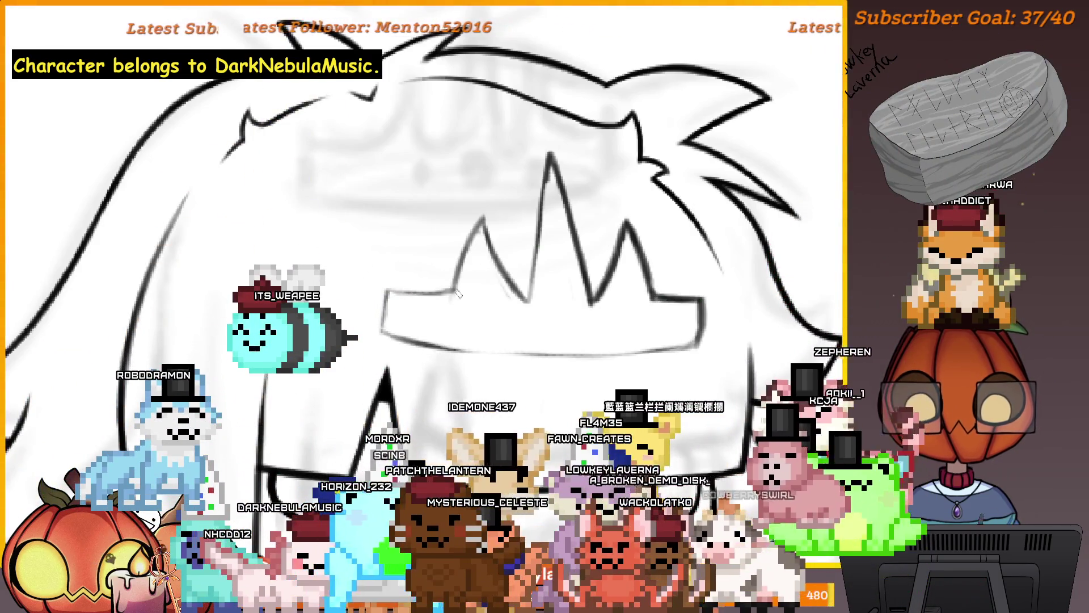
left_click_drag(458, 292, 503, 301)
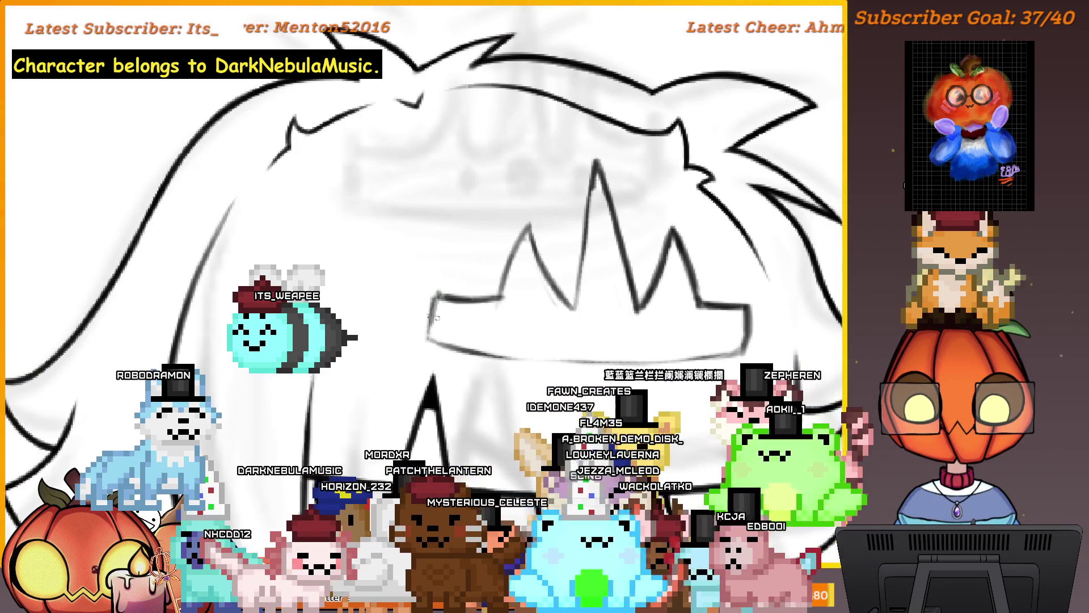
scroll(505, 297, "down", 2)
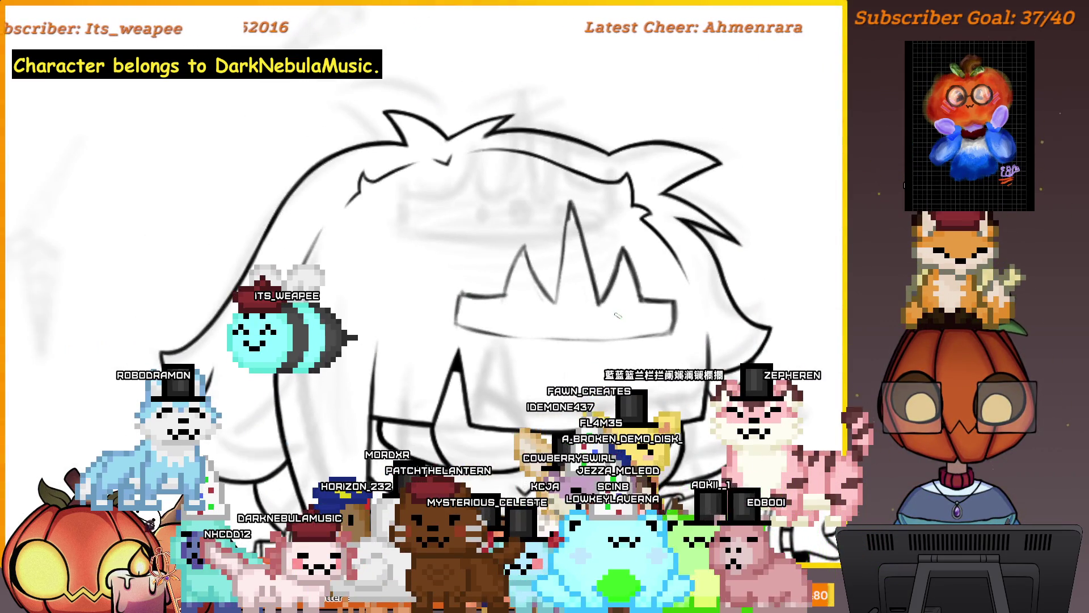
scroll(617, 315, "up", 3)
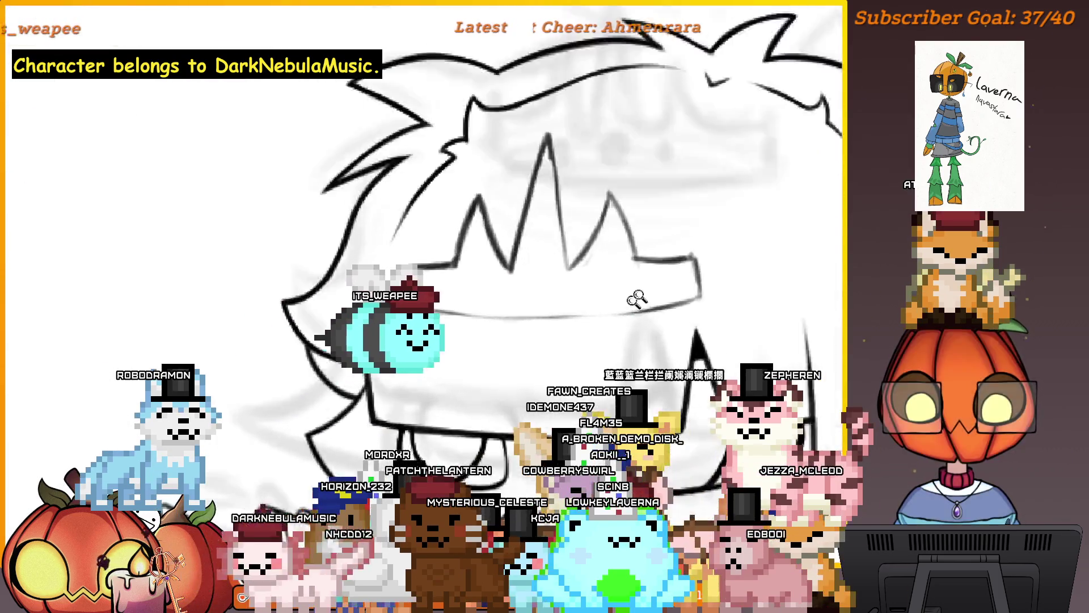
scroll(637, 298, "up", 1)
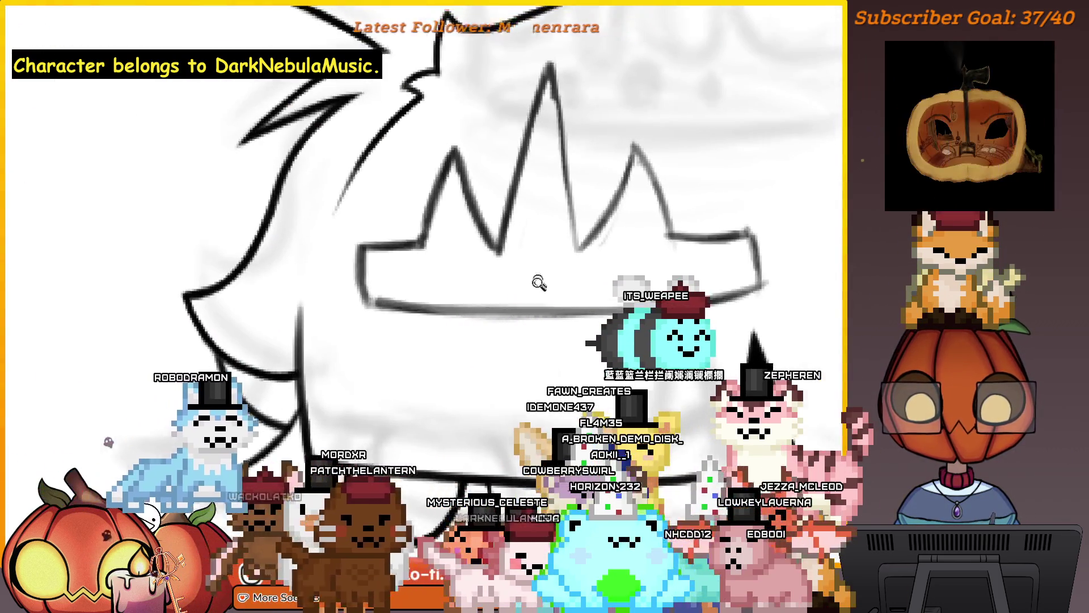
scroll(539, 282, "down", 3)
scroll(690, 237, "up", 3)
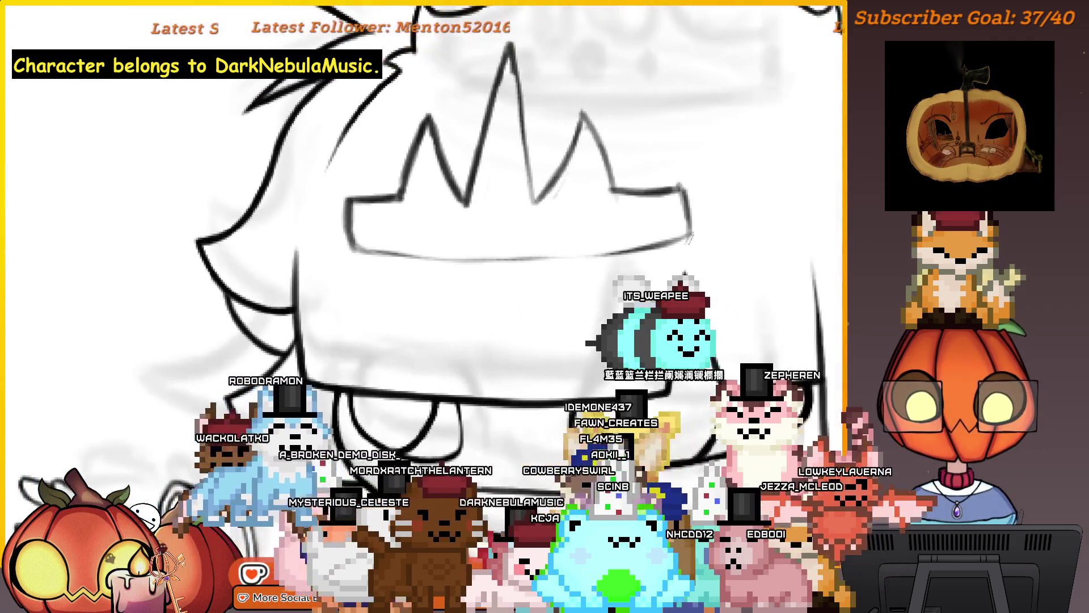
scroll(634, 203, "down", 3)
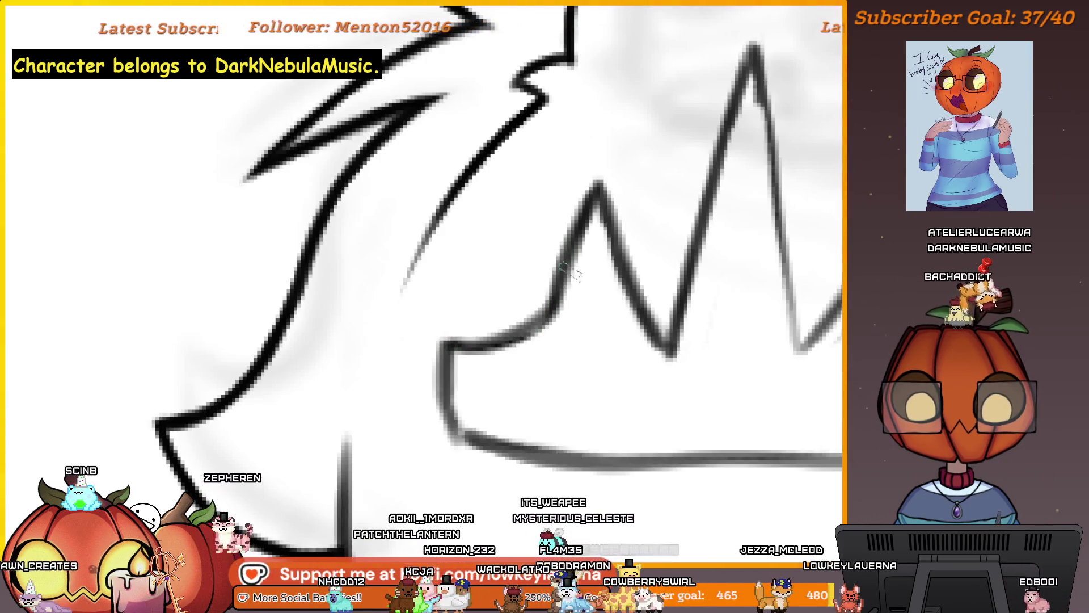
Undo the stray vertical line drawn through the crown.
scroll(543, 321, "down", 3)
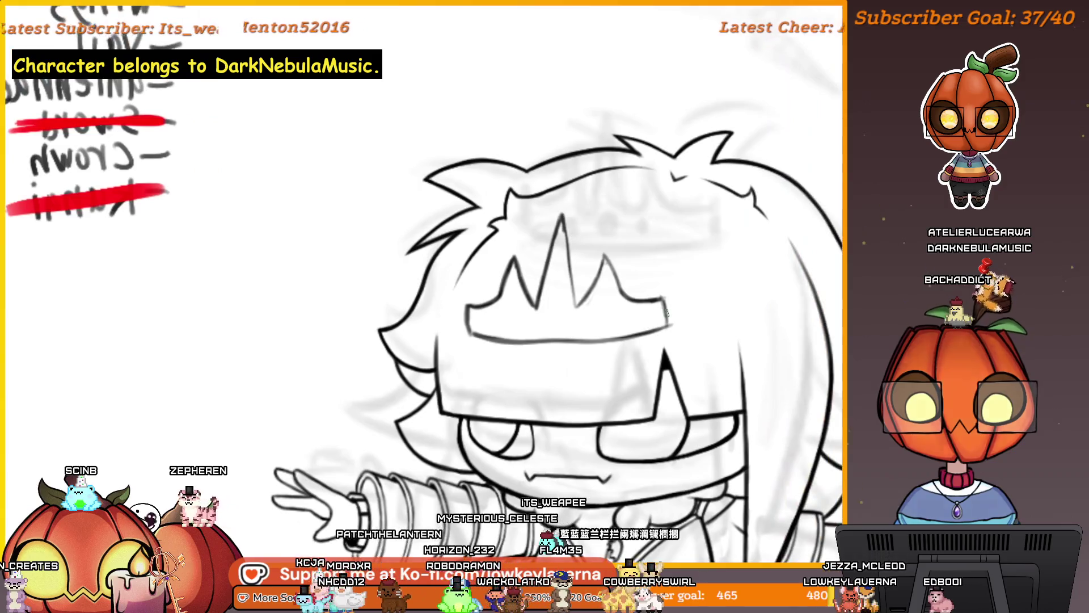
scroll(675, 306, "down", 1)
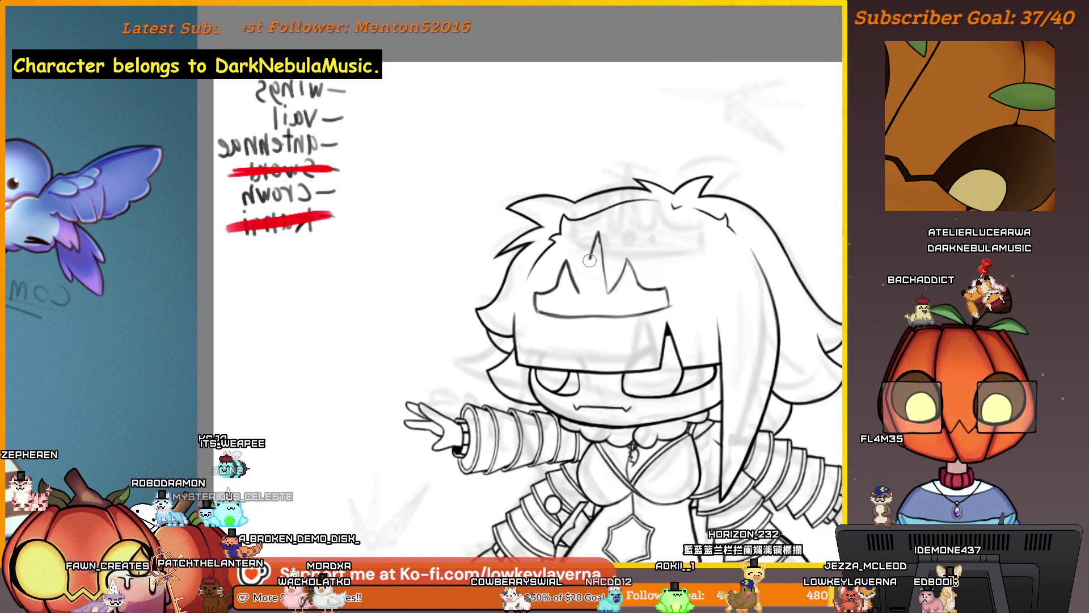
key("ctrl+z")
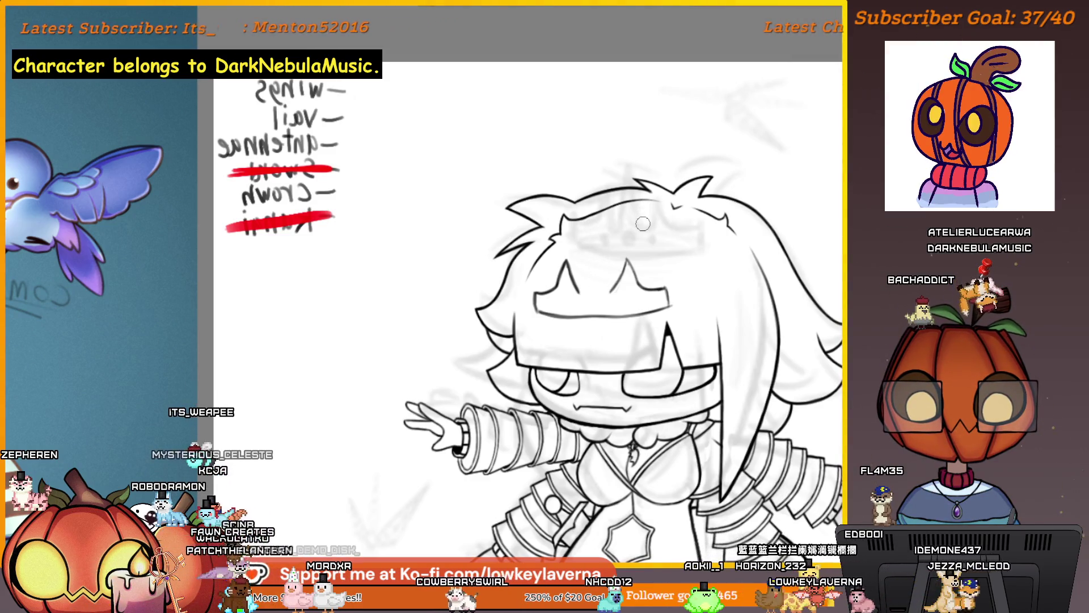
Return to the unflipped full-page view, then erase and redraw the crown's lower edge.
key("h")
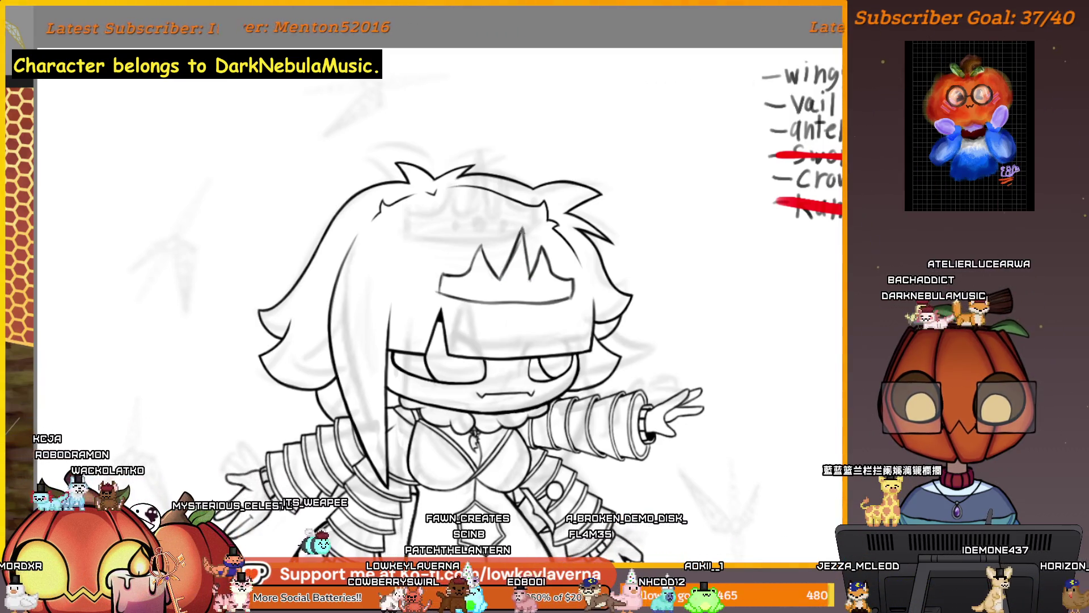
key("ctrl+0")
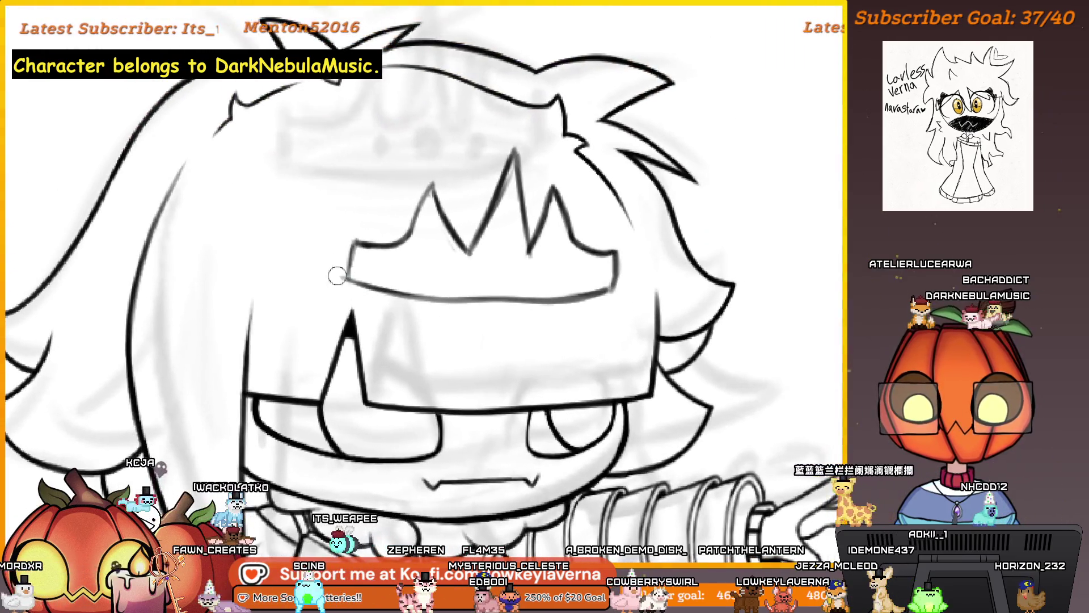
left_click_drag(337, 276, 460, 307)
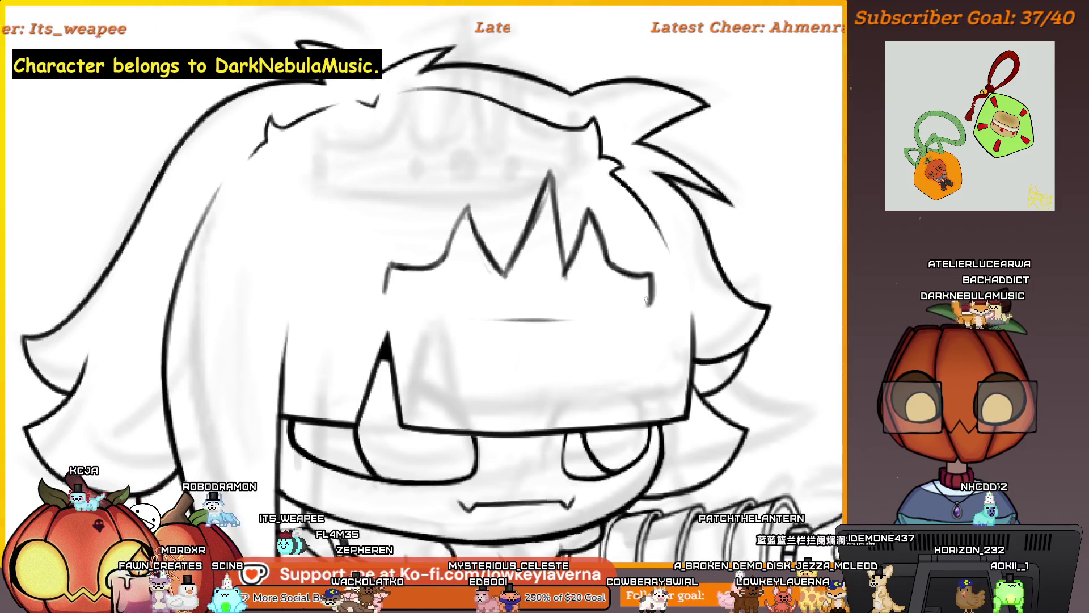
left_click_drag(647, 301, 530, 325)
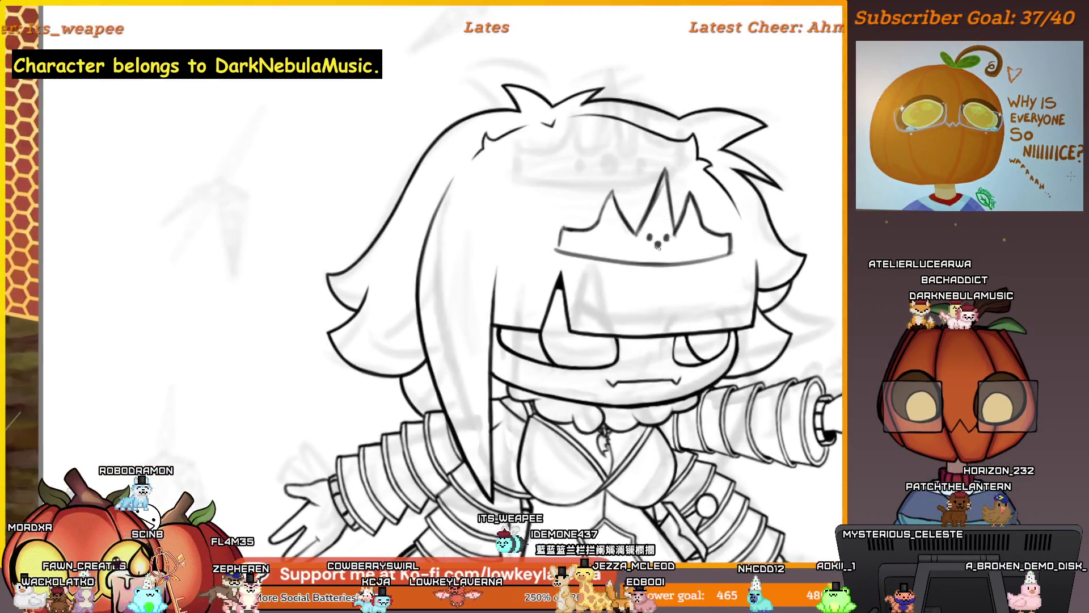
Tap six bold dots onto the crown's centre in a honeycomb-flower cluster.
left_click(648, 244)
left_click(657, 244)
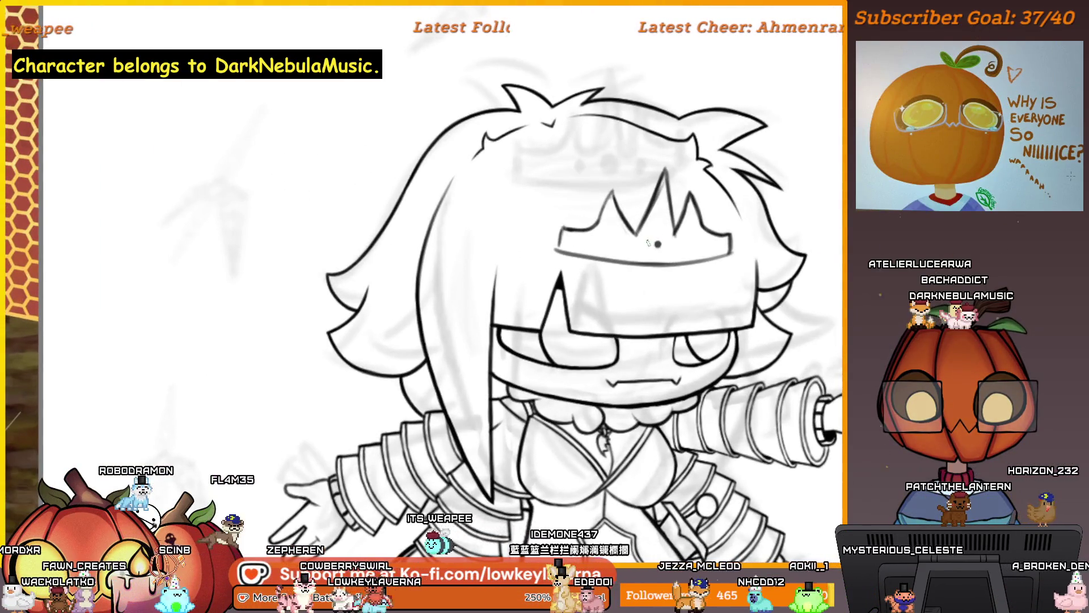
left_click(669, 244)
left_click(664, 236)
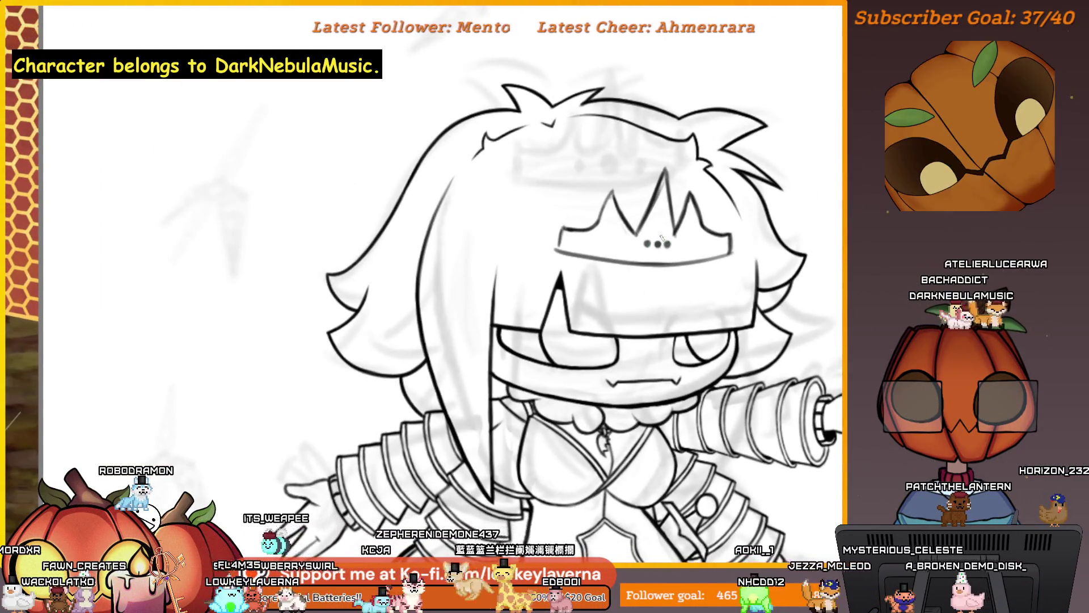
left_click(659, 234)
left_click(661, 251)
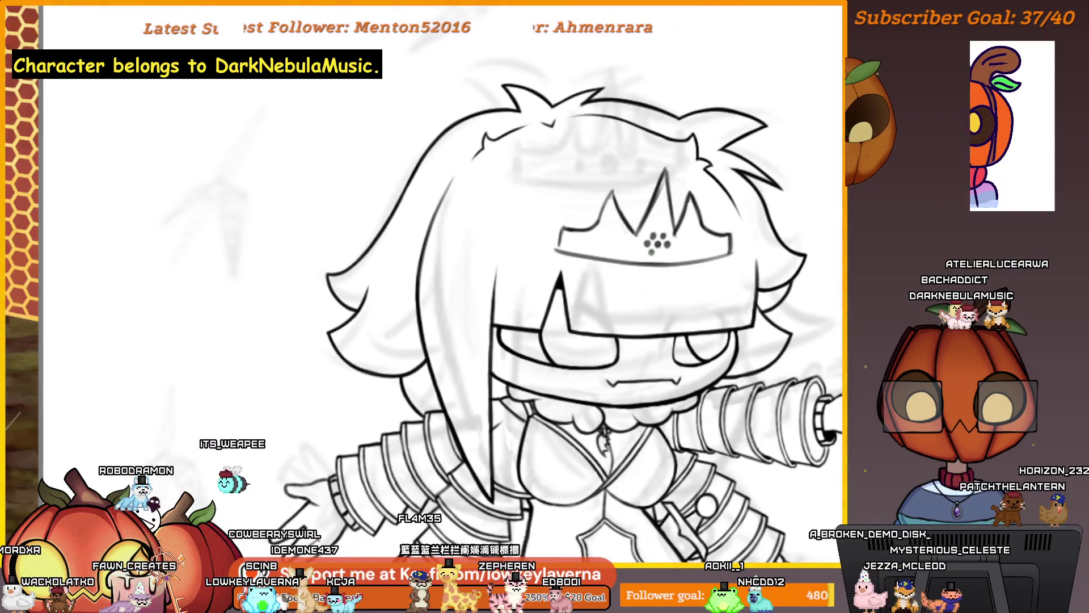
Zoom out to see the whole character, then zoom back in on the crown.
key("ctrl+minus")
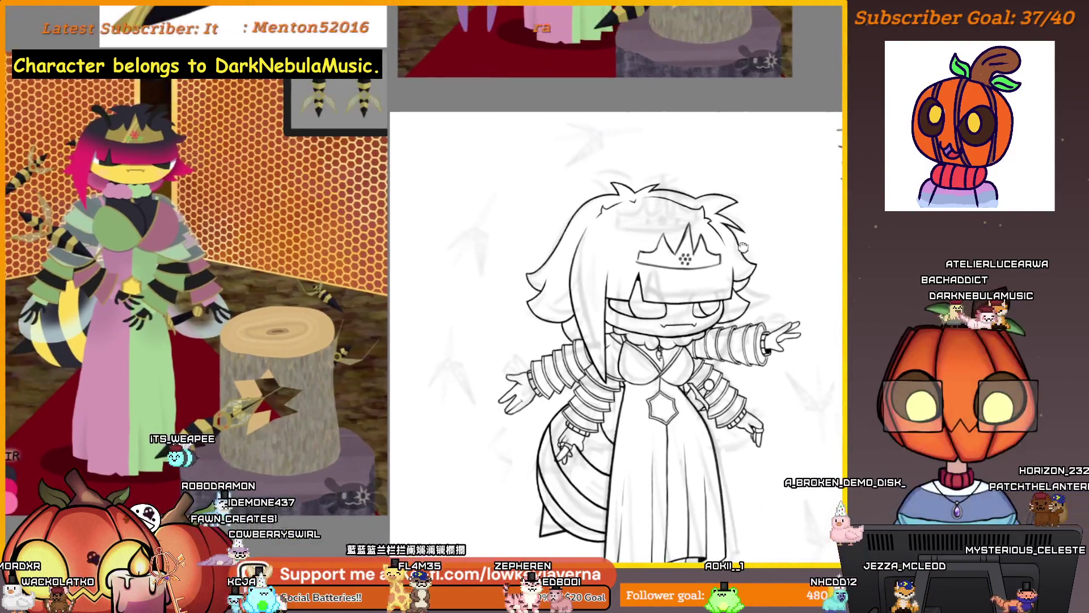
scroll(702, 233, "up", 3)
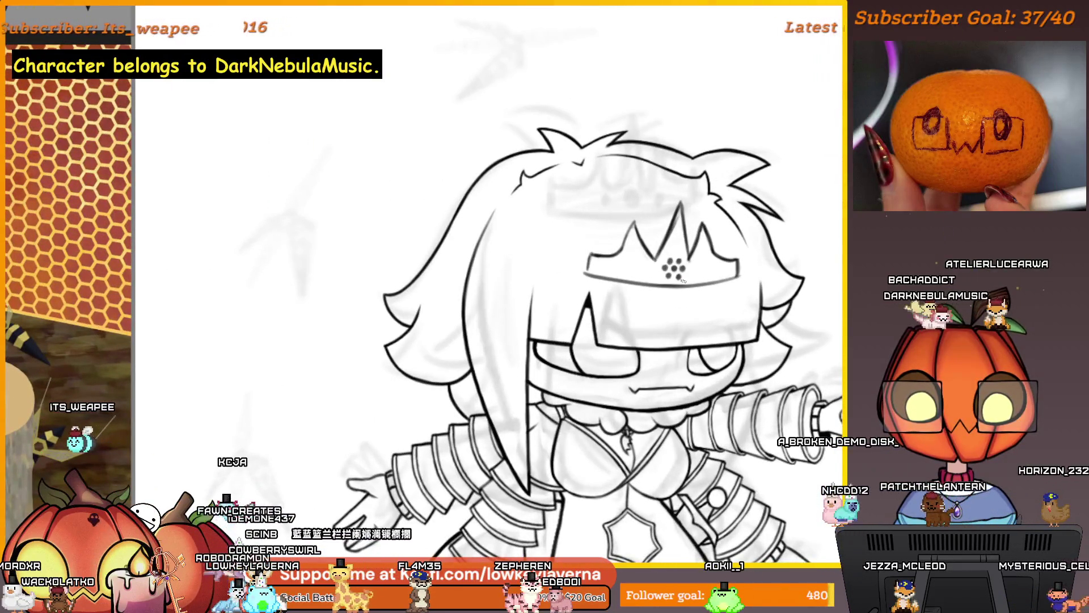
scroll(684, 280, "down", 3)
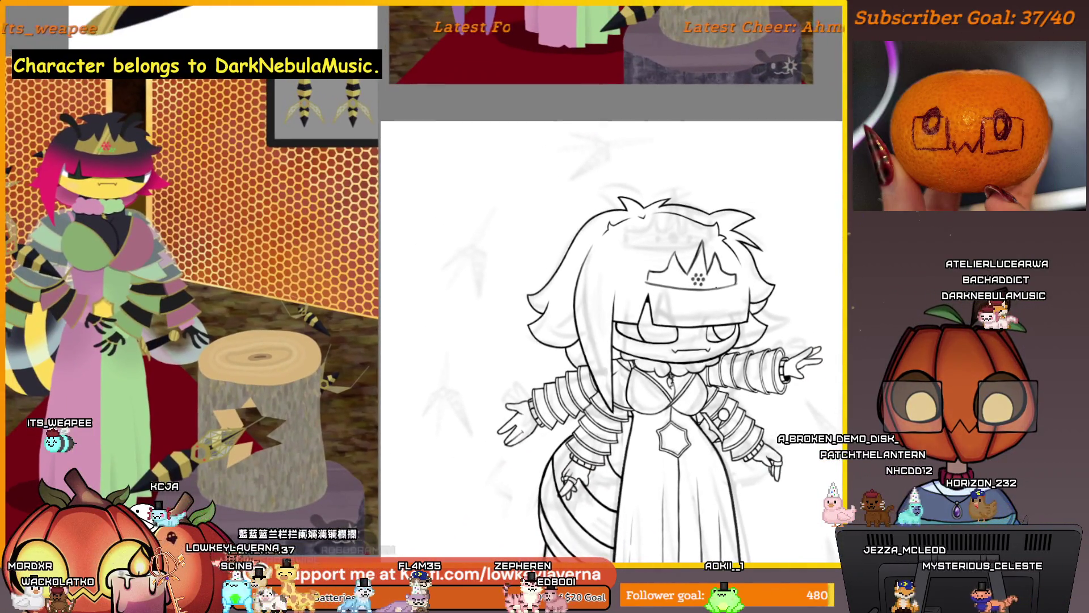
scroll(703, 278, "up", 4)
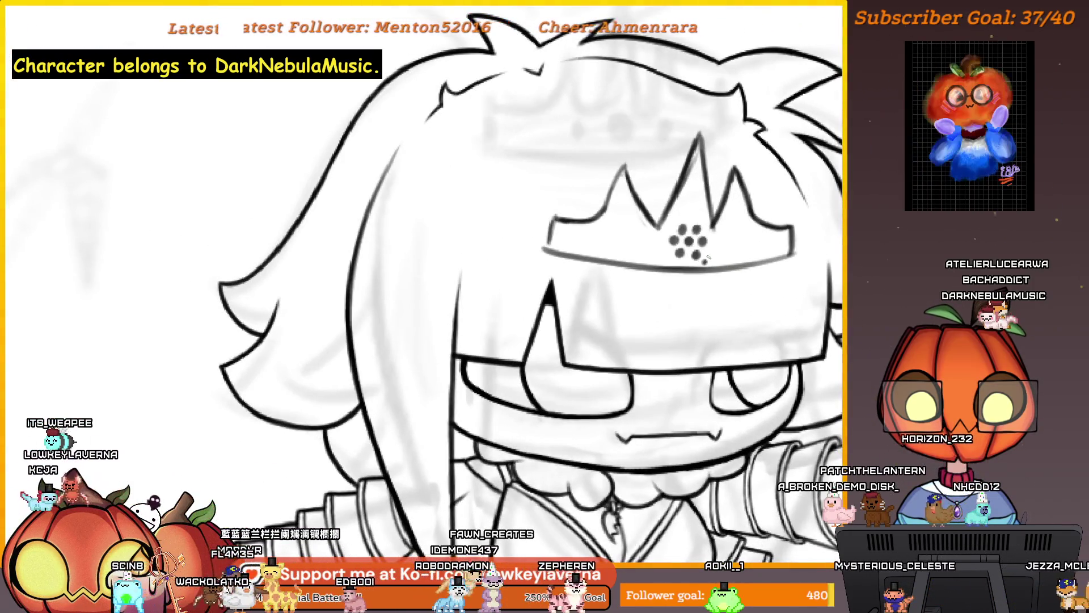
scroll(729, 226, "down", 3)
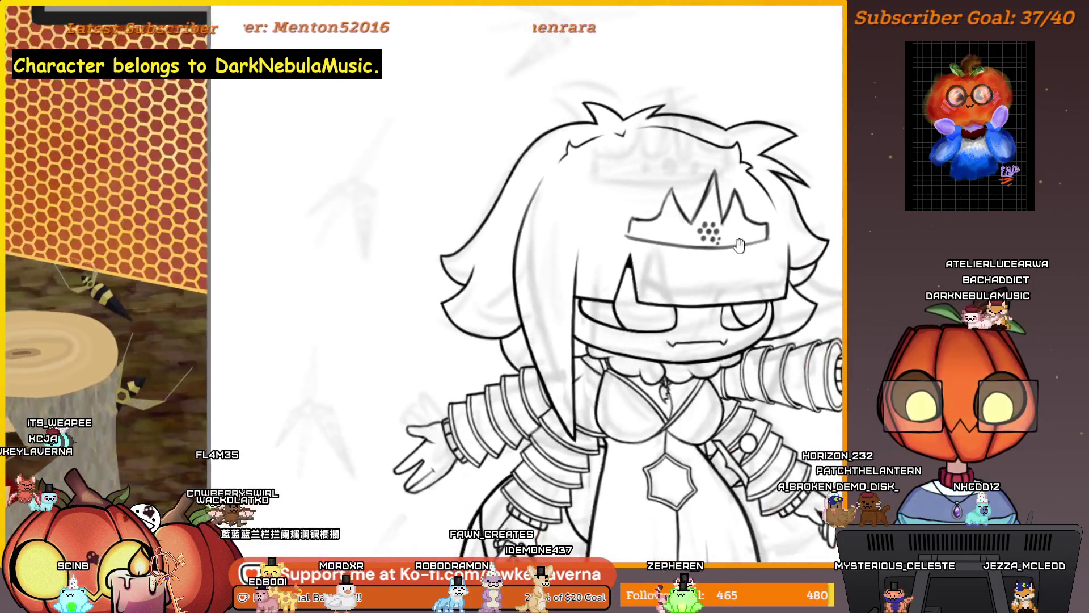
scroll(738, 247, "up", 2)
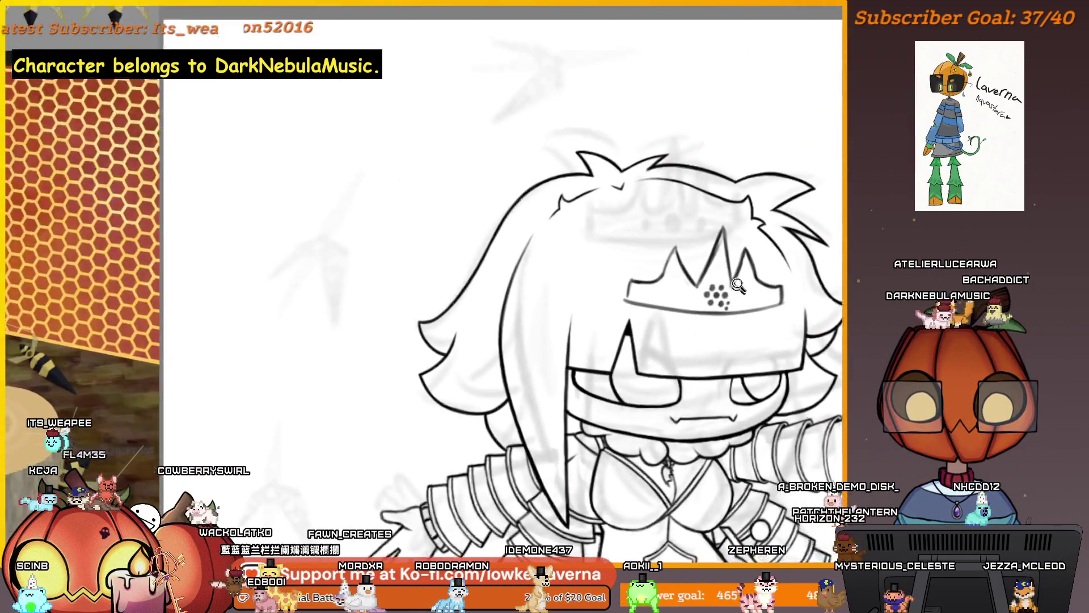
left_click(737, 285)
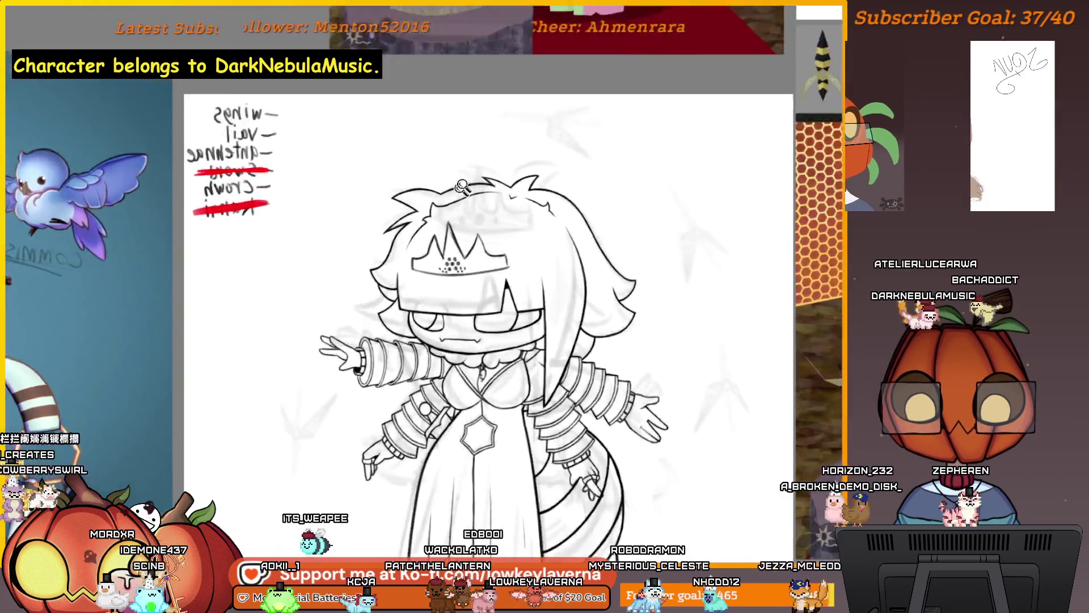
Fade the crown sketch and its dot cluster to light grey, checking it zoomed out and mirrored.
left_click(462, 187)
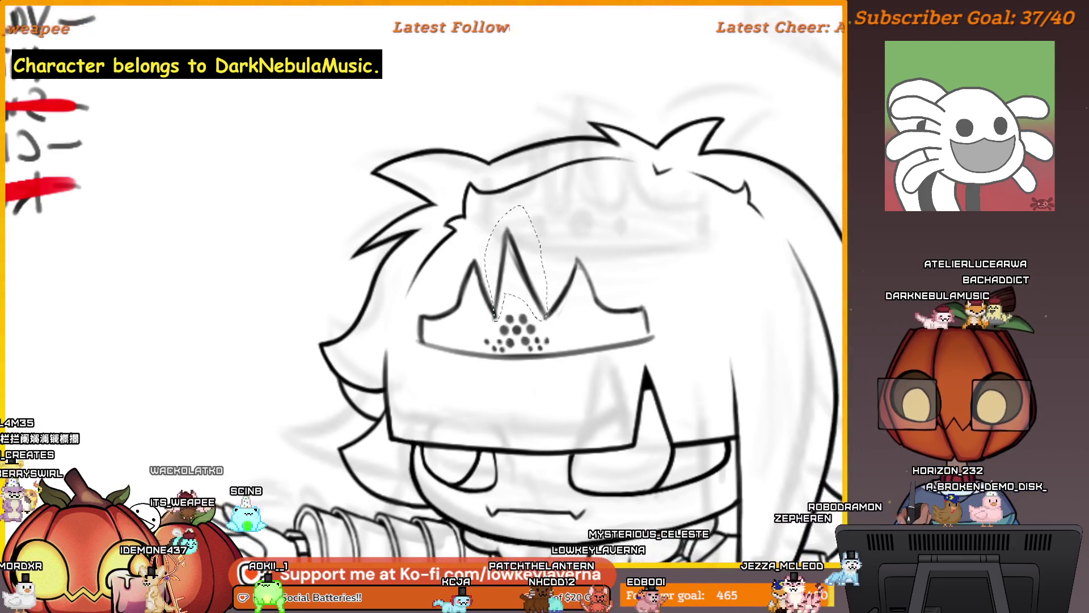
key("ctrl+t")
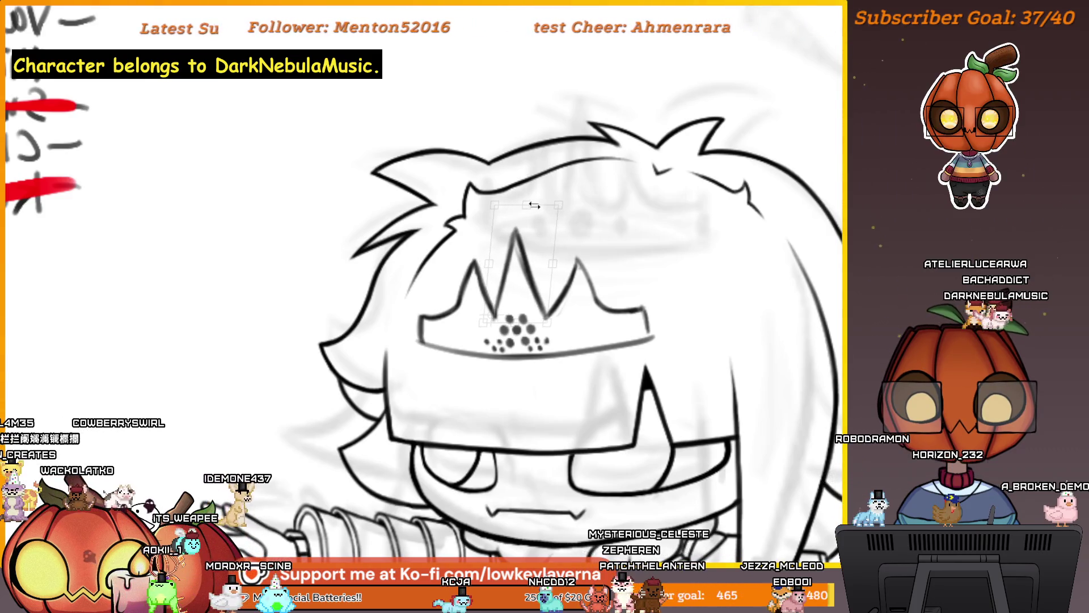
key("ctrl+minus")
key("m")
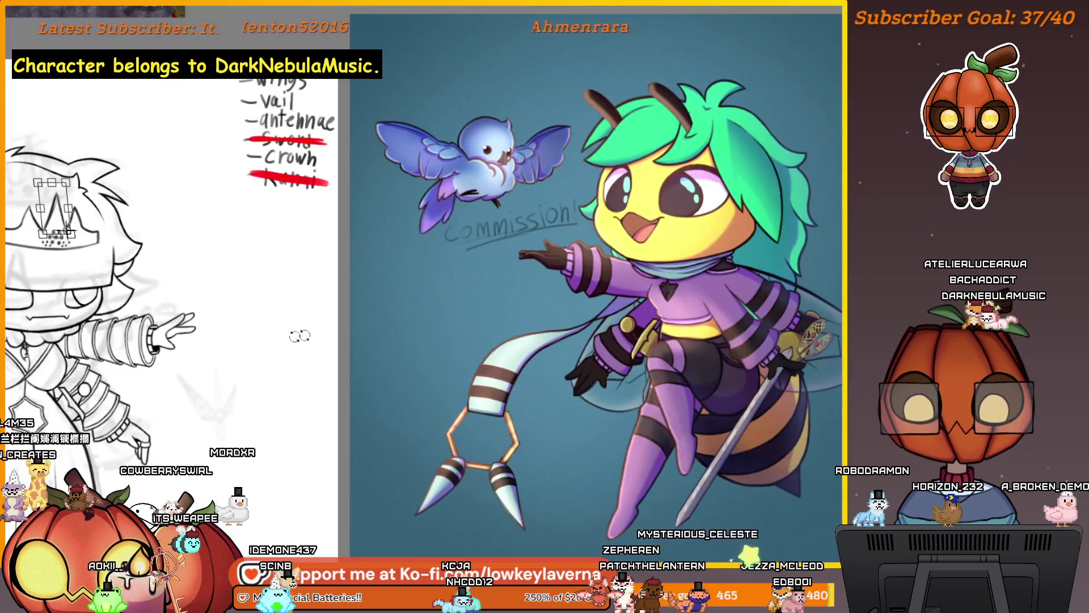
key("ctrl+minus")
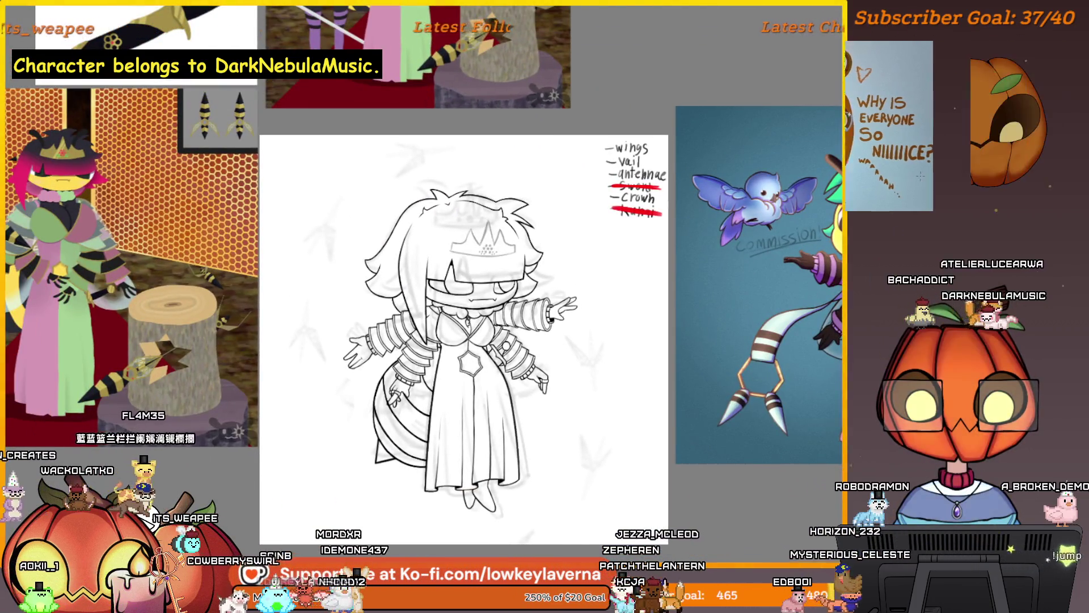
key("Return")
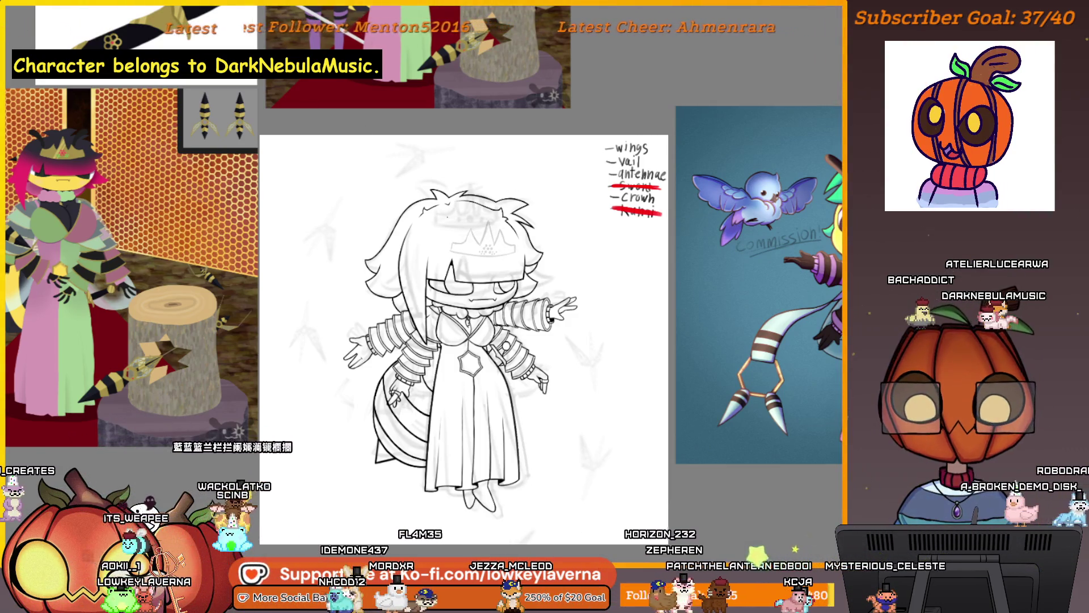
key("ctrl+plus")
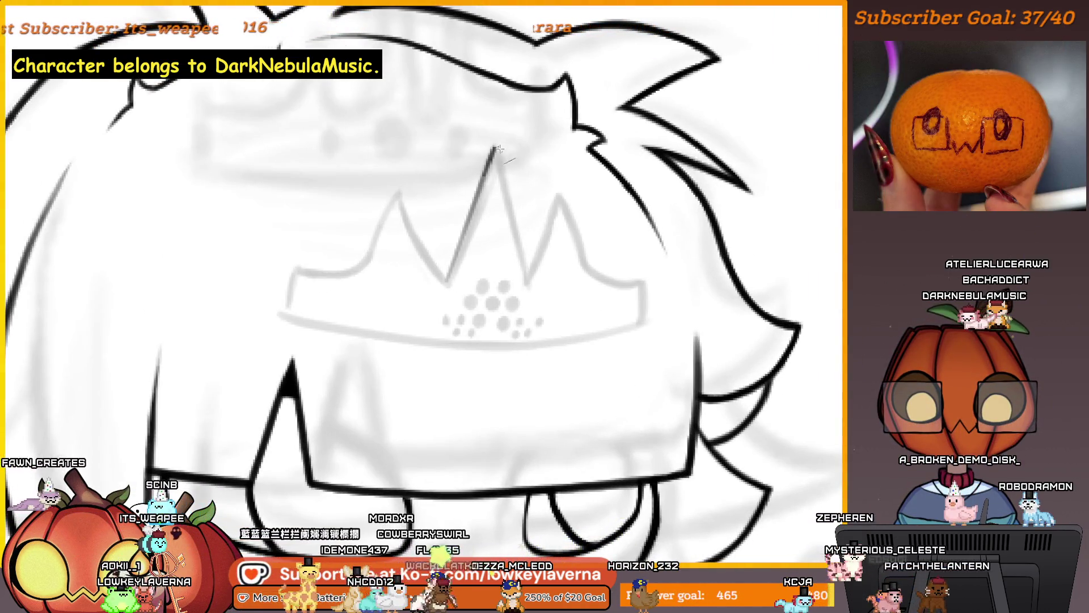
Ink the left edge of the crown's central point over the grey sketch.
left_click_drag(525, 268, 529, 280)
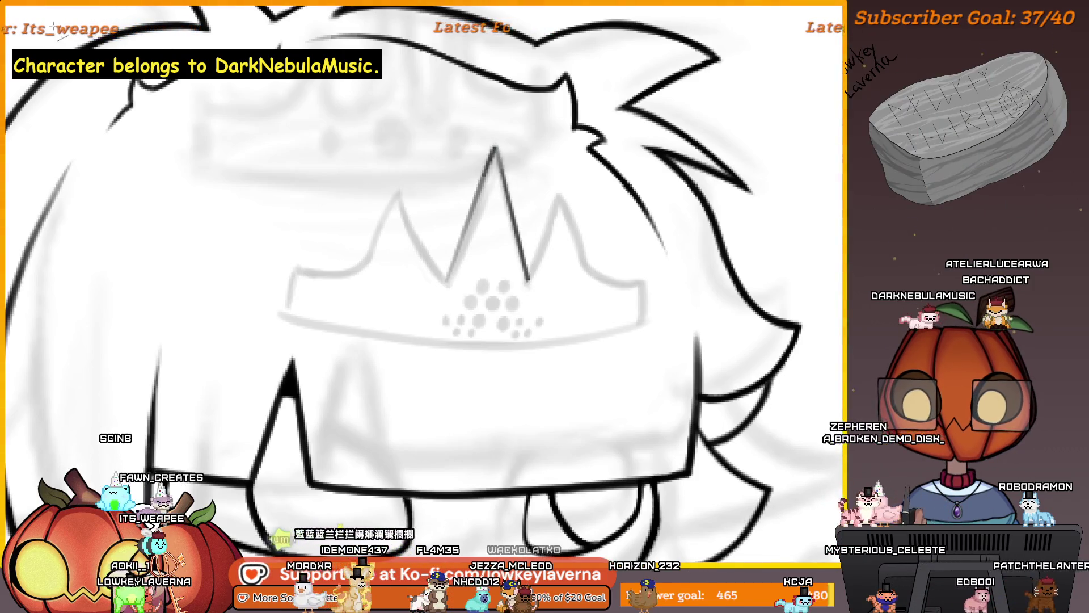
scroll(464, 112, "up", 2)
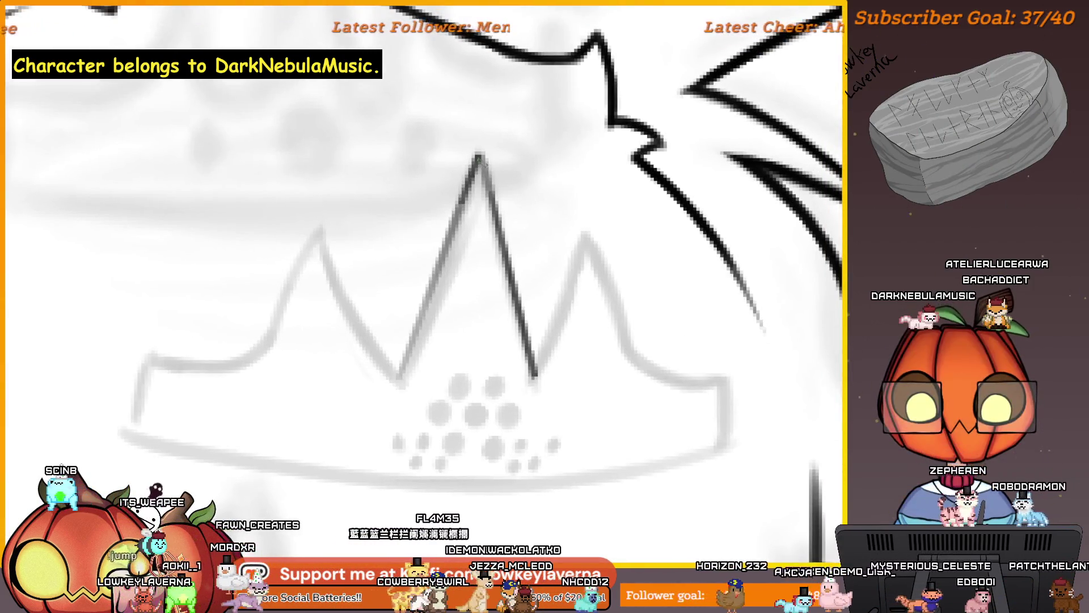
left_click_drag(479, 154, 471, 190)
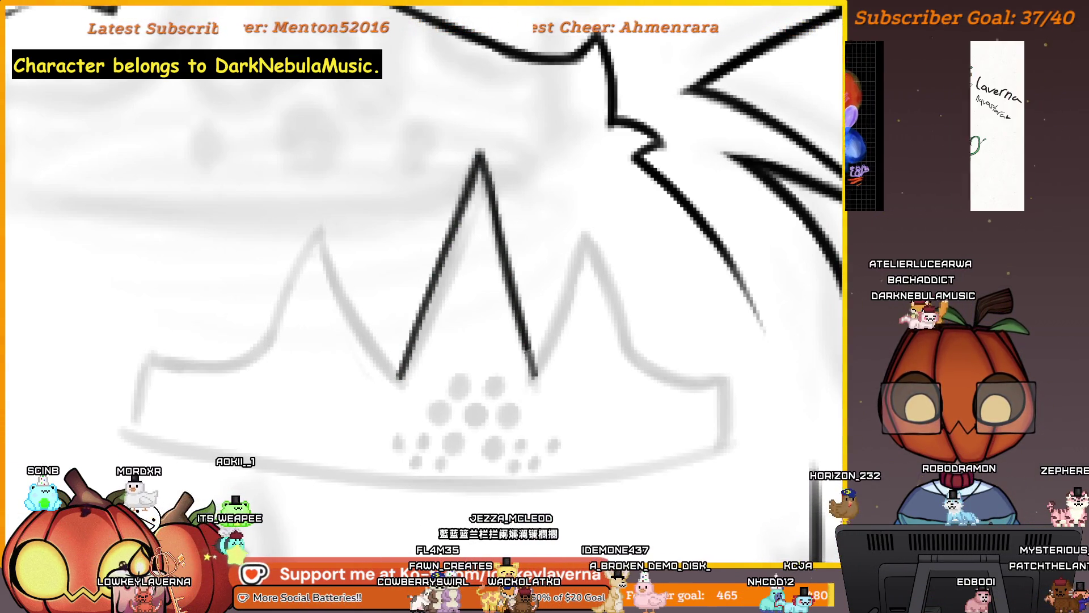
scroll(547, 446, "up", 3)
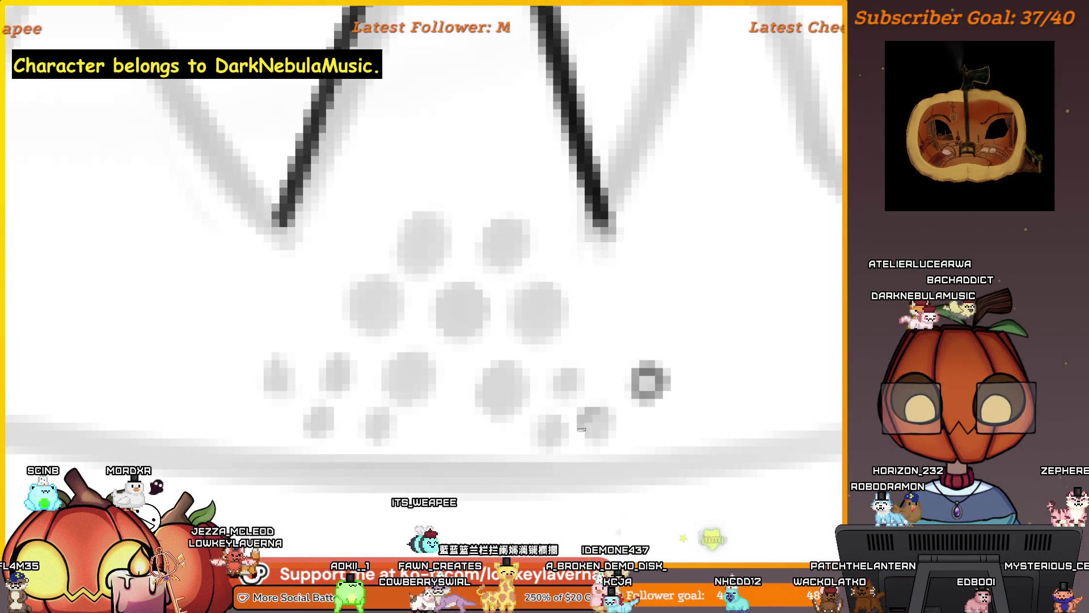
Trace thirteen of the faint jewel dots as dark rings.
left_click(583, 427)
left_click(559, 385)
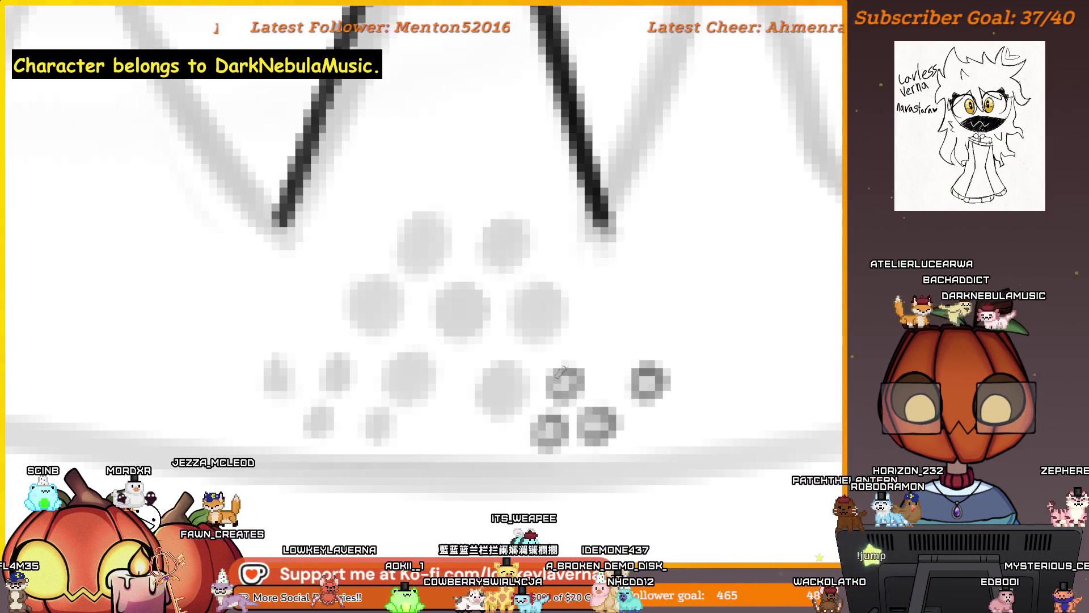
left_click(498, 413)
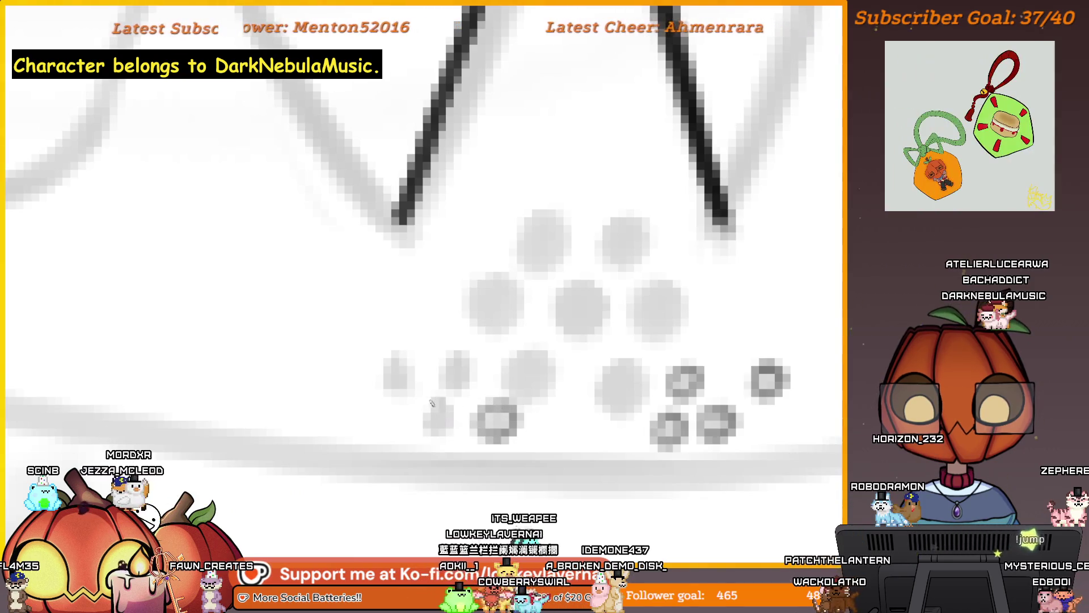
left_click(439, 414)
left_click(457, 363)
left_click(406, 361)
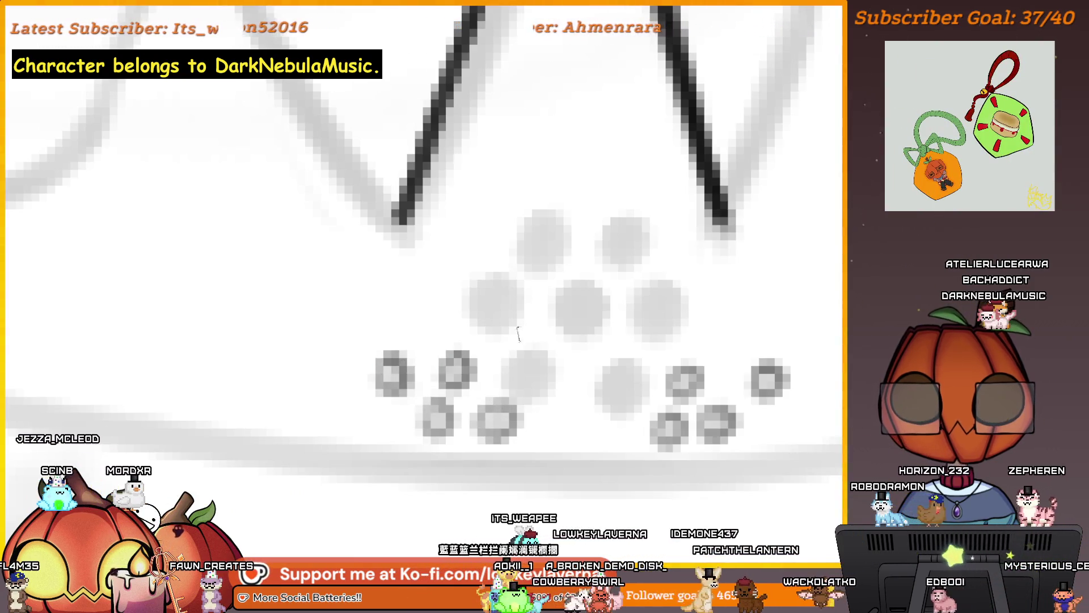
left_click(544, 363)
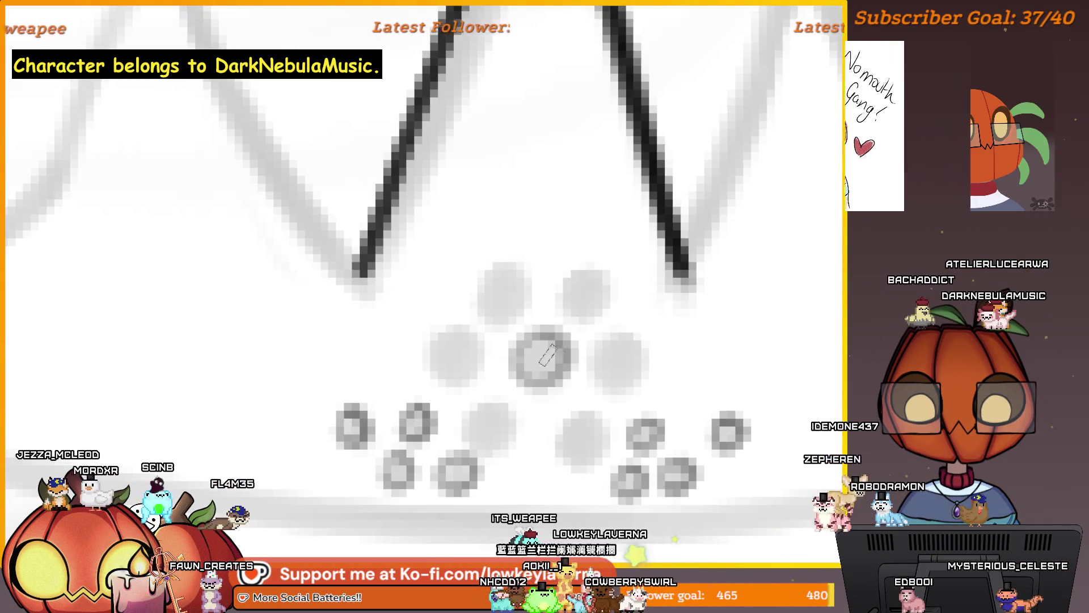
left_click(514, 298)
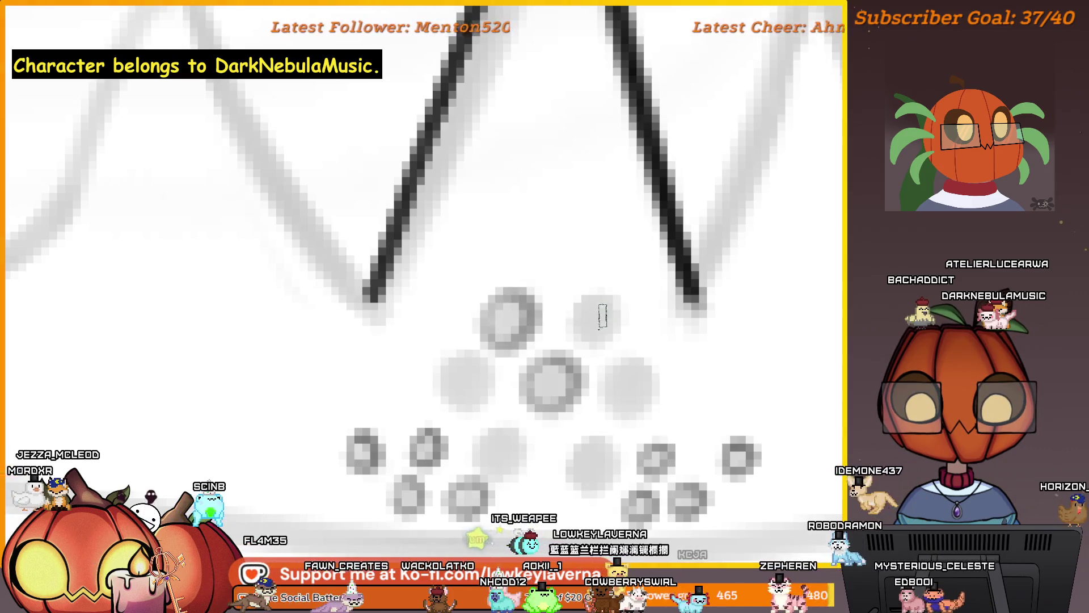
left_click(555, 356)
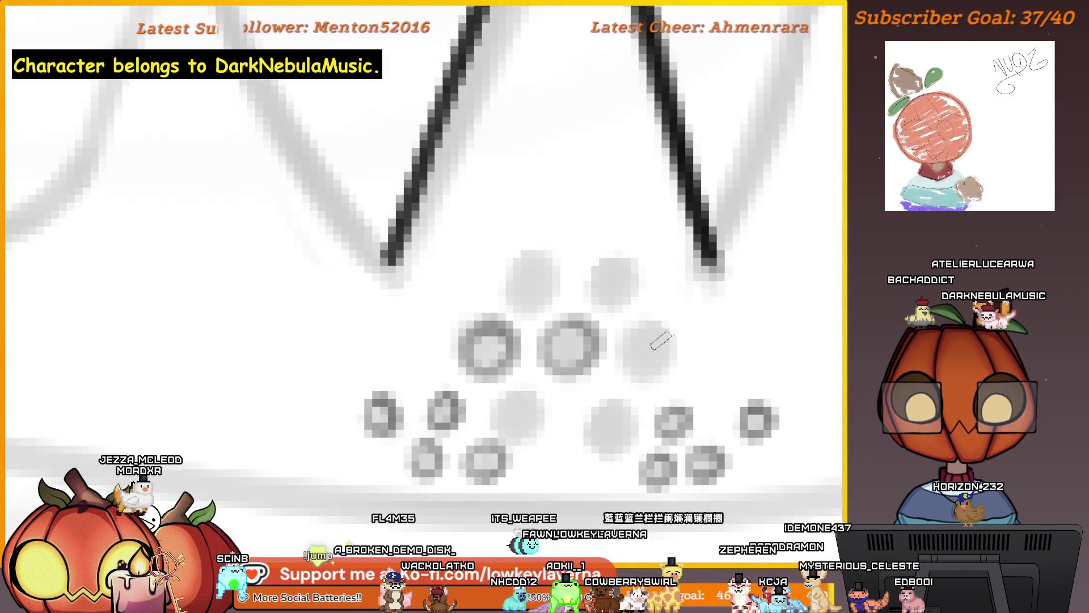
left_click(652, 346)
left_click(624, 333)
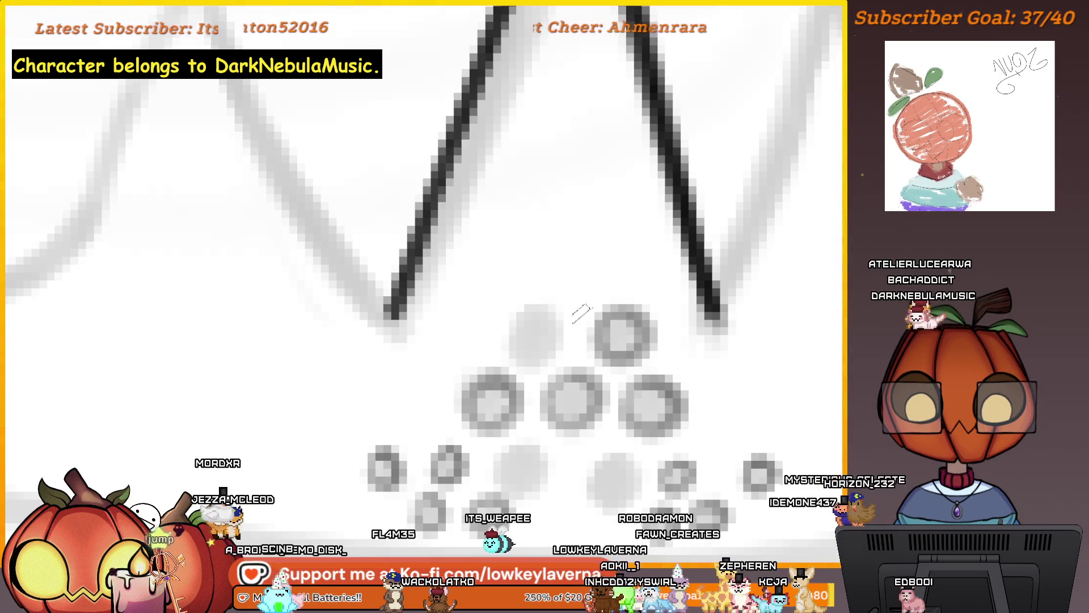
left_click(536, 332)
left_click(515, 379)
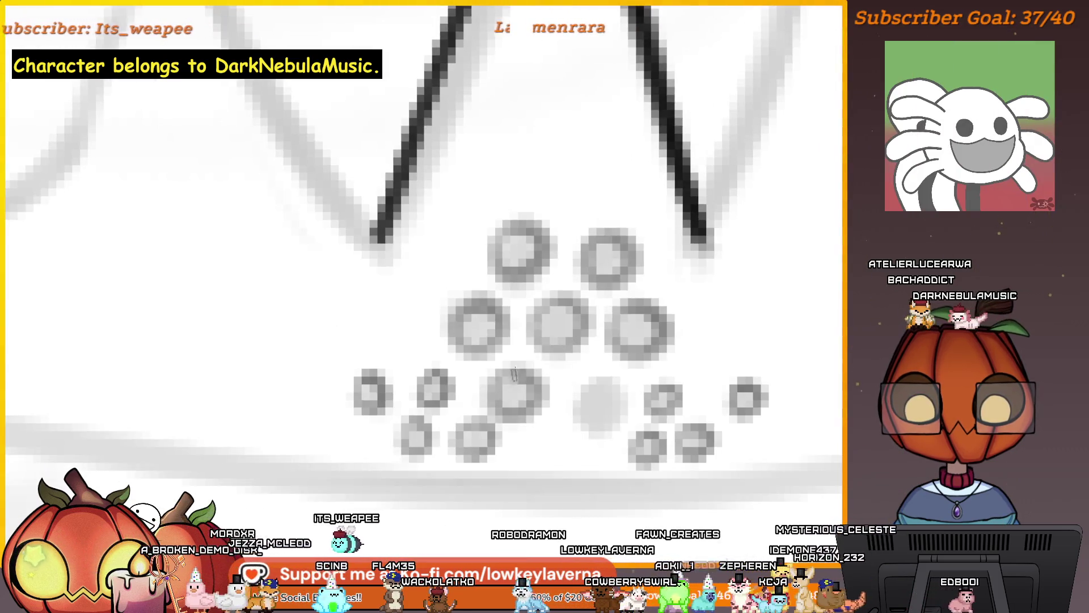
Ink the last remaining jewel dot as a dark ring.
left_click(581, 411)
scroll(635, 376, "down", 5)
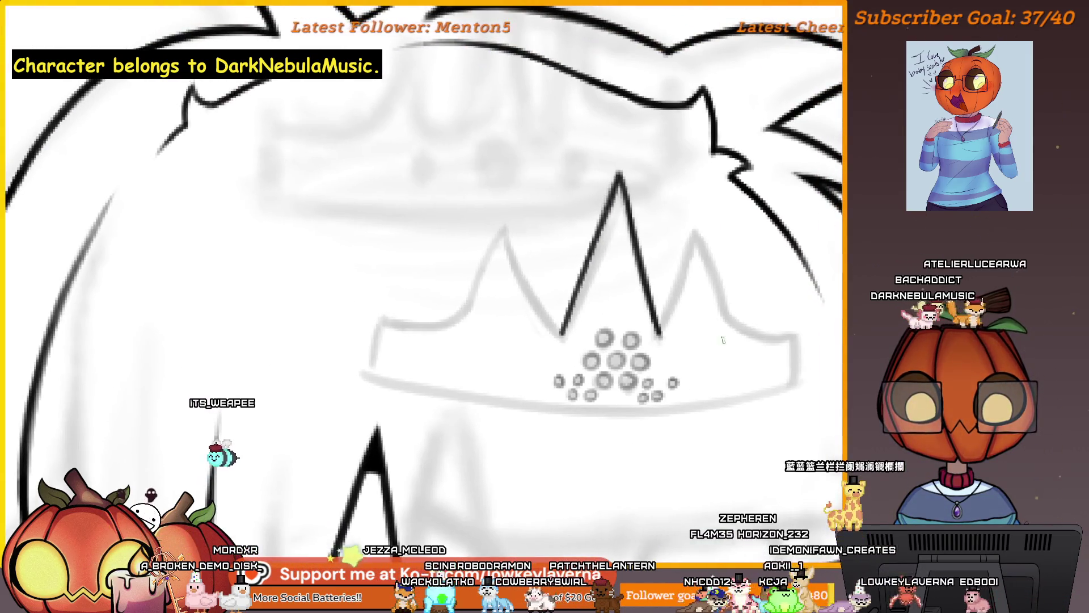
scroll(727, 291, "up", 2)
scroll(584, 358, "up", 2)
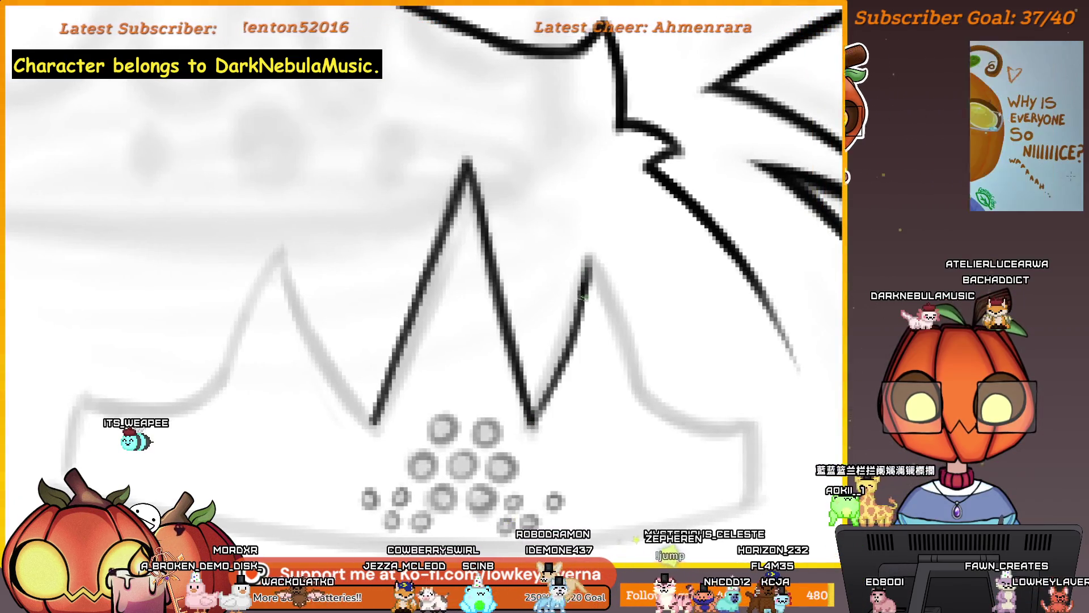
Ink the central point's right slope and the neighbouring crown point's slopes.
left_click_drag(586, 275, 527, 426)
left_click_drag(545, 198, 556, 369)
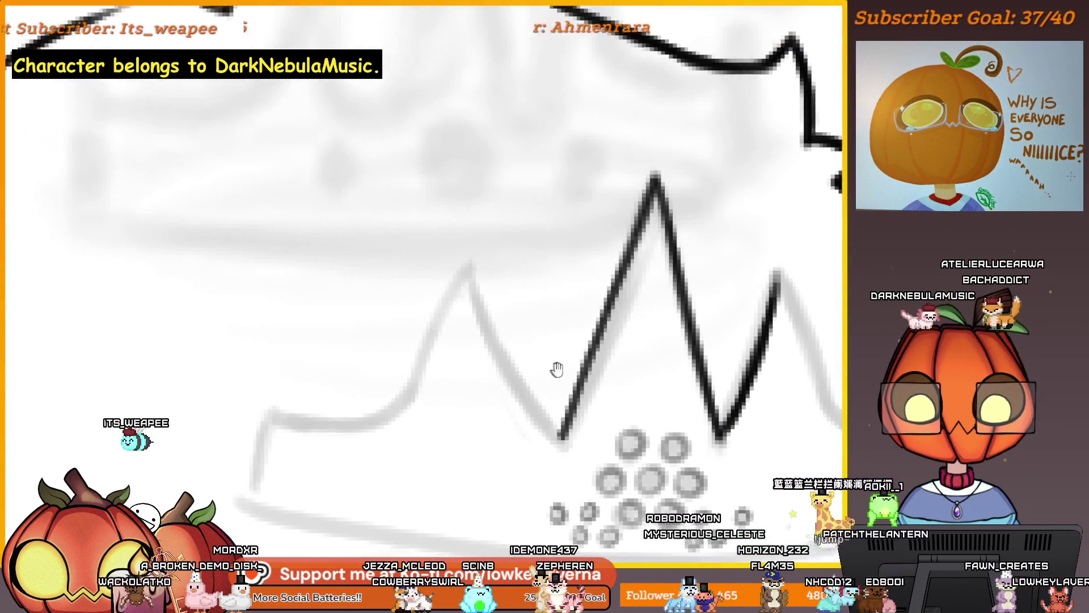
left_click_drag(561, 436, 469, 267)
key("ctrl+z")
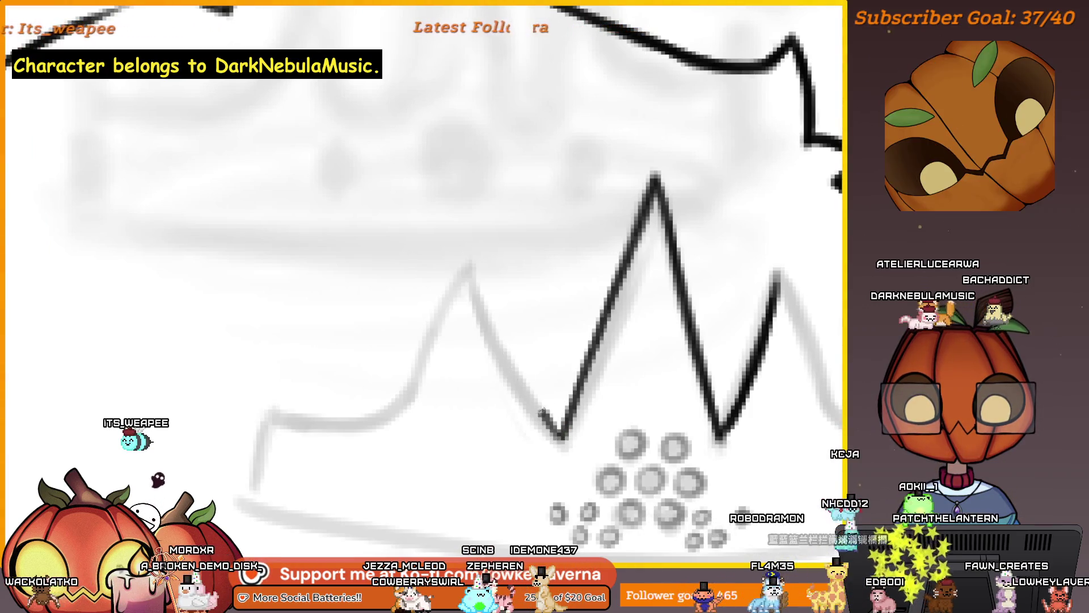
left_click_drag(560, 436, 469, 265)
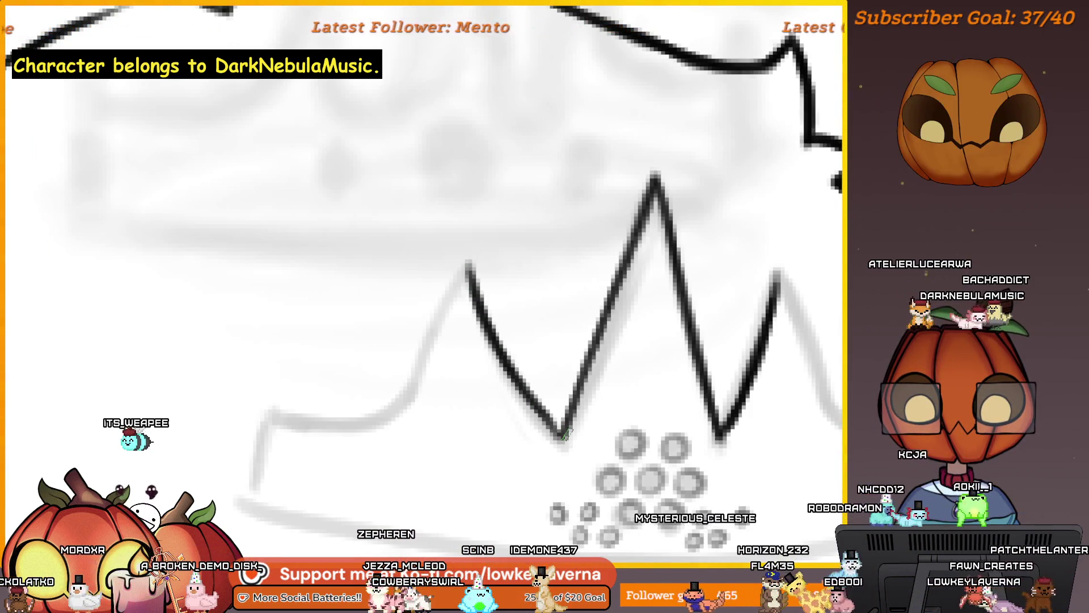
left_click_drag(709, 369, 199, 369)
left_click_drag(355, 454, 433, 315)
left_click_drag(413, 367, 435, 294)
Ink the curve up to the left crown point, the crown's curved left edge, and that point's left slope.
mouse_move(346, 324)
left_mouse_down()
mouse_move(488, 292)
mouse_move(605, 292)
left_mouse_up()
left_click_drag(341, 392, 400, 260)
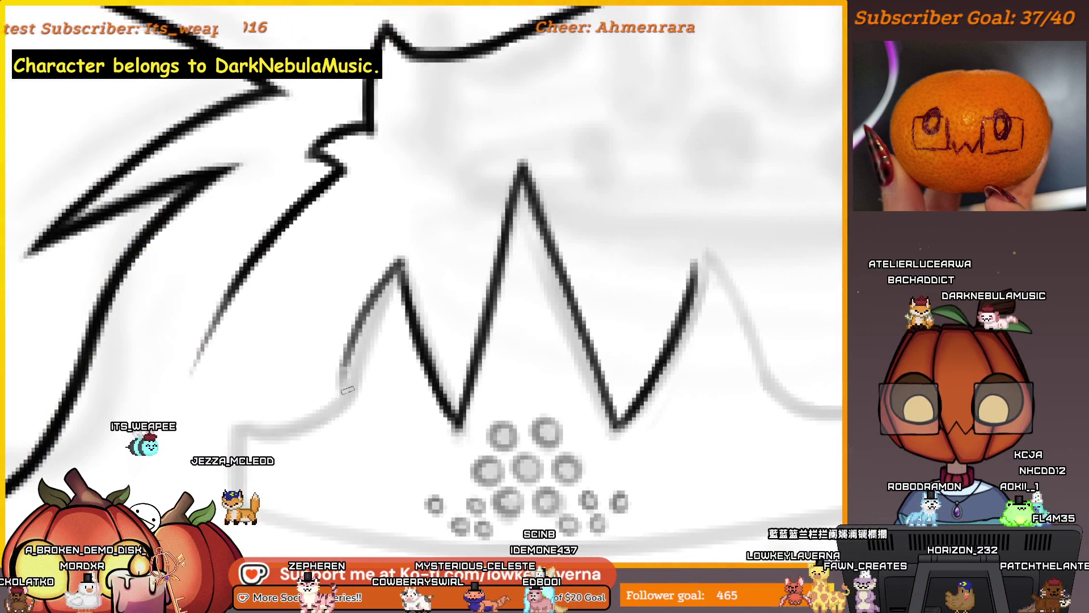
mouse_move(241, 431)
left_mouse_down()
mouse_move(332, 397)
mouse_move(378, 292)
left_mouse_up()
left_click_drag(645, 292, 571, 296)
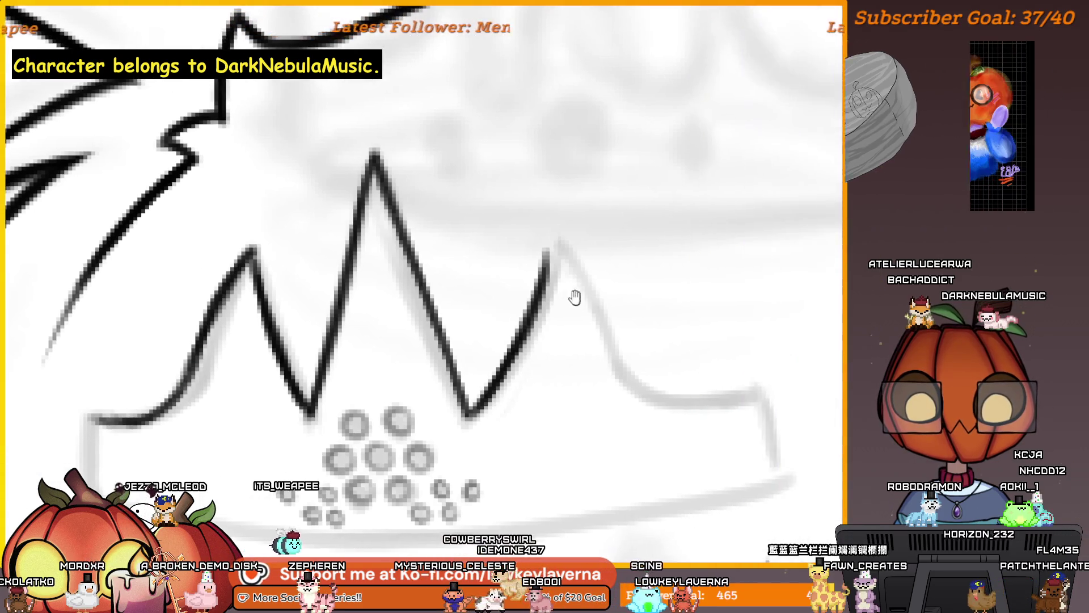
key("m")
left_click_drag(80, 244, 561, 284)
mouse_move(460, 288)
left_mouse_down()
mouse_move(401, 410)
mouse_move(309, 439)
left_mouse_up()
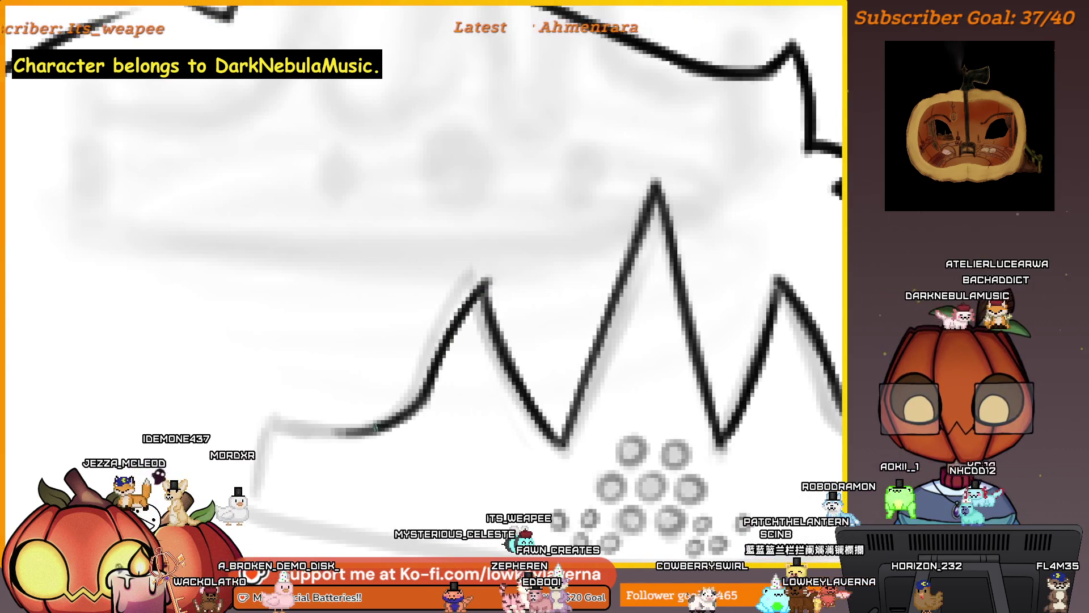
Redraw the stroke along the crown's zigzag slope and ink the crown's left side downward.
scroll(547, 244, "down", 5)
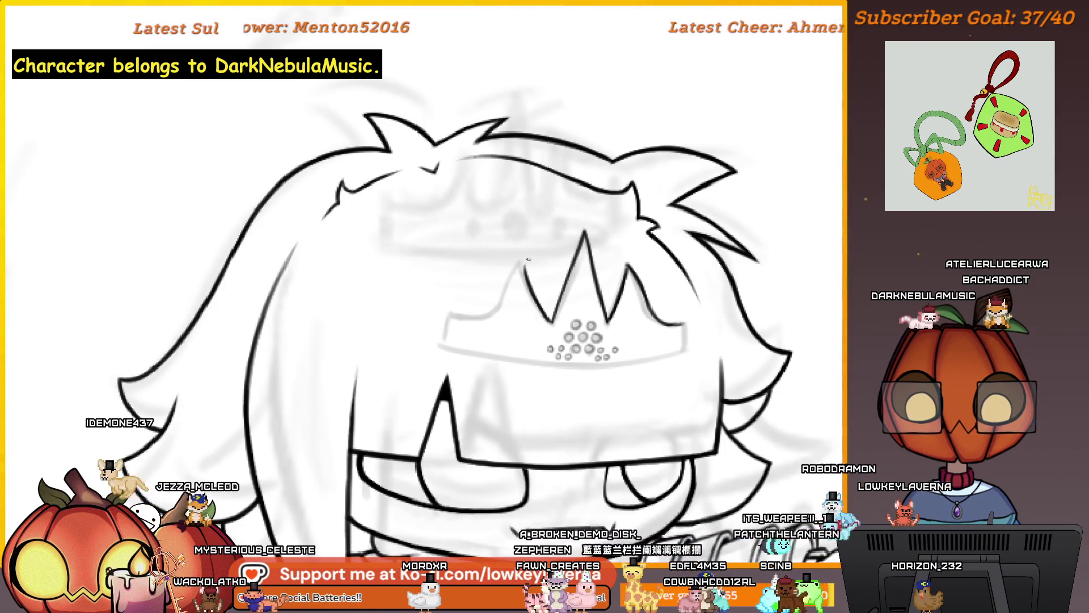
scroll(559, 223, "up", 5)
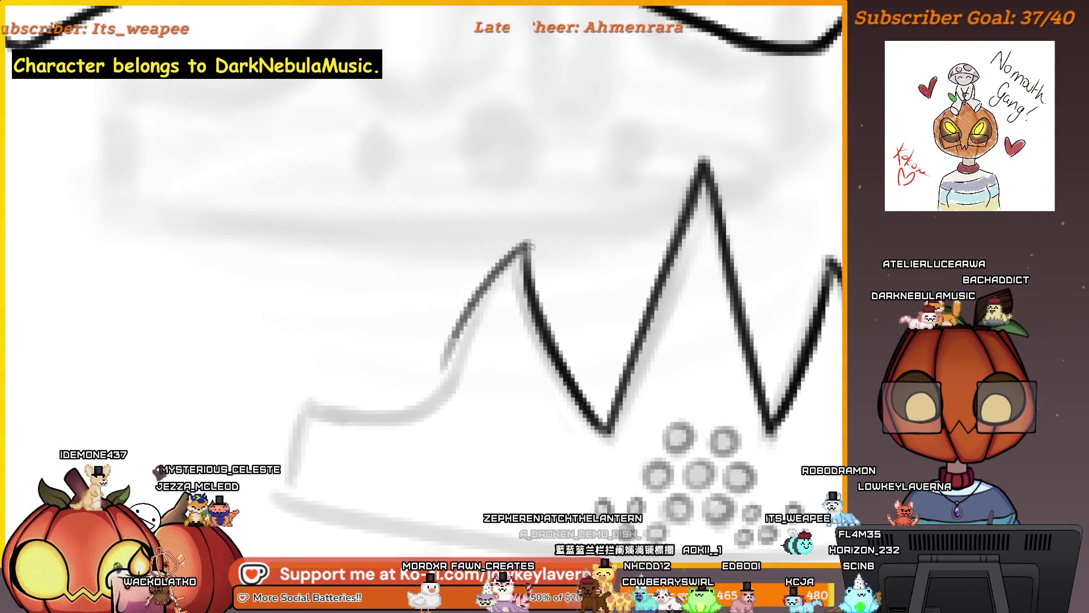
key("ctrl+z")
left_click_drag(611, 336, 579, 350)
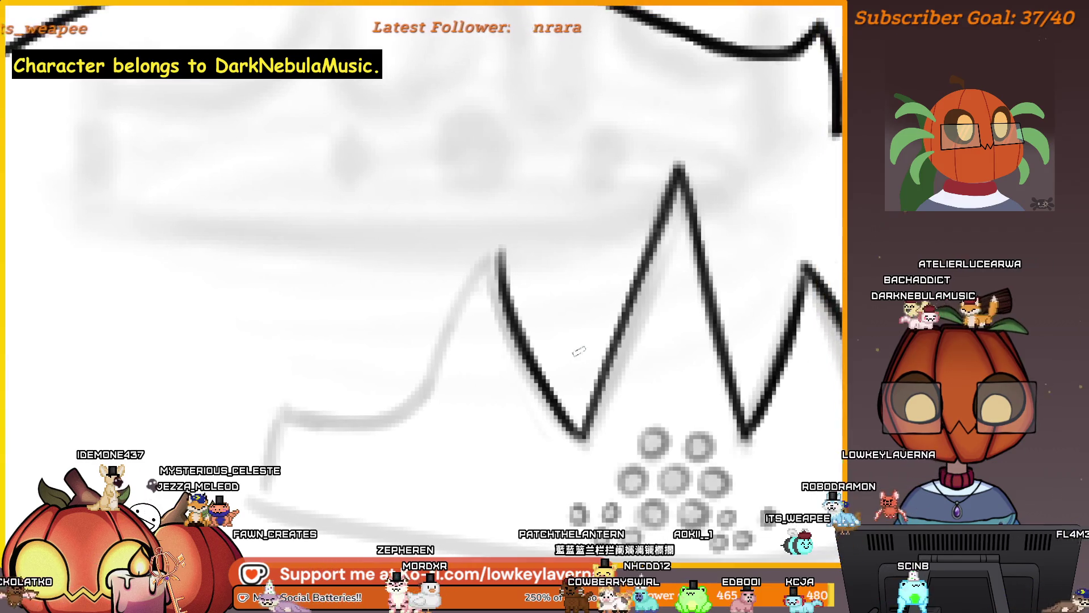
key("ctrl+plus")
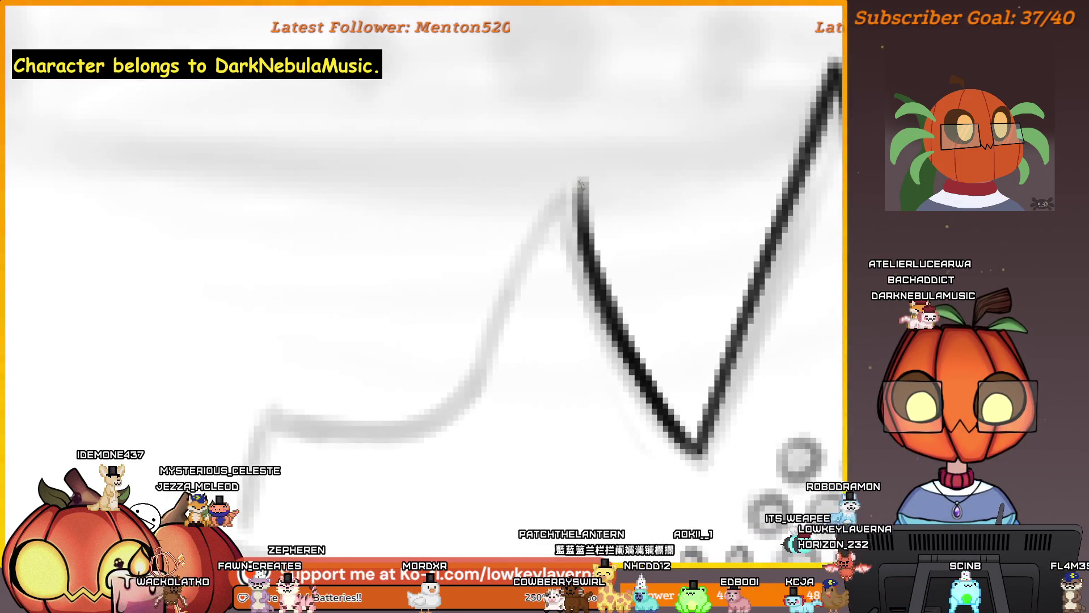
key("ctrl+y")
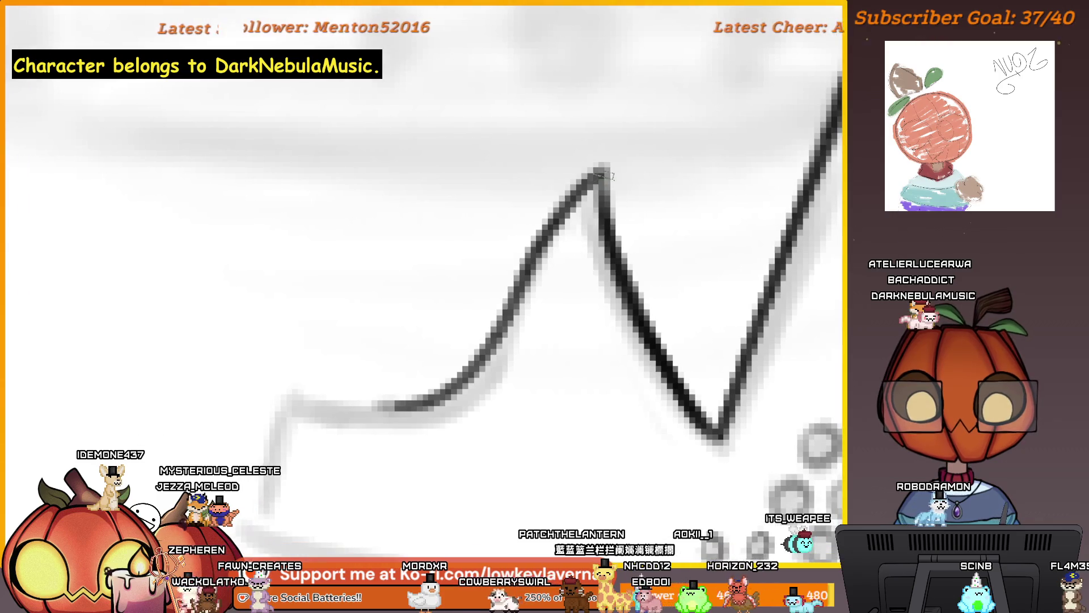
mouse_move(359, 401)
left_mouse_down()
mouse_move(489, 369)
mouse_move(603, 187)
left_mouse_up()
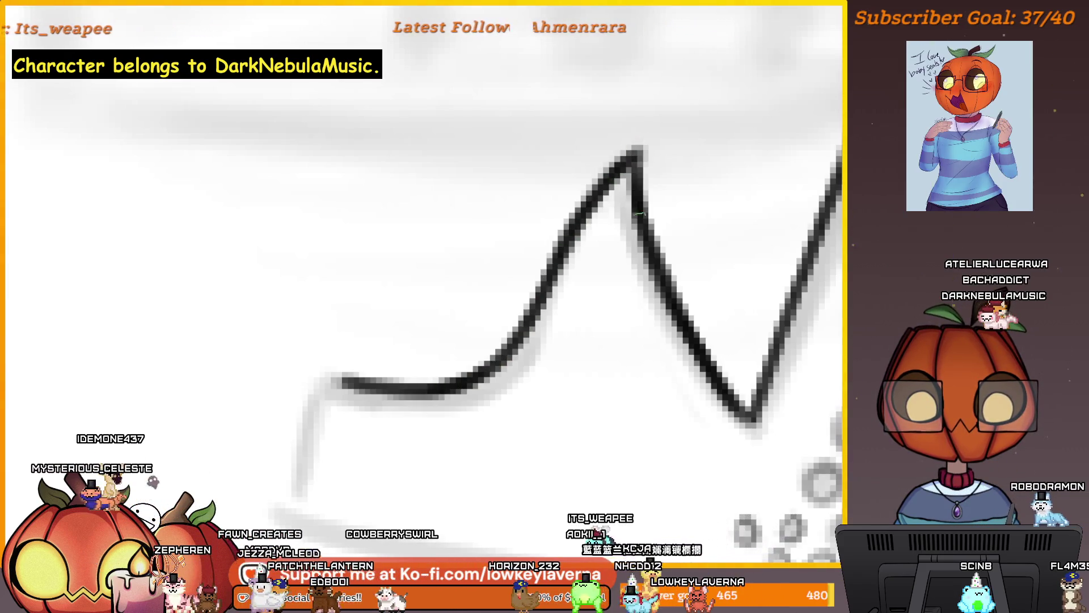
left_click_drag(387, 321, 357, 444)
left_click_drag(381, 352, 358, 443)
scroll(406, 376, "down", 5)
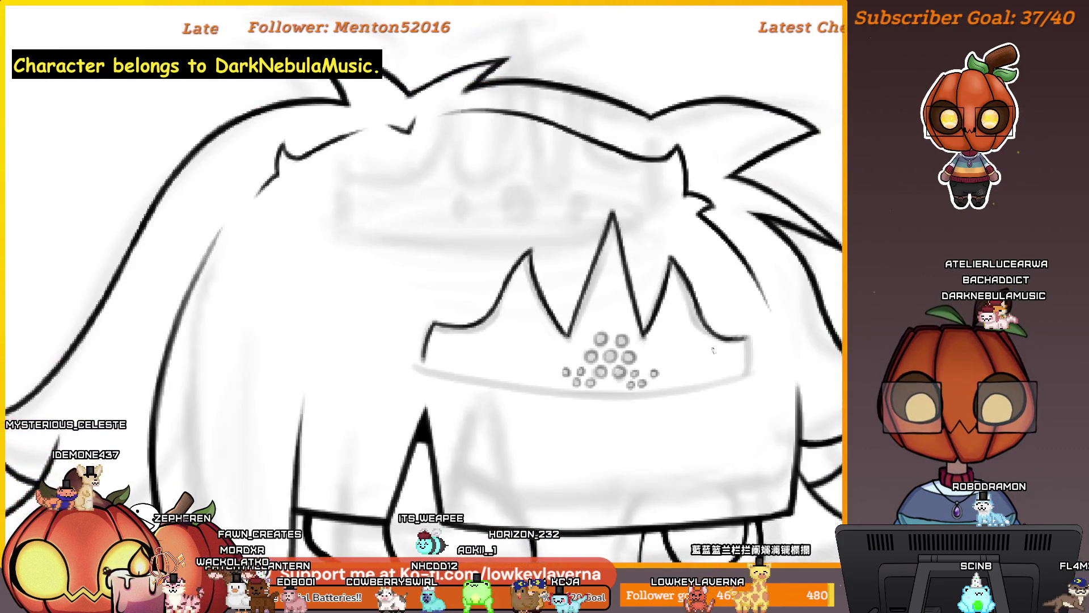
Ink the right part of the headband's lower edge in several strokes.
left_click_drag(713, 350, 694, 340)
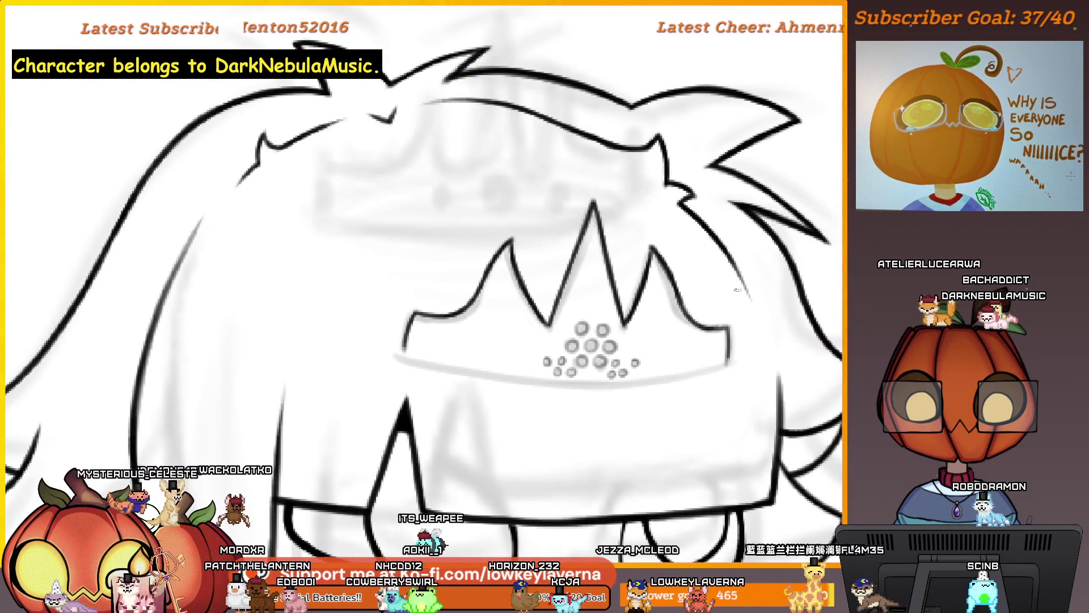
mouse_move(738, 290)
left_mouse_down()
mouse_move(170, 295)
mouse_move(376, 376)
mouse_move(665, 378)
mouse_move(717, 390)
left_mouse_up()
scroll(620, 360, "up", 4)
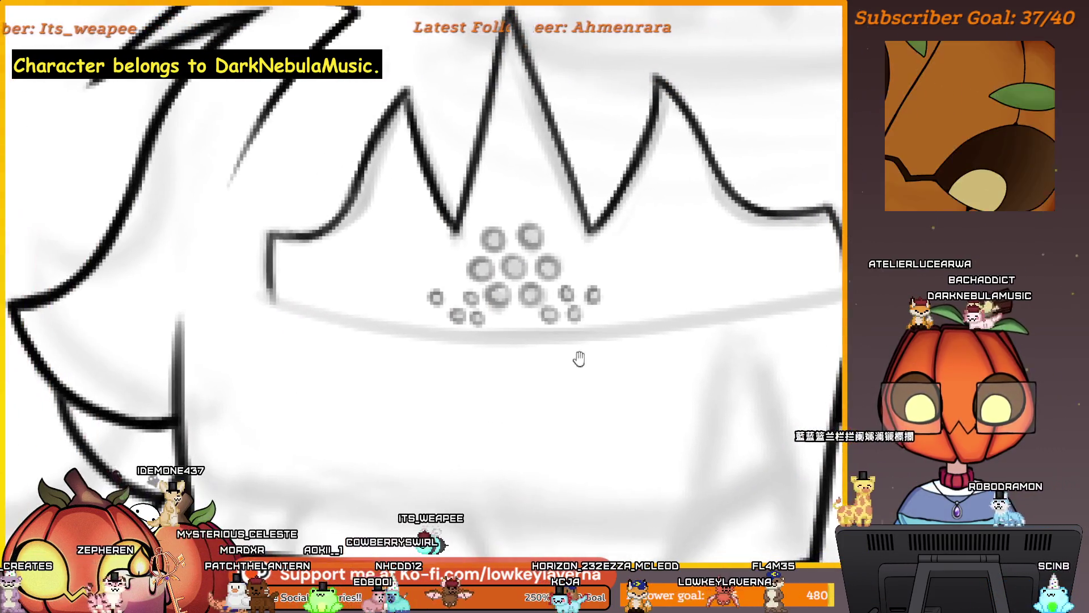
left_click_drag(366, 341, 534, 340)
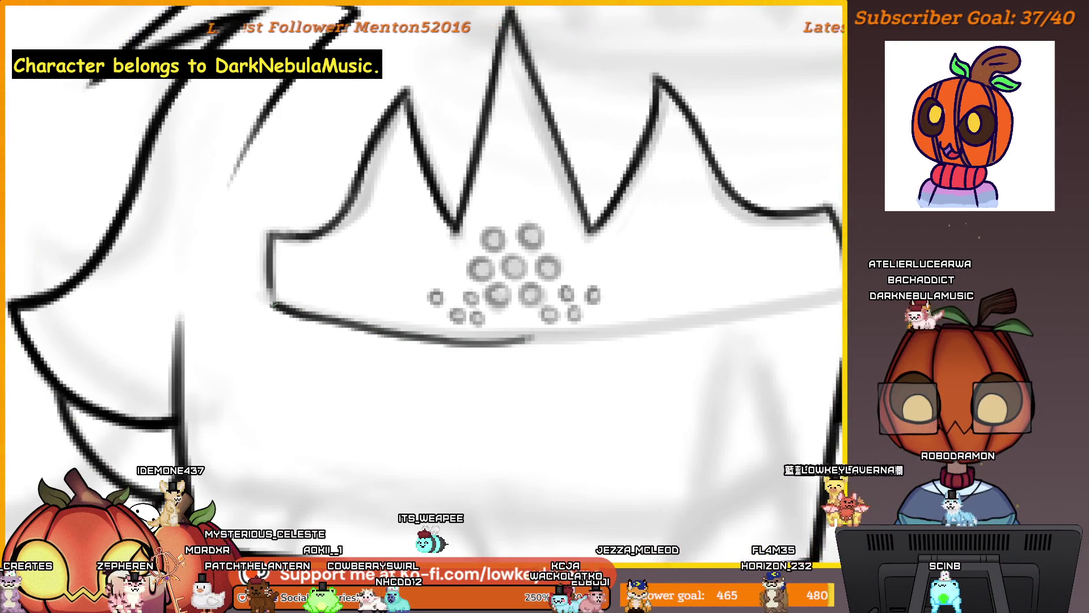
scroll(647, 313, "down", 5)
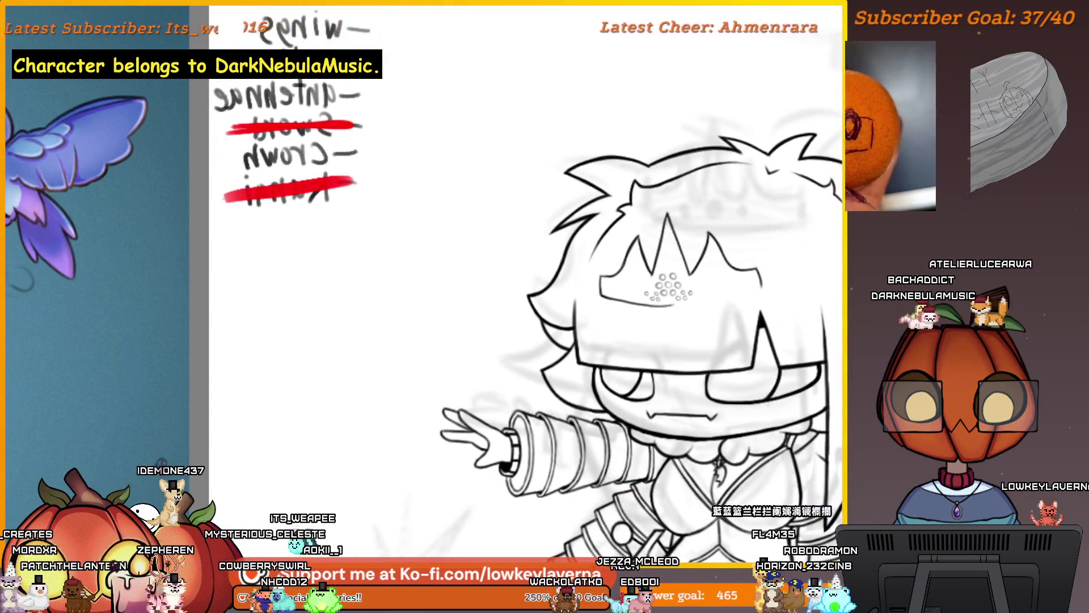
left_click_drag(607, 305, 766, 291)
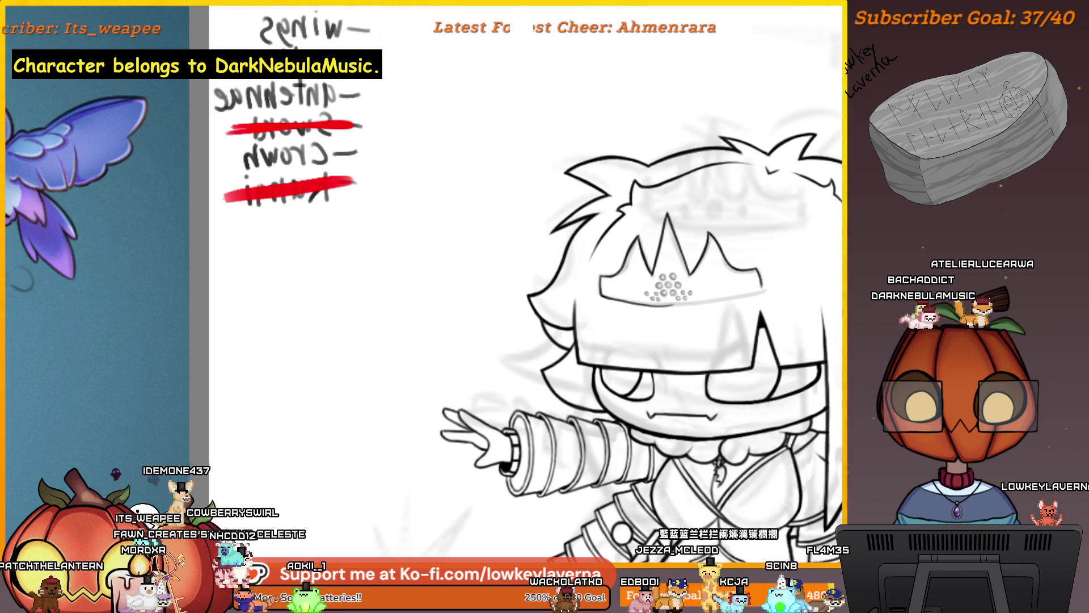
scroll(752, 304, "up", 5)
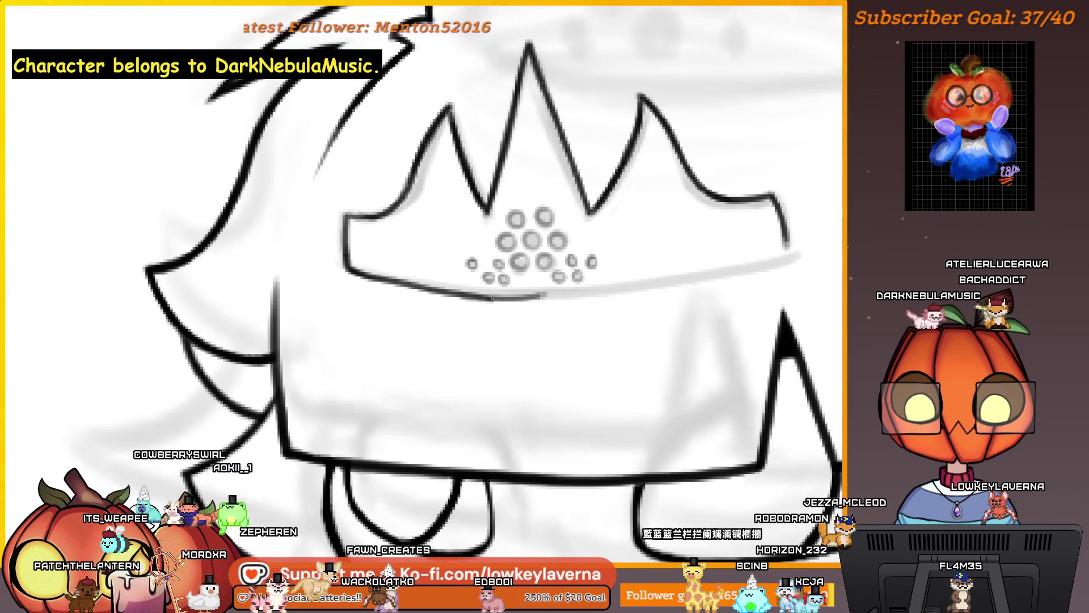
left_click_drag(492, 297, 735, 272)
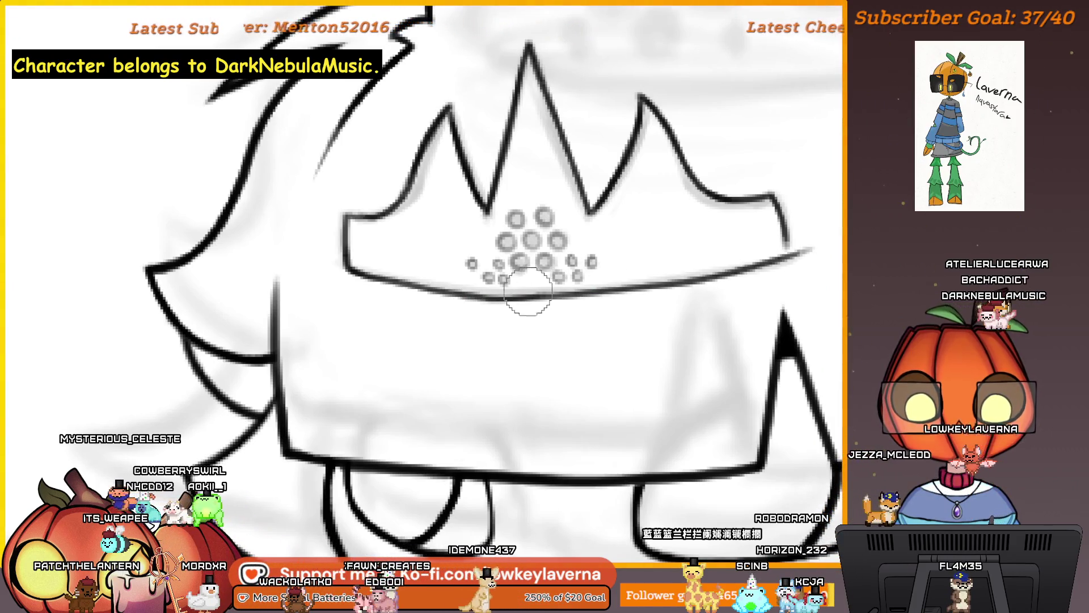
With a smaller brush, trace the headband's lower edge leftward, then reframe the face.
key("bracketleft")
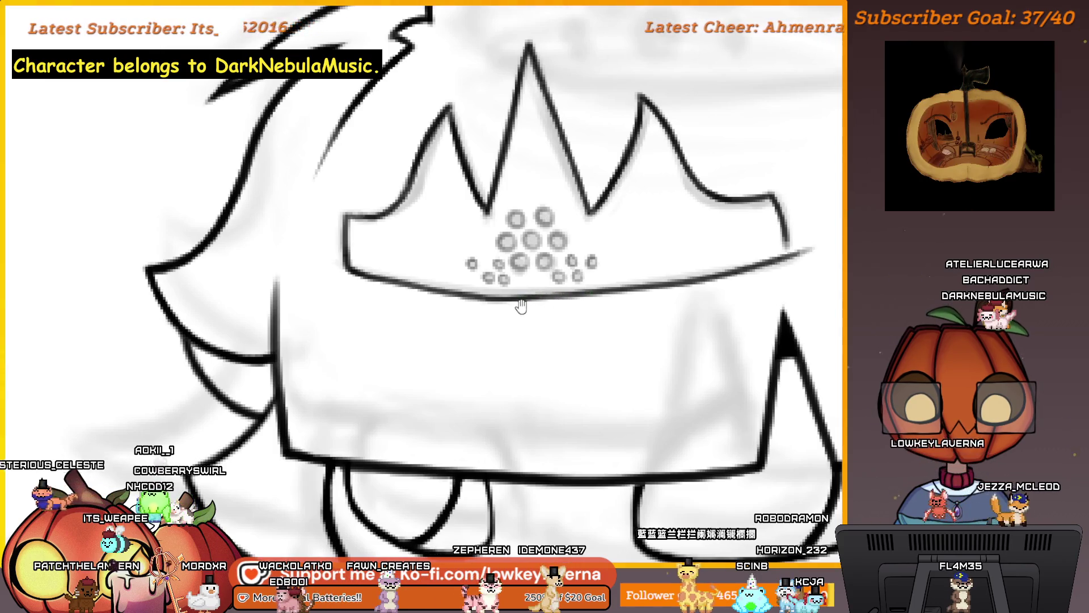
left_click_drag(559, 306, 567, 322)
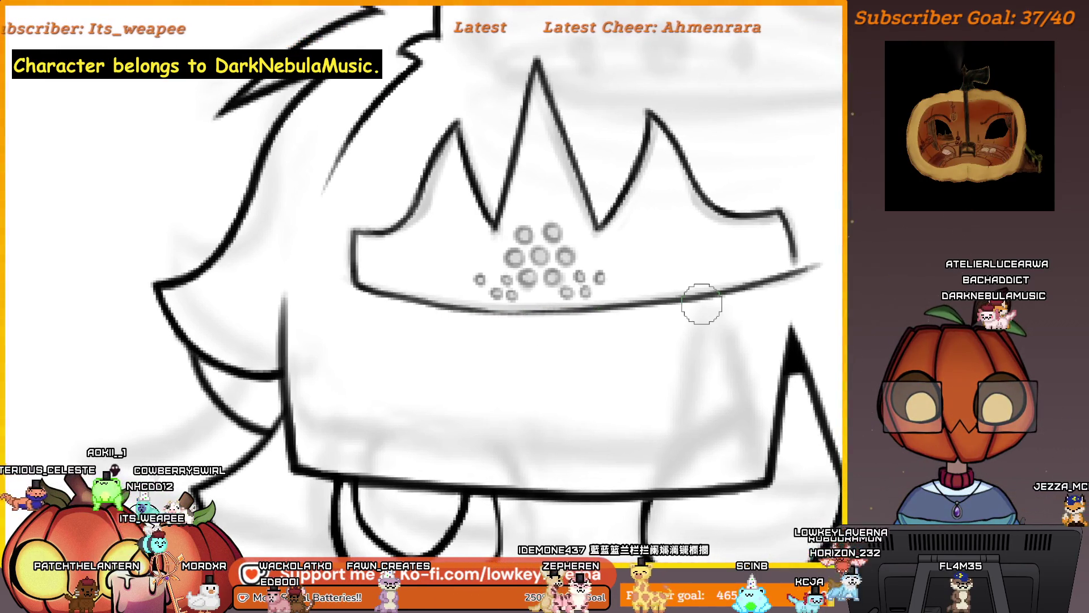
scroll(668, 281, "up", 3)
left_click_drag(668, 281, 309, 287)
mouse_move(814, 276)
left_mouse_down()
mouse_move(689, 278)
mouse_move(383, 339)
mouse_move(390, 388)
left_mouse_up()
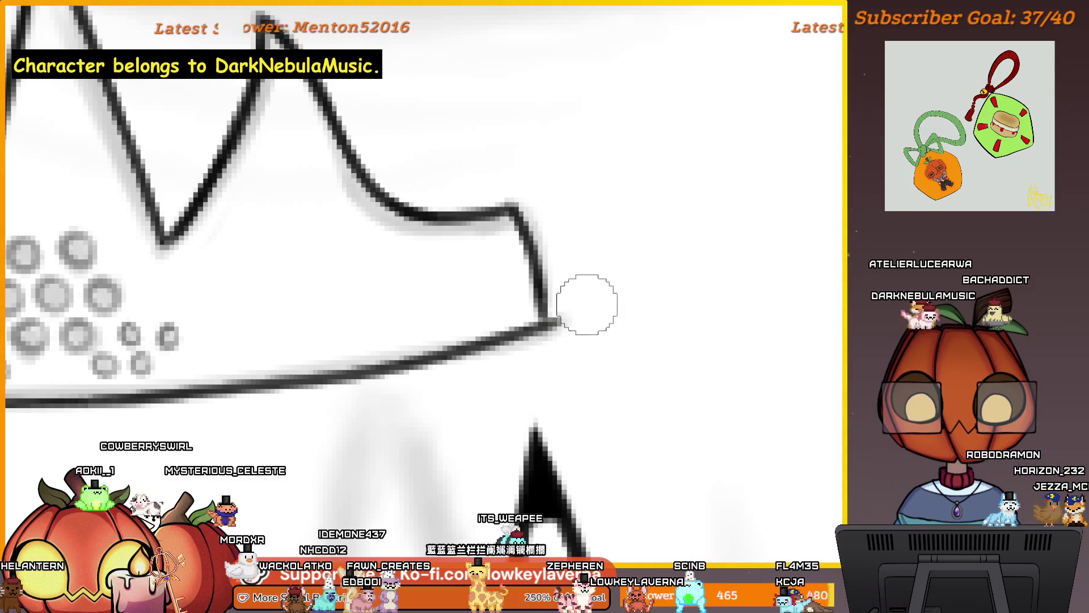
left_click_drag(579, 336, 617, 289)
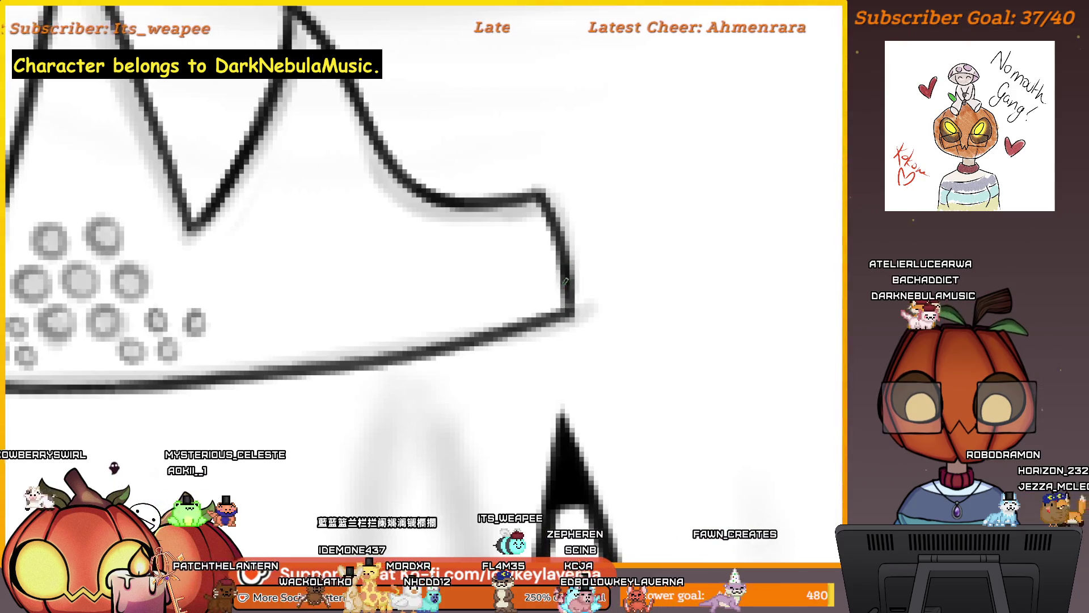
left_click_drag(592, 261, 551, 364)
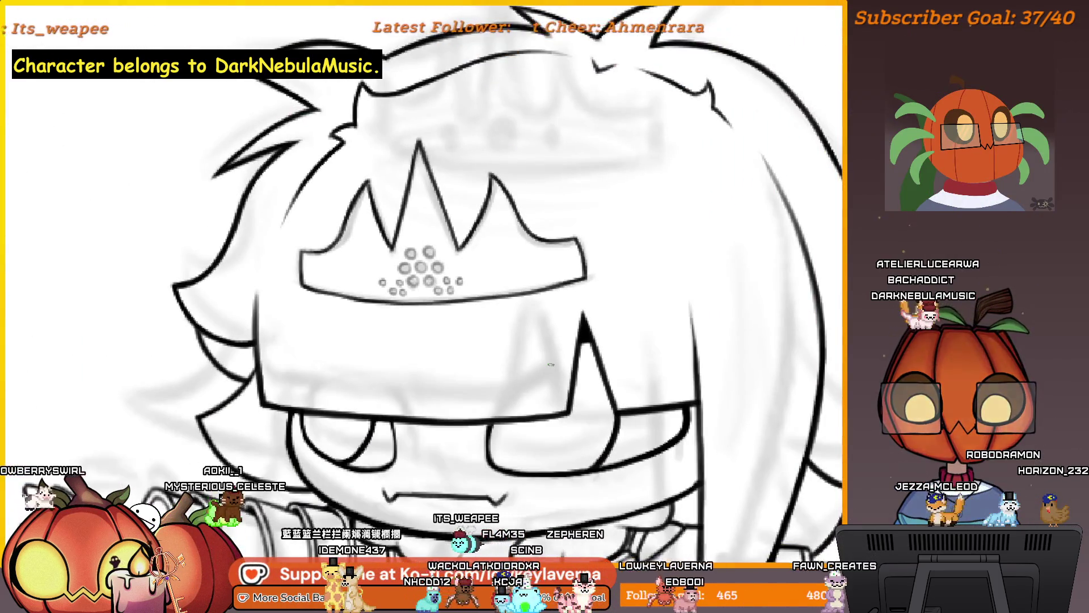
left_click_drag(590, 253, 595, 319)
scroll(465, 318, "down", 2)
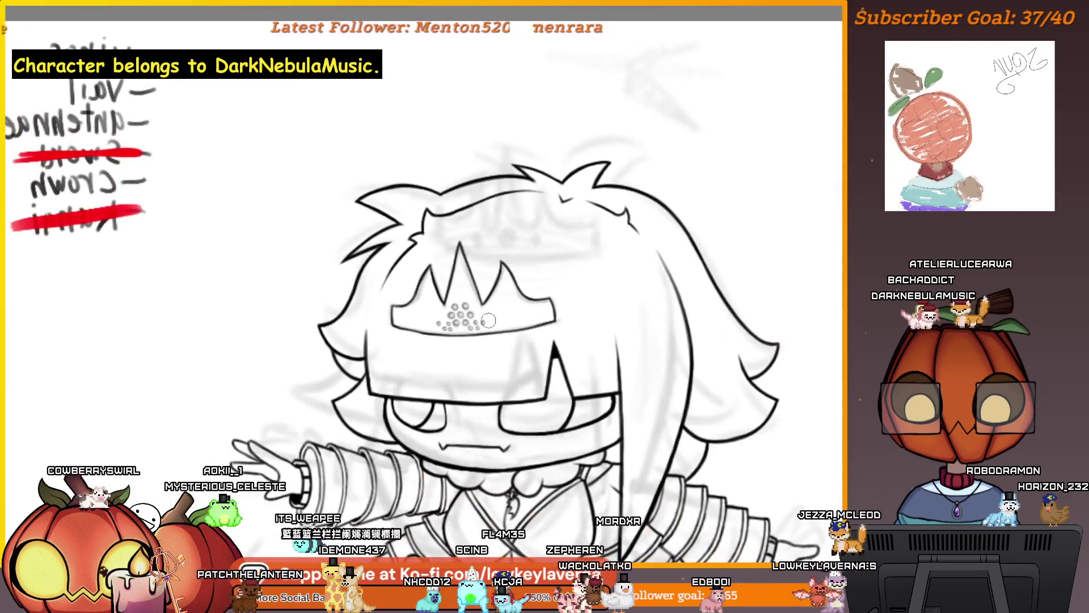
Switch to a smaller brush and ink the crown spike edge from peak to valley.
scroll(488, 321, "up", 2)
scroll(488, 320, "down", 3)
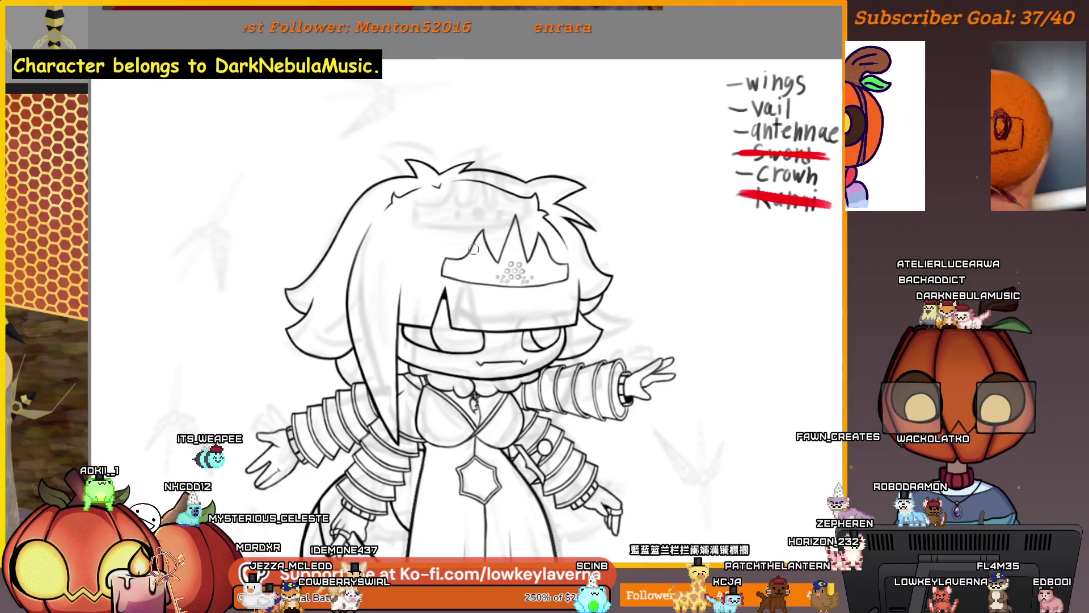
scroll(499, 312, "up", 5)
key("p")
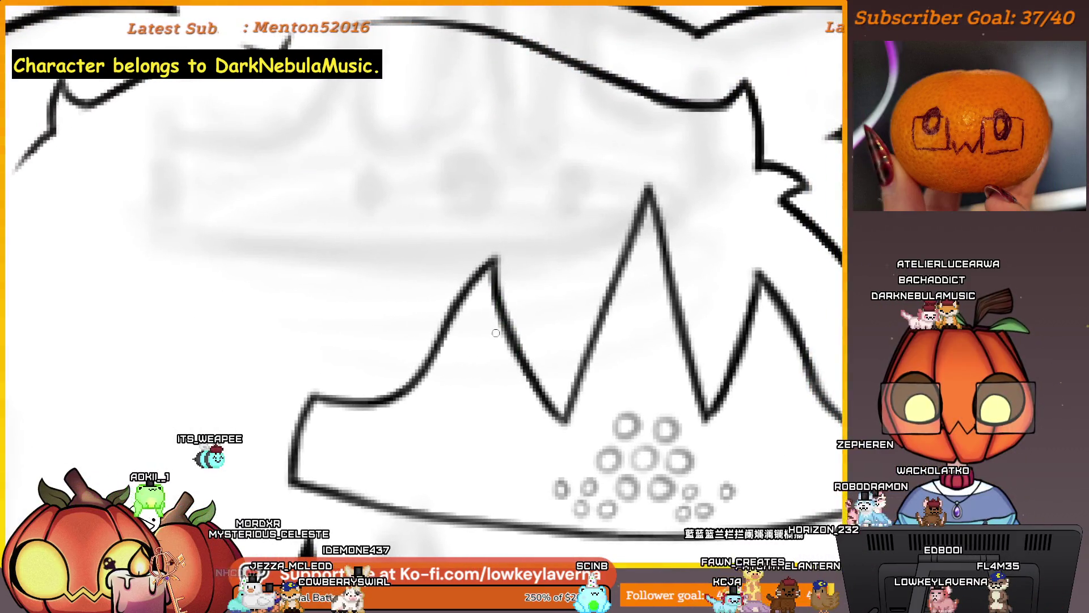
mouse_move(488, 286)
left_mouse_down()
mouse_move(518, 369)
mouse_move(560, 434)
left_mouse_up()
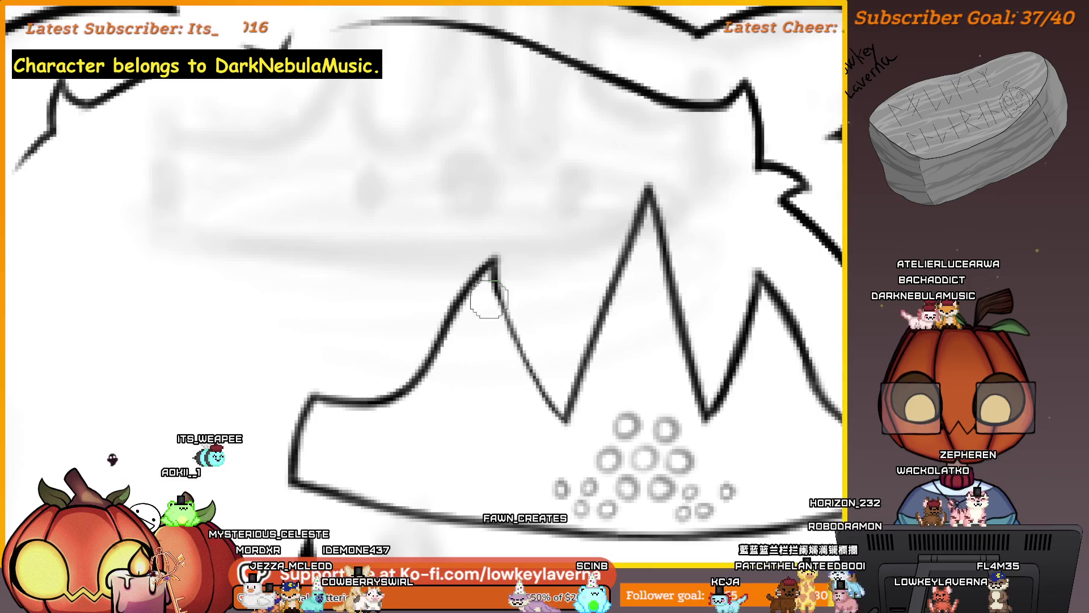
Mirror the canvas and survey the rest of the drawing's sketch lines up close.
key("m")
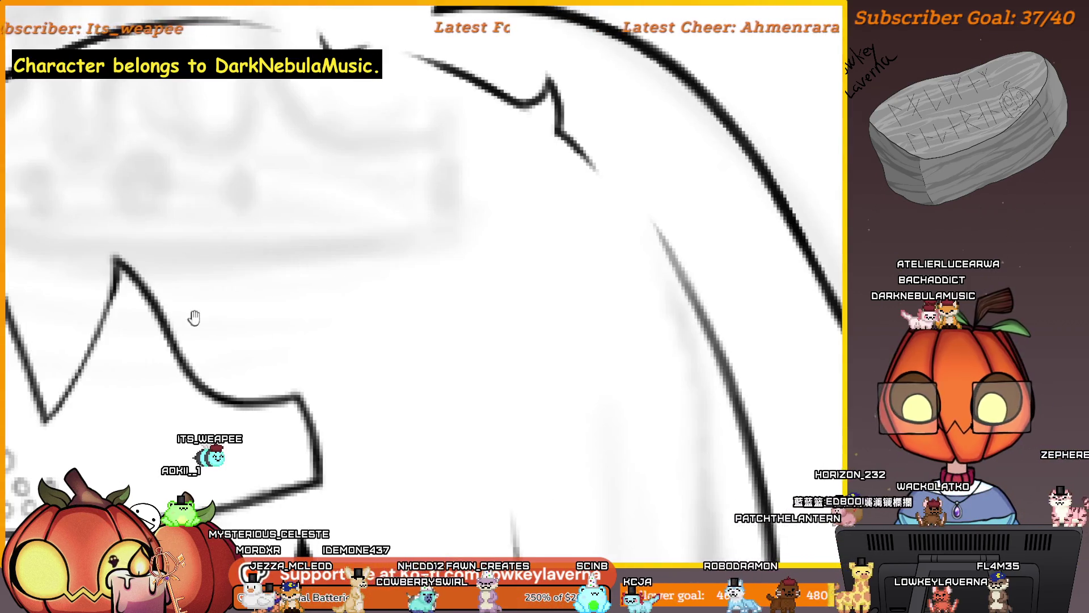
scroll(194, 318, "down", 6)
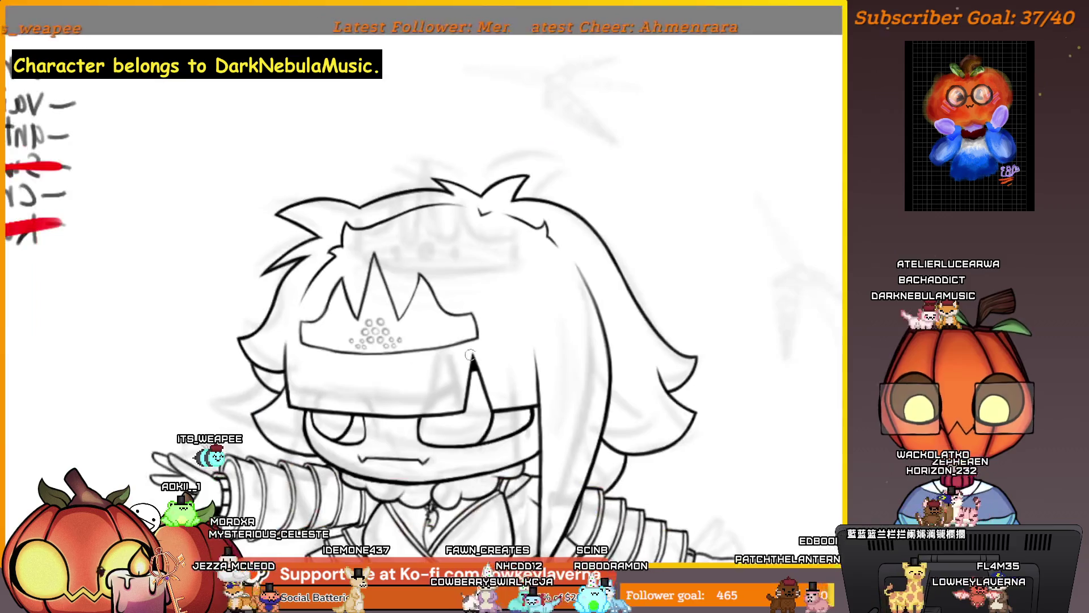
mouse_move(316, 365)
left_mouse_down()
mouse_move(518, 380)
mouse_move(627, 413)
mouse_move(227, 510)
mouse_move(237, 399)
mouse_move(358, 418)
mouse_move(358, 539)
mouse_move(381, 577)
mouse_move(564, 601)
left_mouse_up()
mouse_move(298, 521)
left_mouse_down()
mouse_move(615, 175)
mouse_move(445, 251)
mouse_move(410, 279)
mouse_move(401, 311)
mouse_move(505, 290)
left_mouse_up()
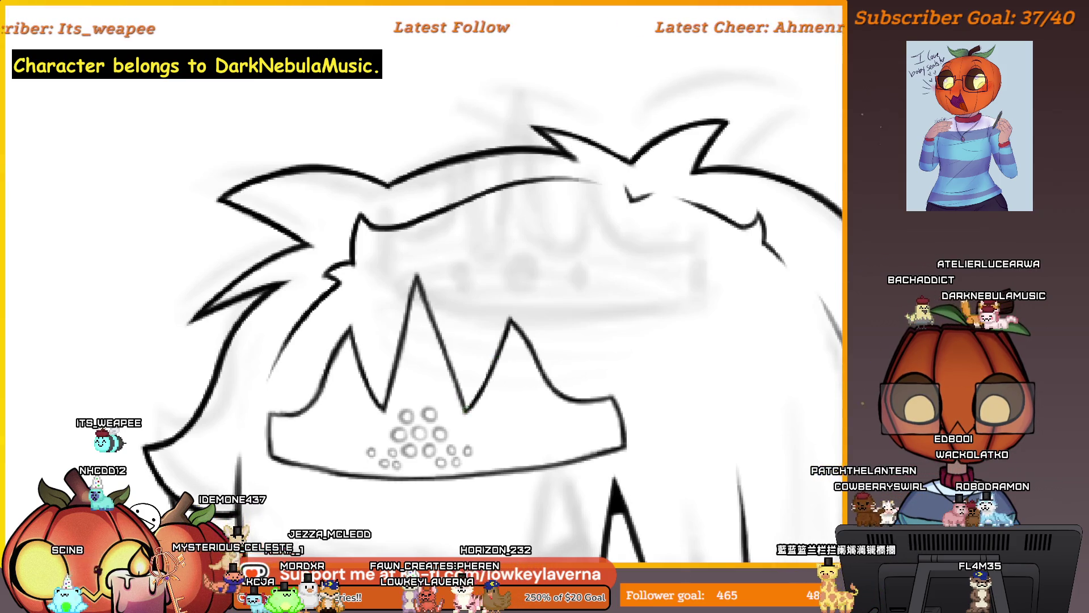
scroll(389, 402, "down", 3)
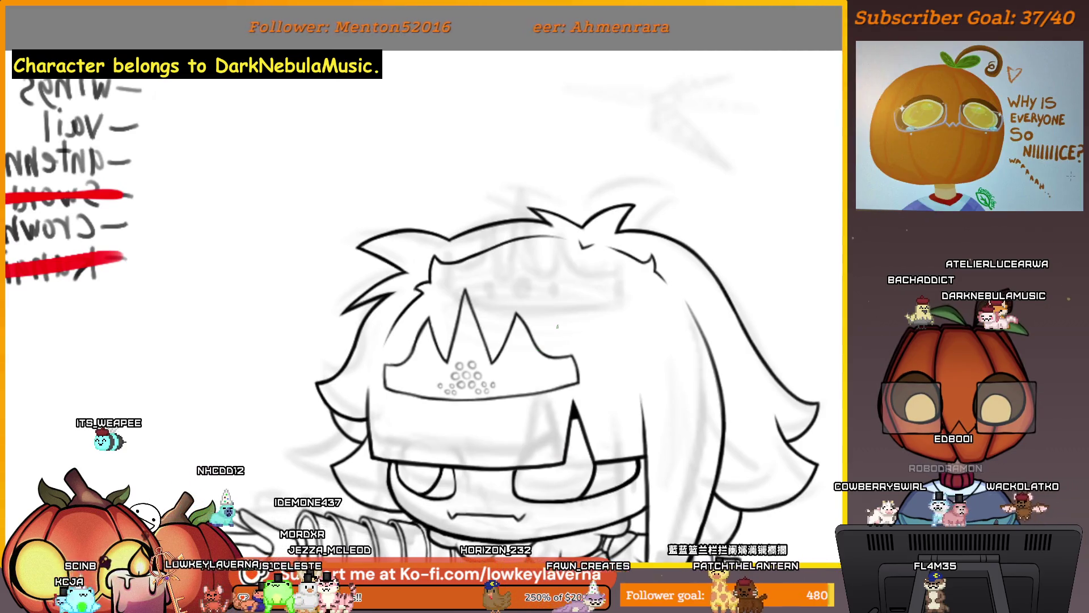
Flip back to read the notes, then re-mirror and zoom out to check the head.
key("h")
scroll(533, 393, "up", 2)
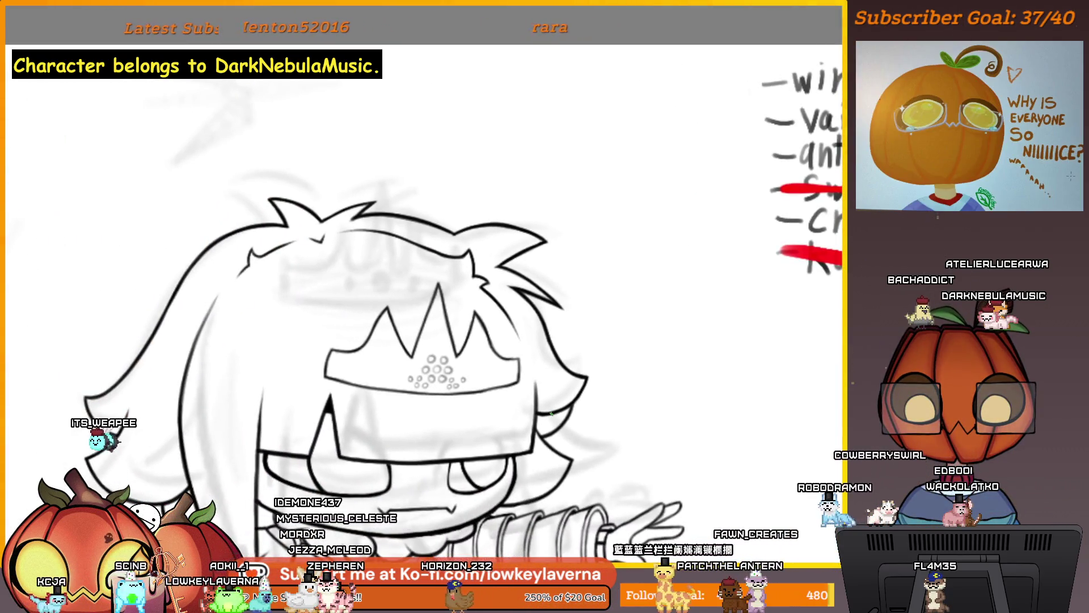
scroll(531, 267, "up", 4)
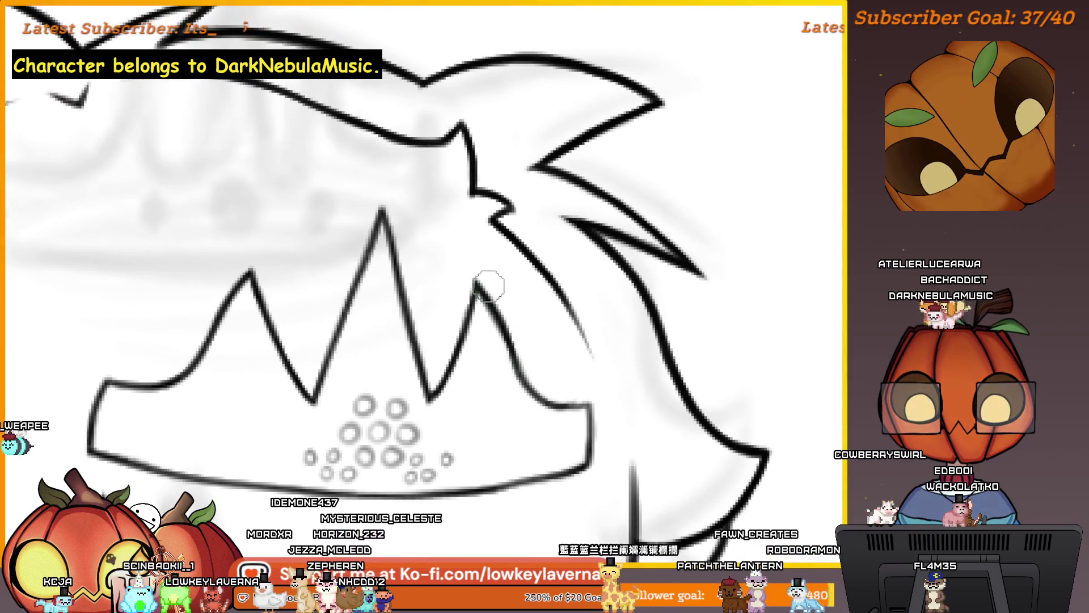
scroll(290, 359, "up", 1)
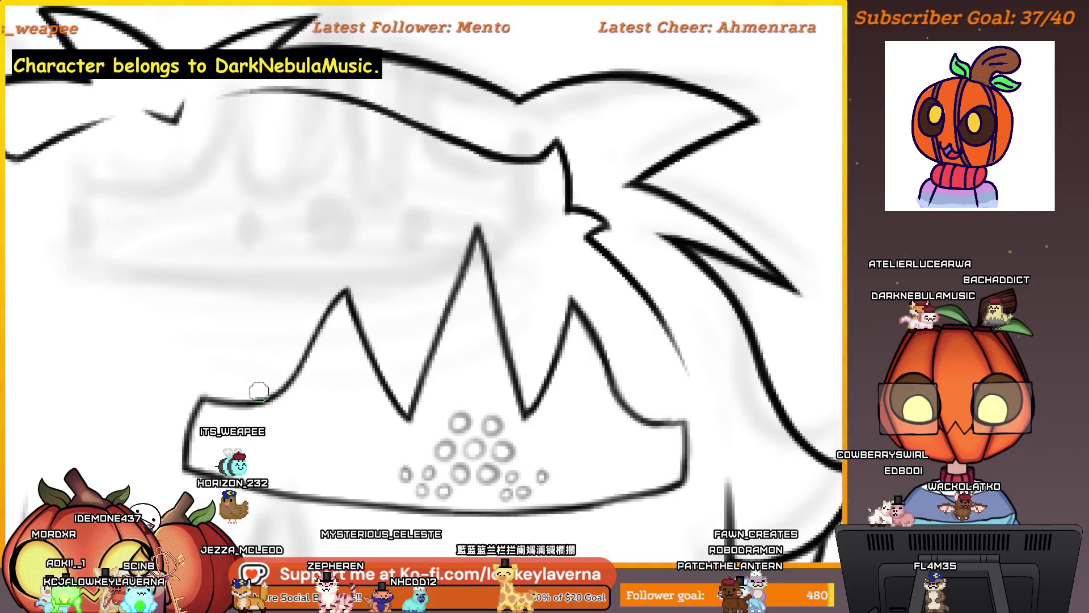
scroll(406, 298, "right", 3)
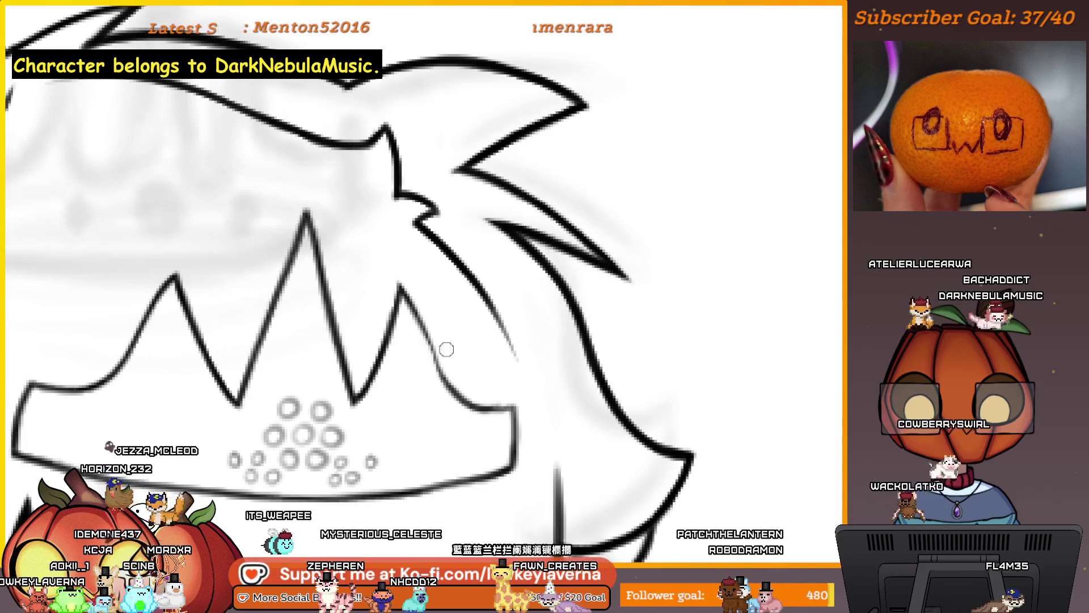
scroll(469, 342, "up", 2)
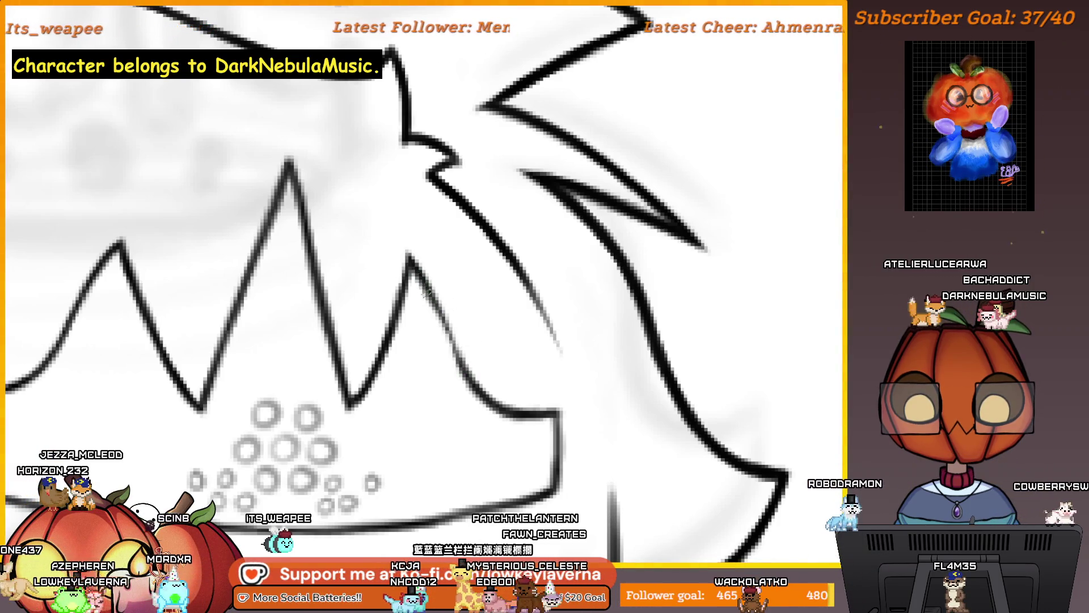
scroll(486, 305, "down", 3)
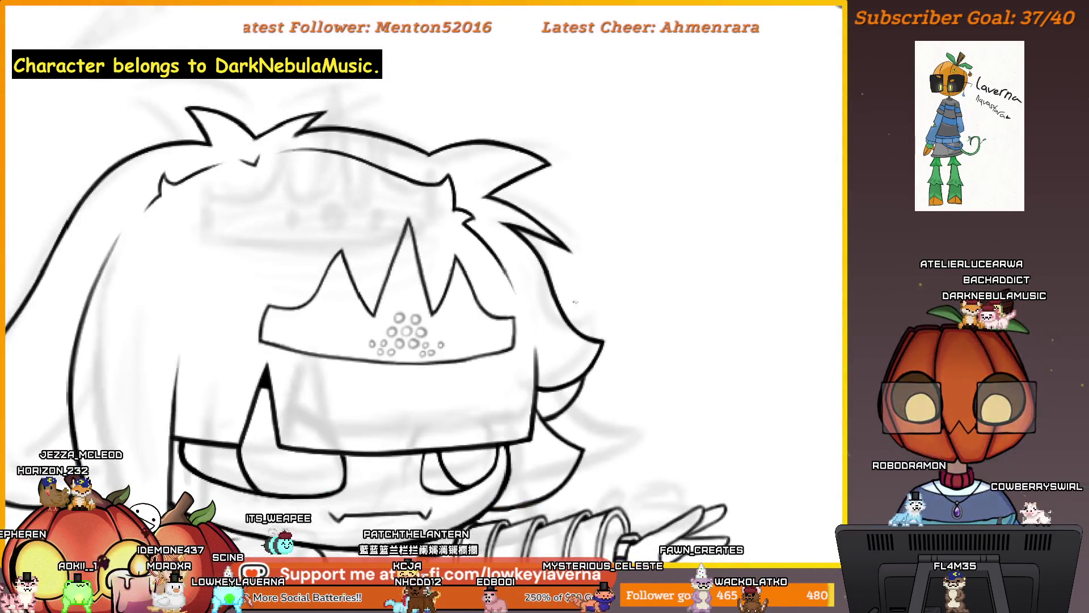
key("m")
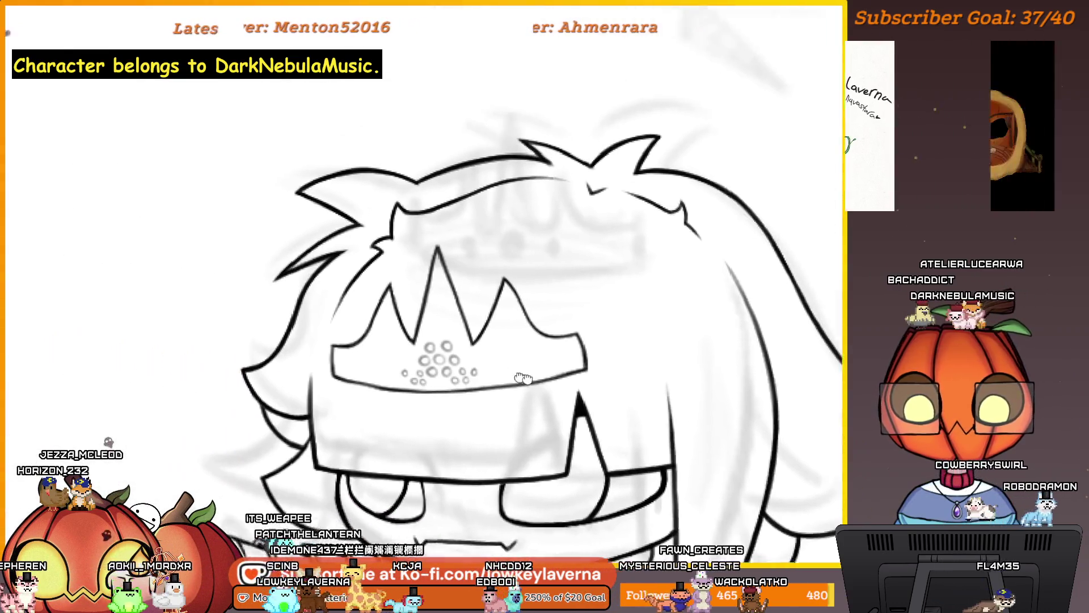
scroll(469, 318, "up", 5)
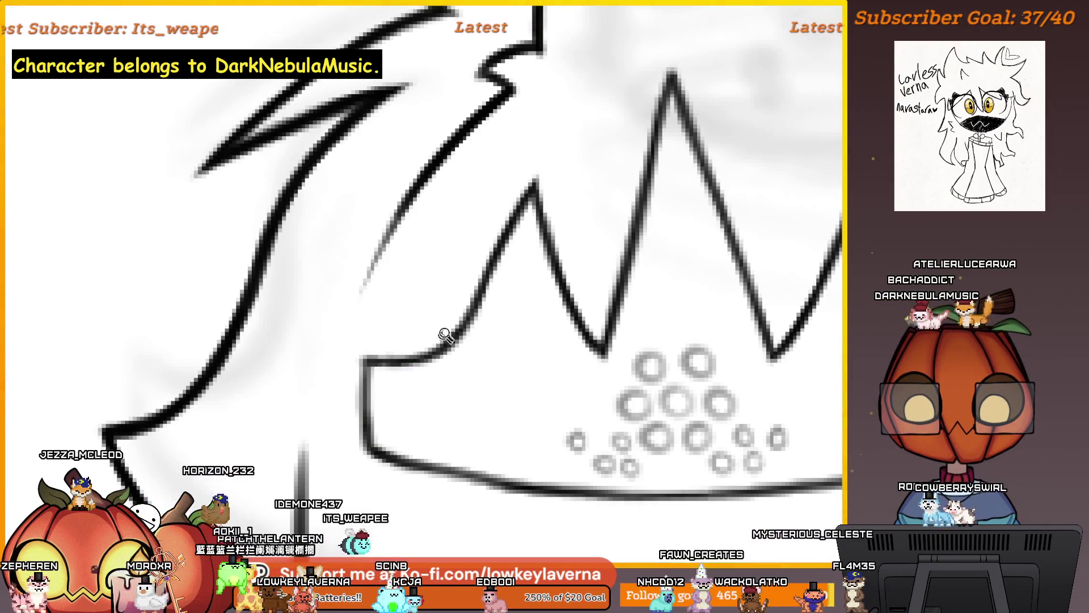
scroll(445, 335, "down", 6)
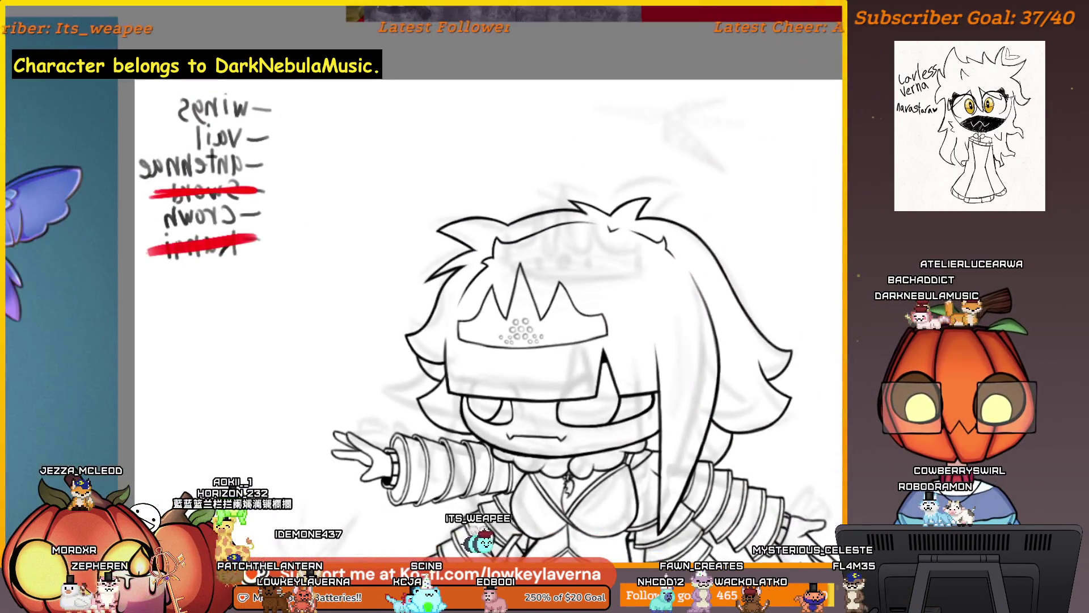
left_click_drag(629, 321, 585, 283)
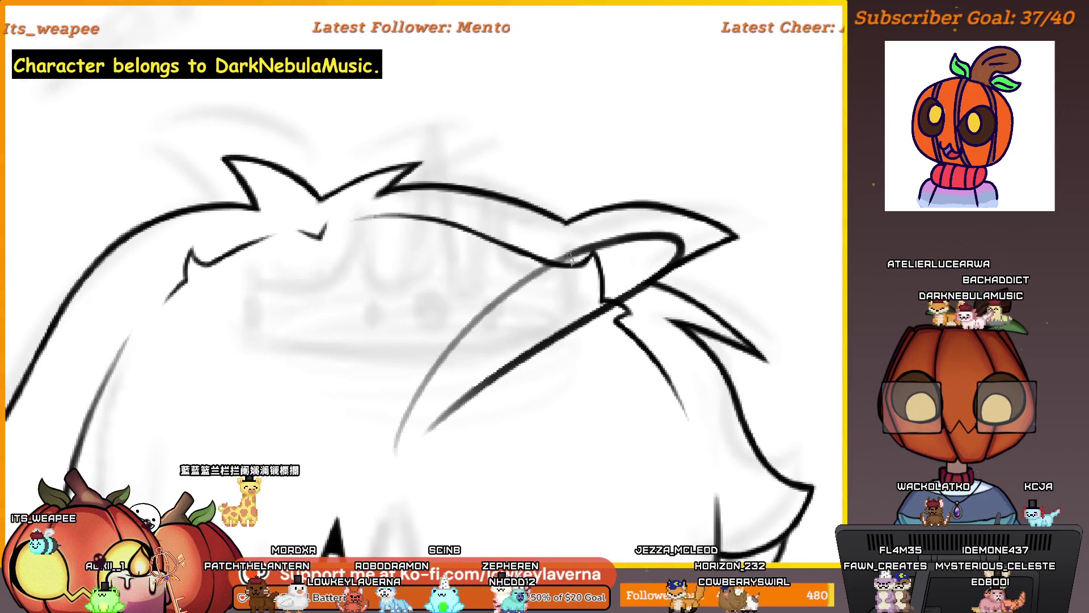
Pan over the hair and fit the whole character in the window.
left_click_drag(583, 273, 551, 257)
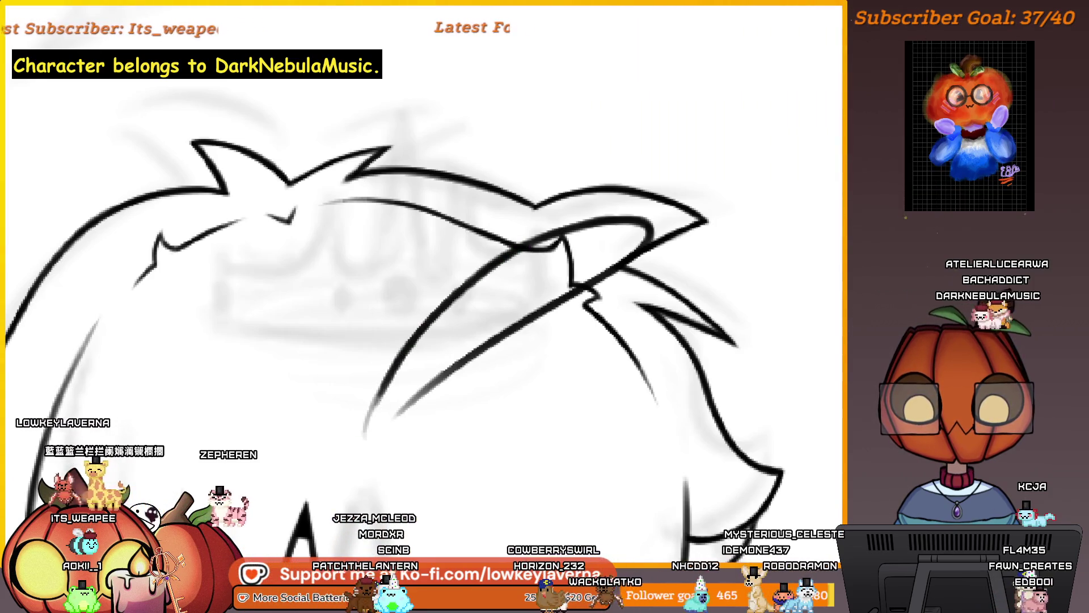
left_click_drag(431, 383, 459, 360)
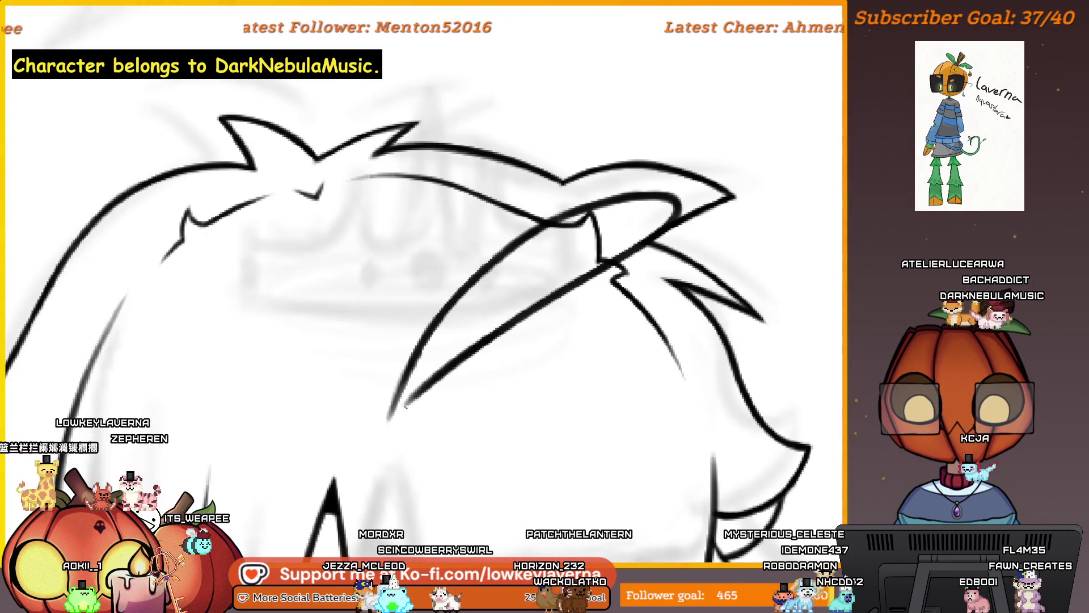
key("ctrl+0")
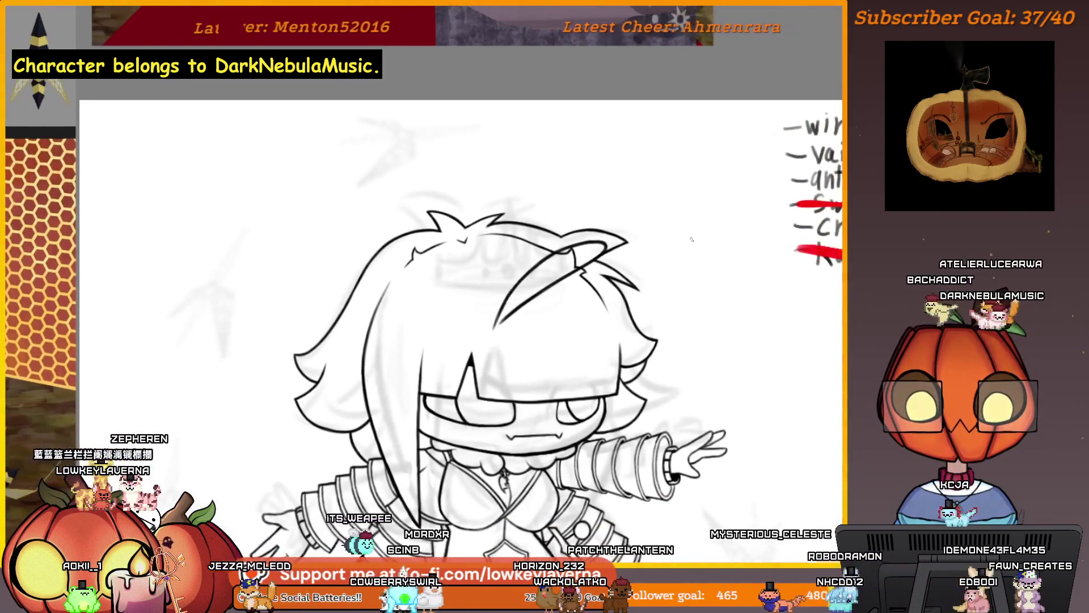
key("ctrl+t")
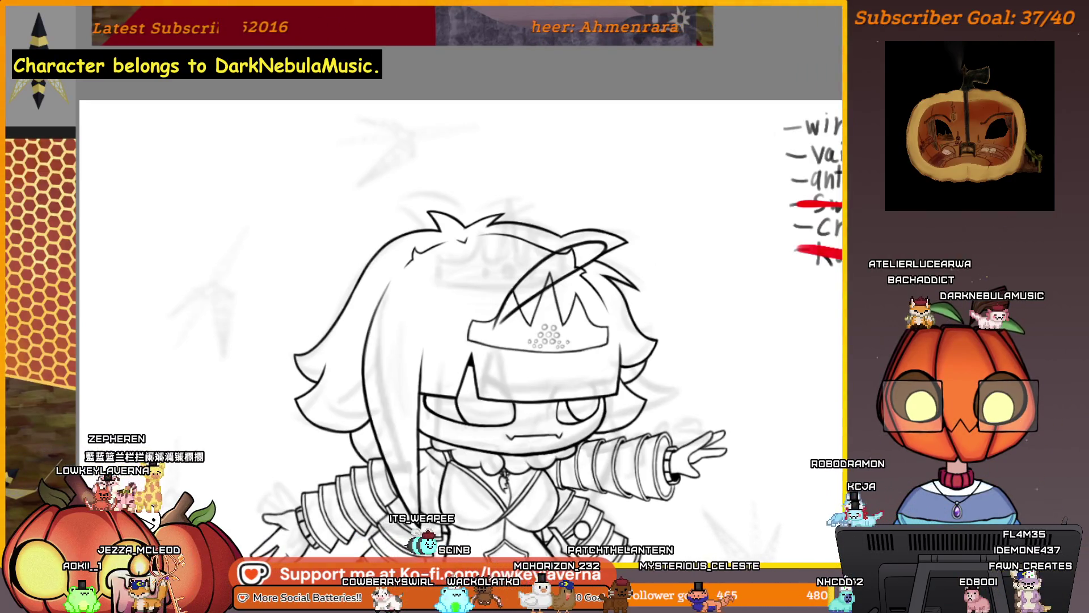
Move the antenna stroke left and down and shrink it over the crown.
mouse_move(568, 264)
left_mouse_down()
mouse_move(551, 295)
mouse_move(548, 283)
mouse_move(661, 309)
left_mouse_up()
key("m")
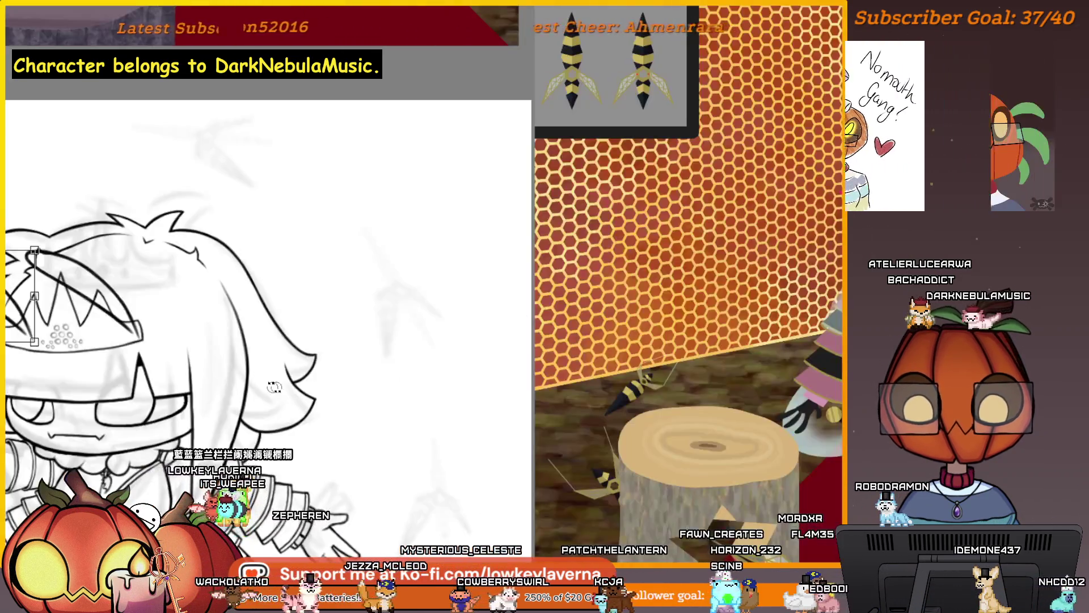
left_click_drag(214, 209, 224, 218)
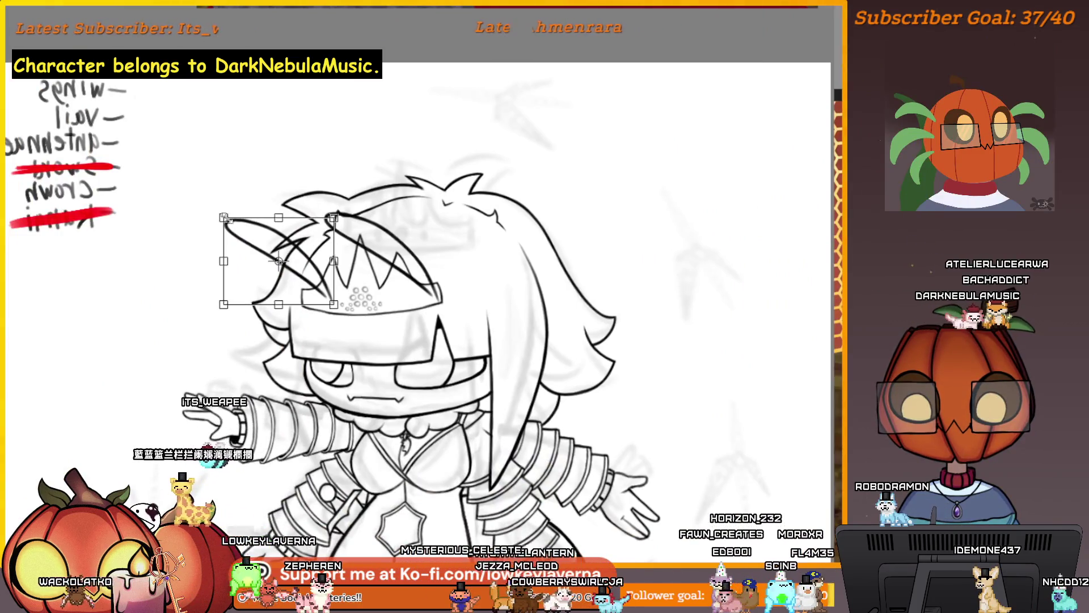
left_click_drag(320, 237, 332, 233)
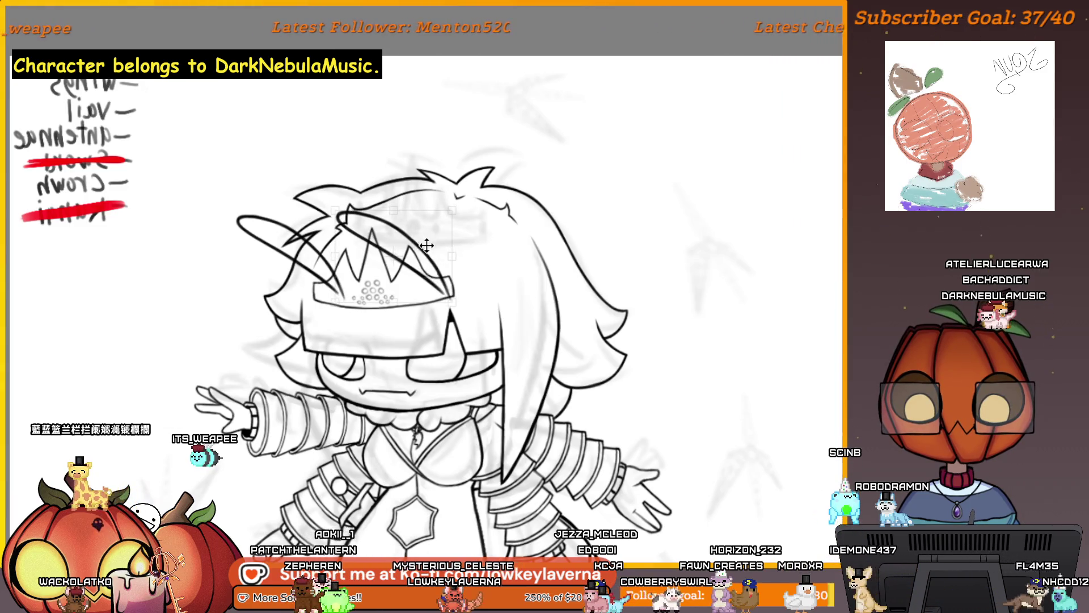
key("b")
Re-apply and commit the transform on the crown stroke twice.
key("ctrl+t")
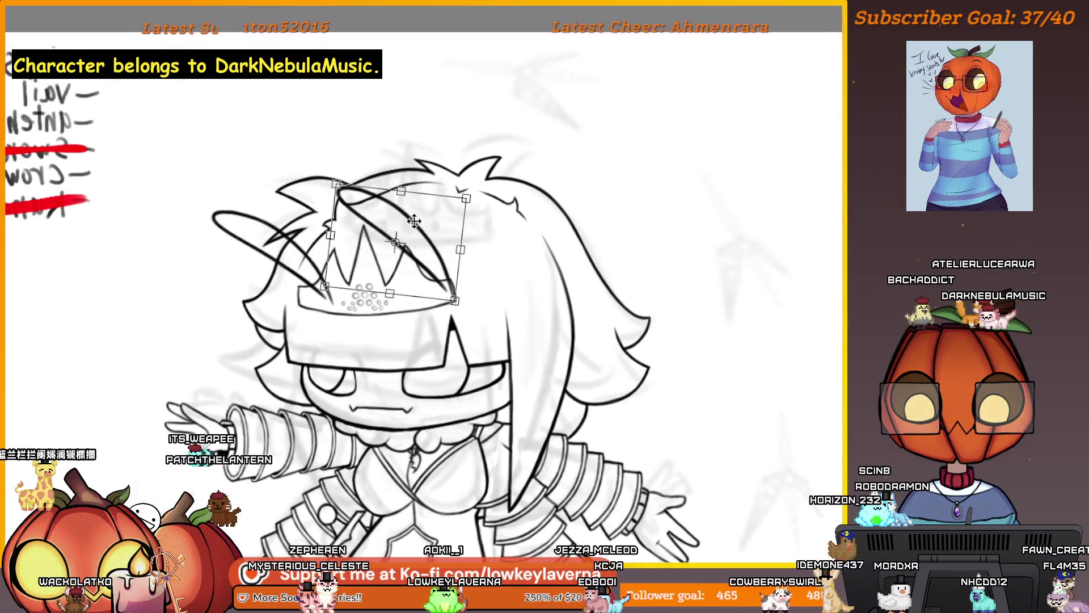
key("Return")
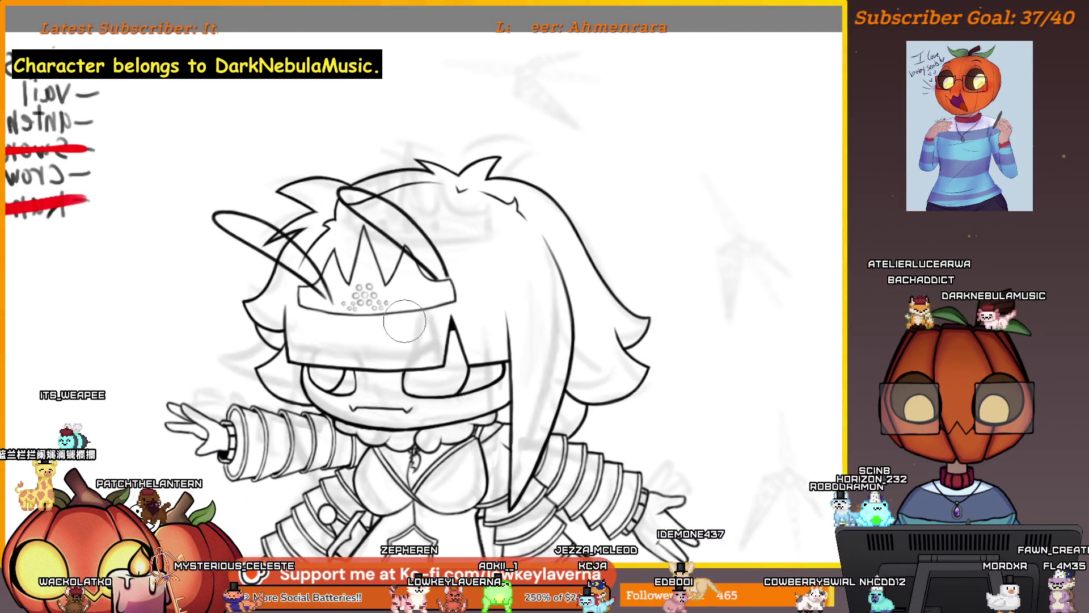
key("ctrl+t")
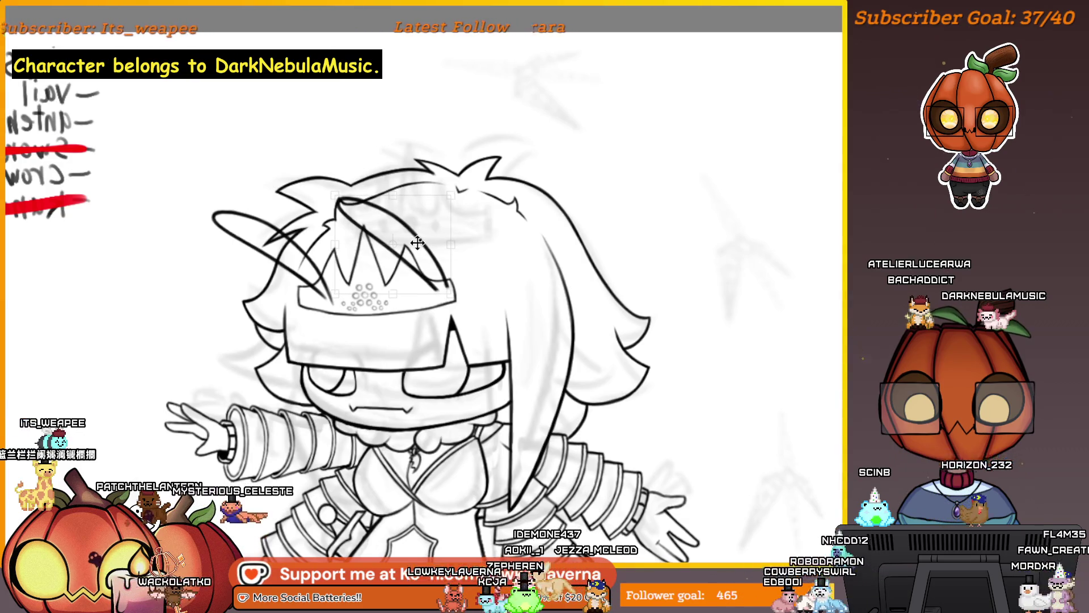
key("Return")
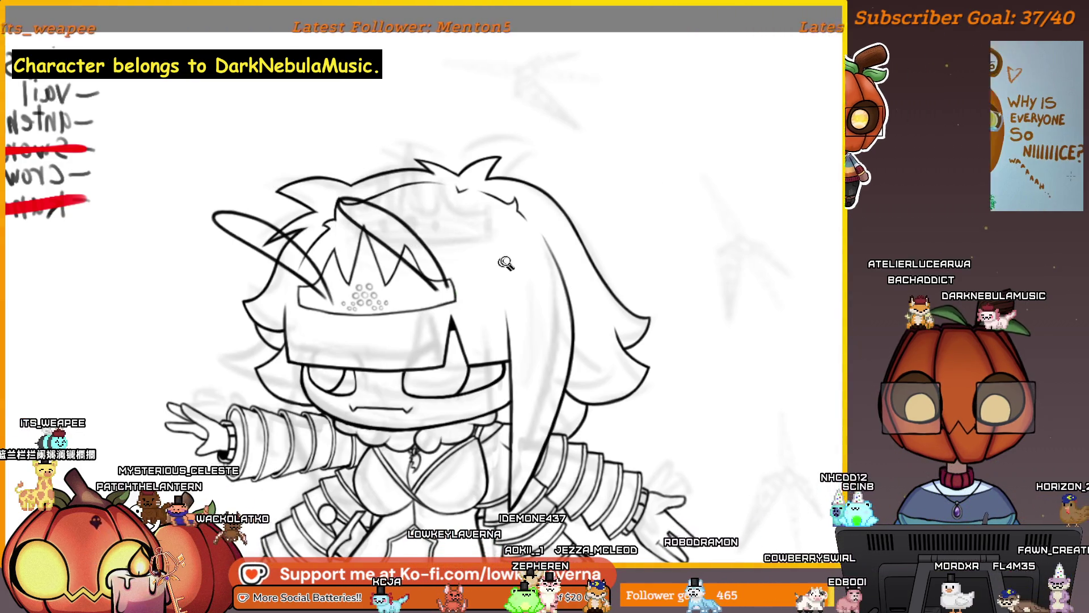
scroll(557, 267, "down", 3)
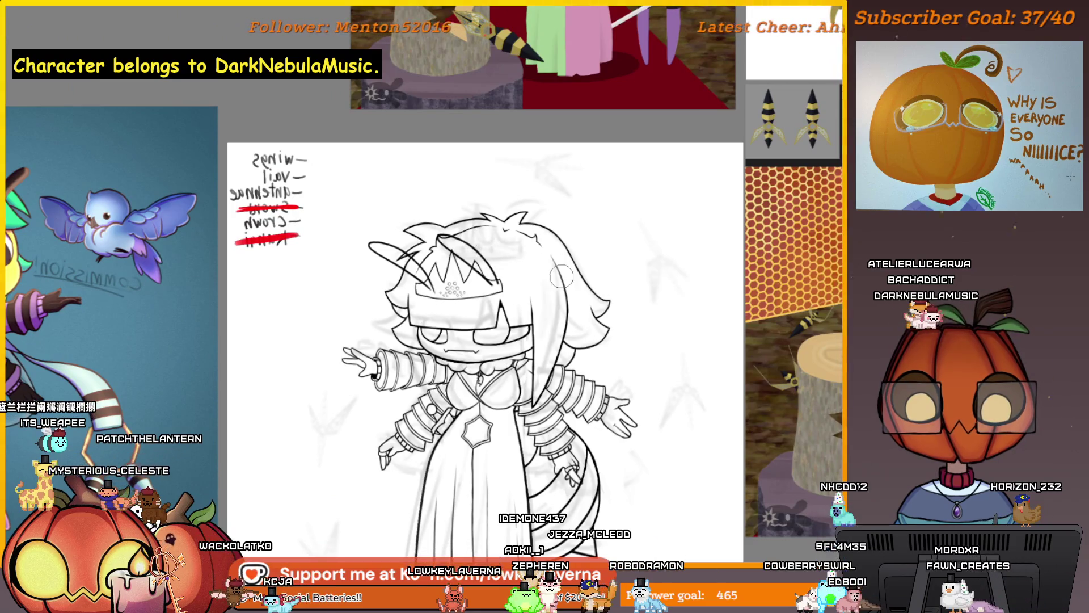
Flip the canvas view back to normal and zoom in on the crown and antennae.
scroll(501, 301, "up", 5)
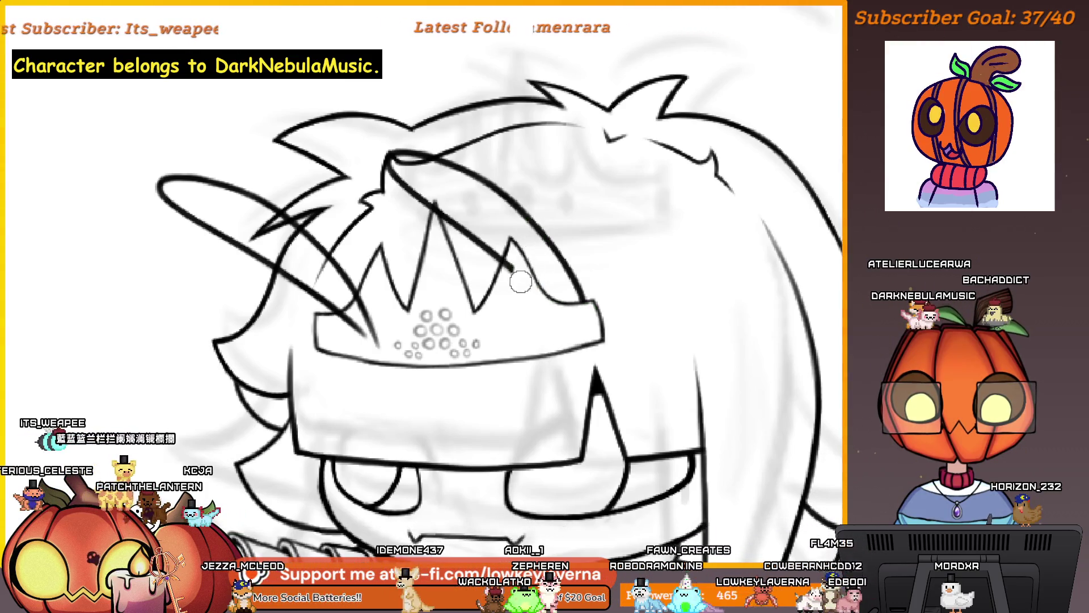
scroll(509, 281, "down", 5)
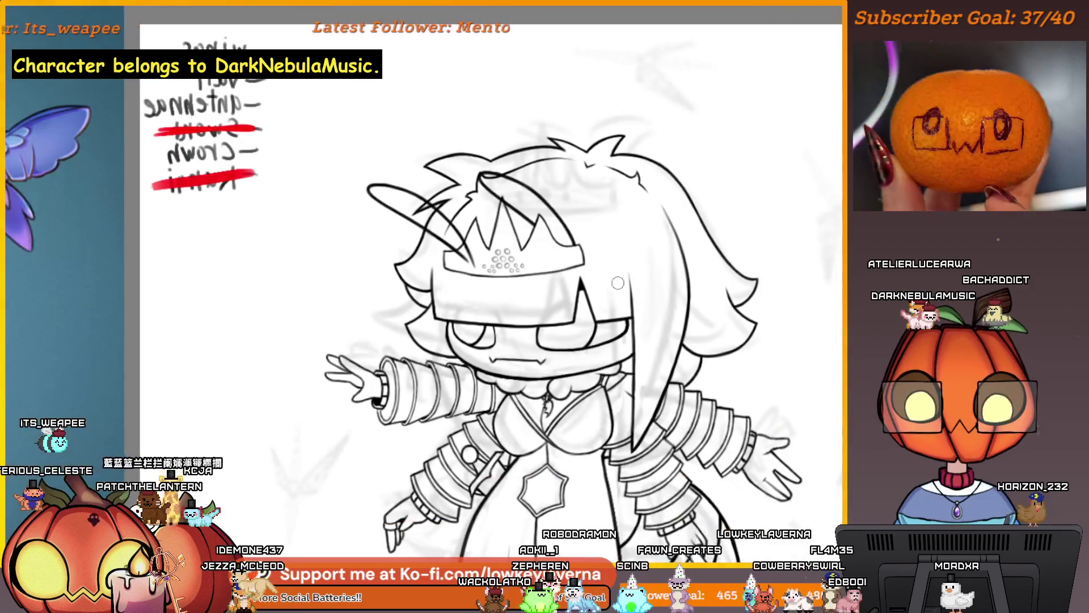
key("m")
left_click_drag(245, 300, 511, 375)
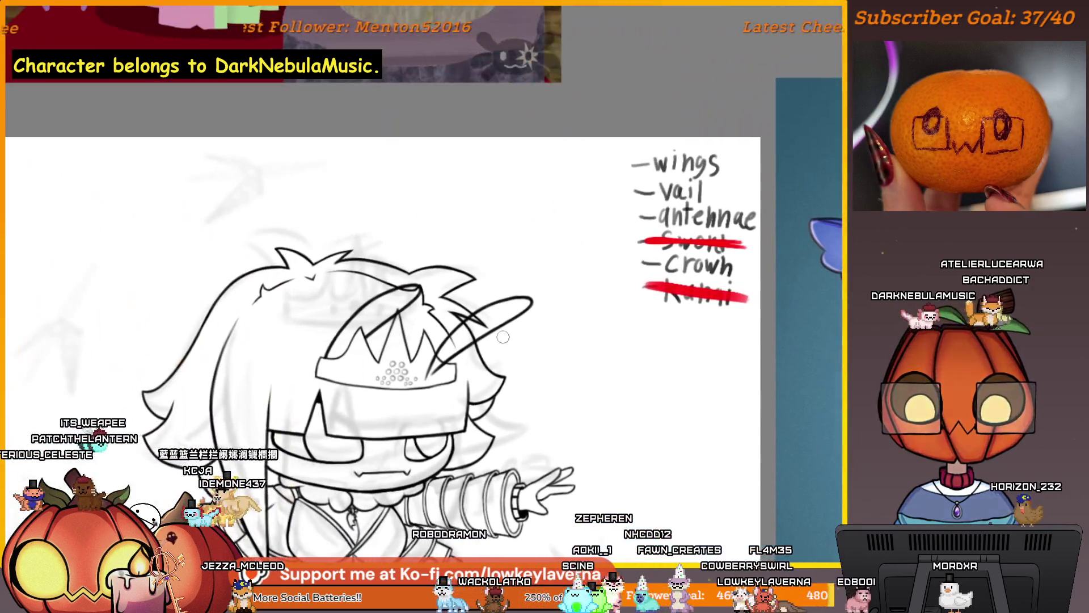
scroll(410, 319, "up", 5)
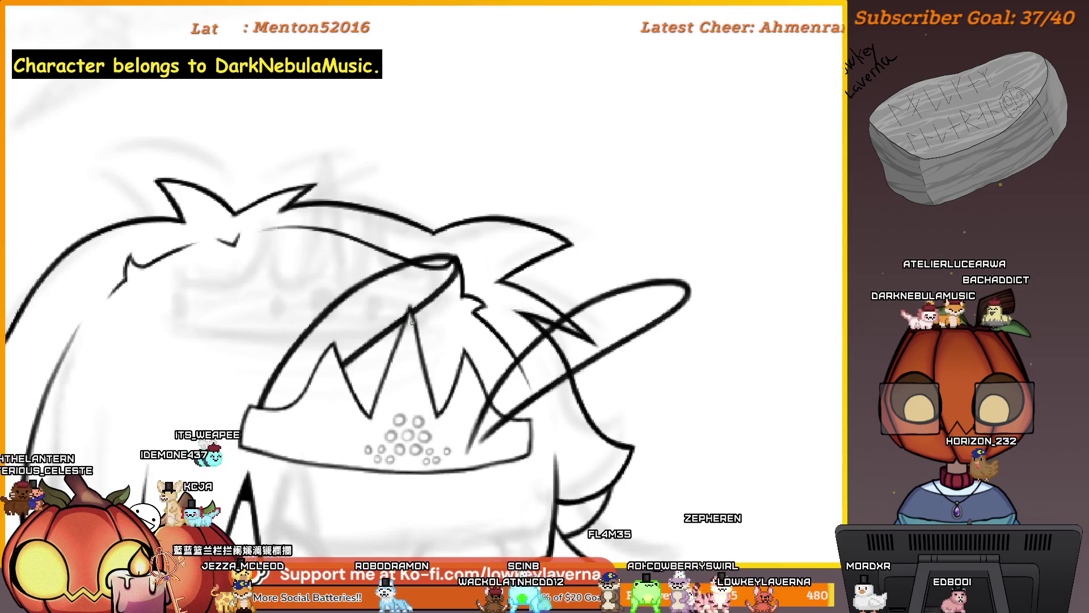
mouse_move(554, 299)
left_mouse_down()
mouse_move(579, 255)
mouse_move(576, 271)
left_mouse_up()
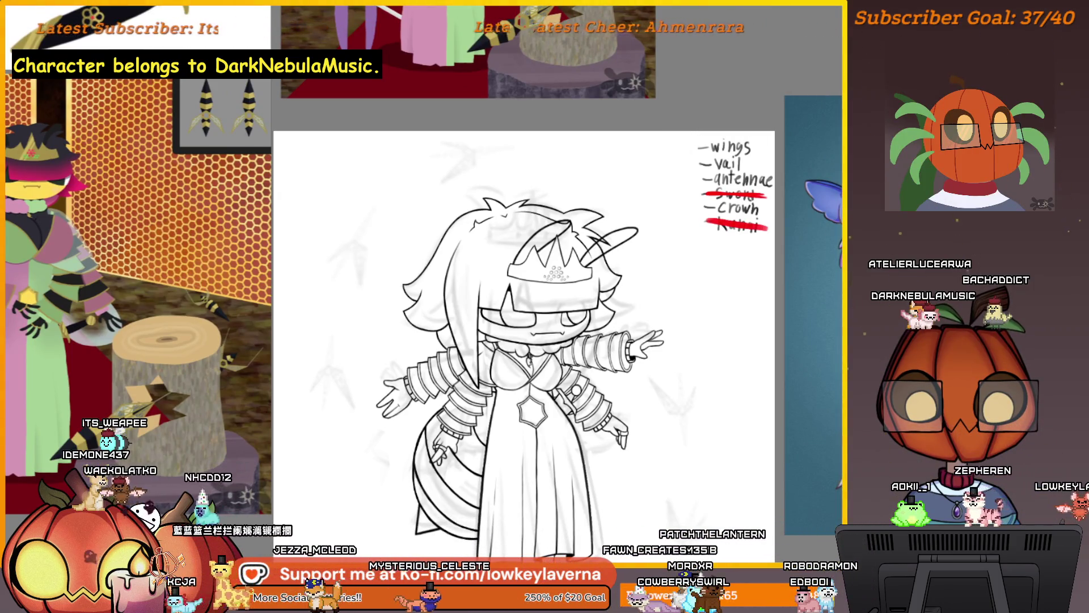
Merge Paint Layer 13 down with Ctrl+E, then zoom out to the whole character.
key("ctrl+e")
scroll(544, 221, "up", 5)
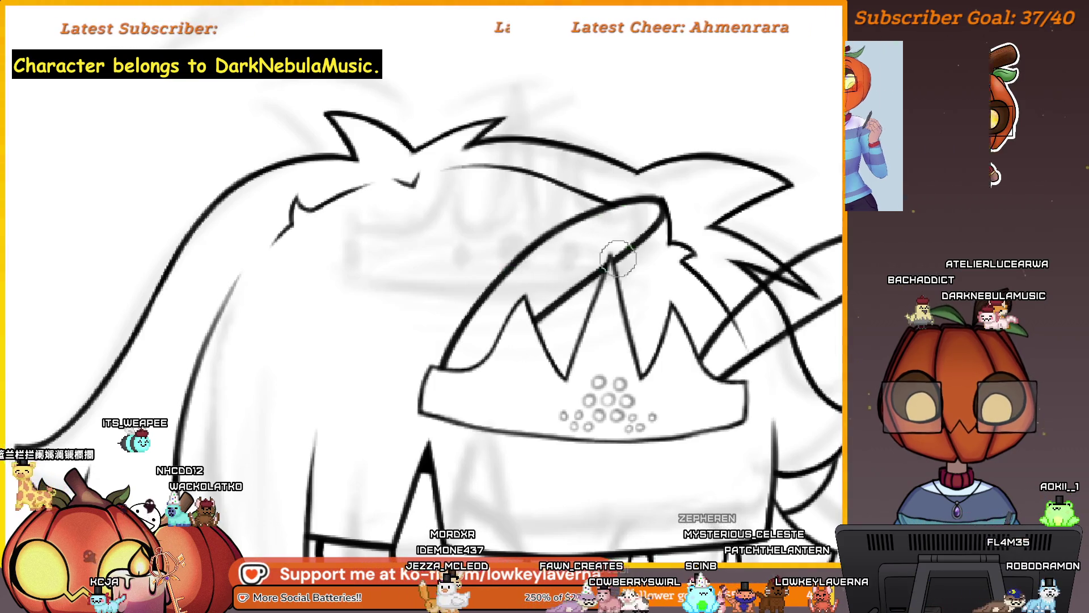
scroll(619, 258, "right", 5)
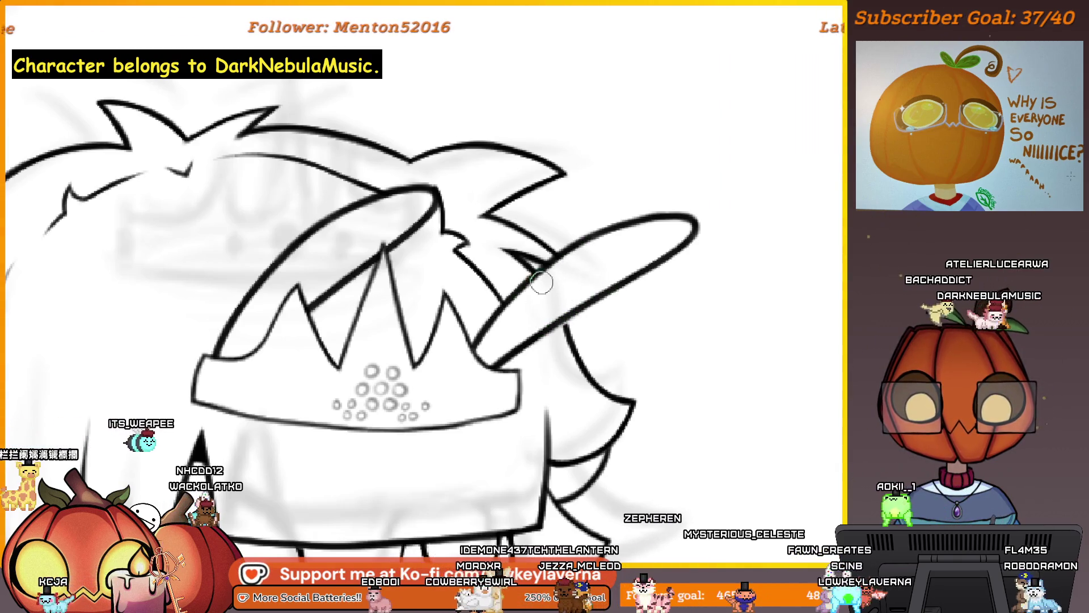
key("ctrl+0")
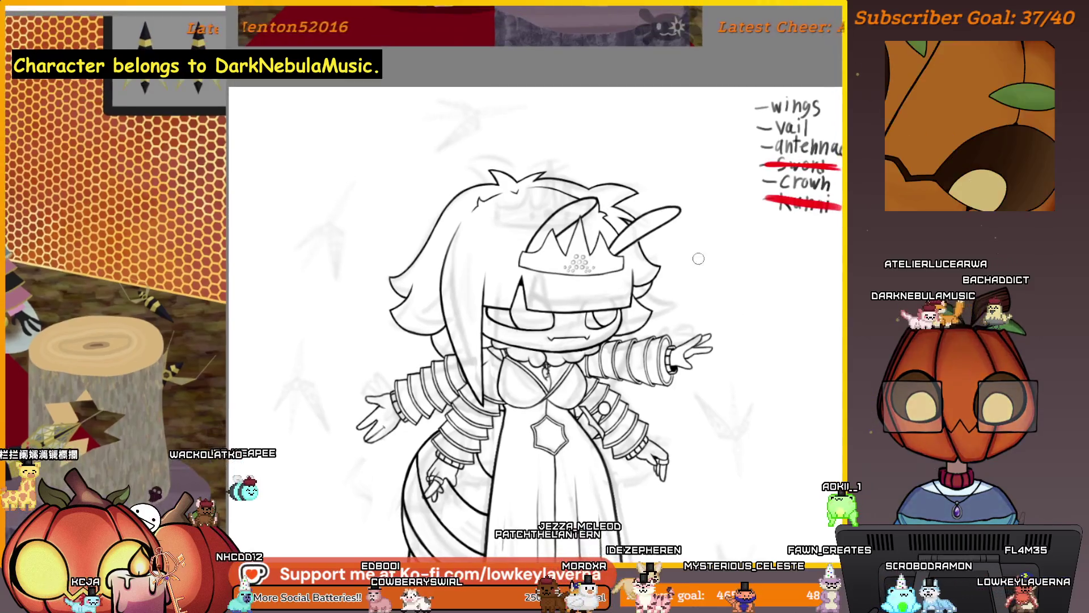
scroll(699, 259, "up", 5)
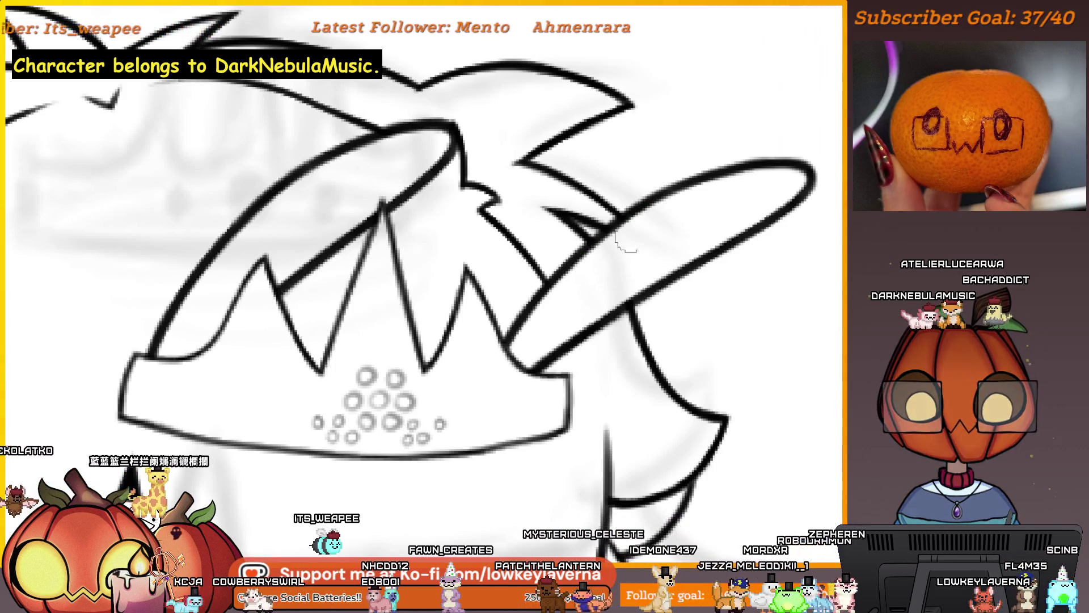
scroll(628, 236, "down", 5)
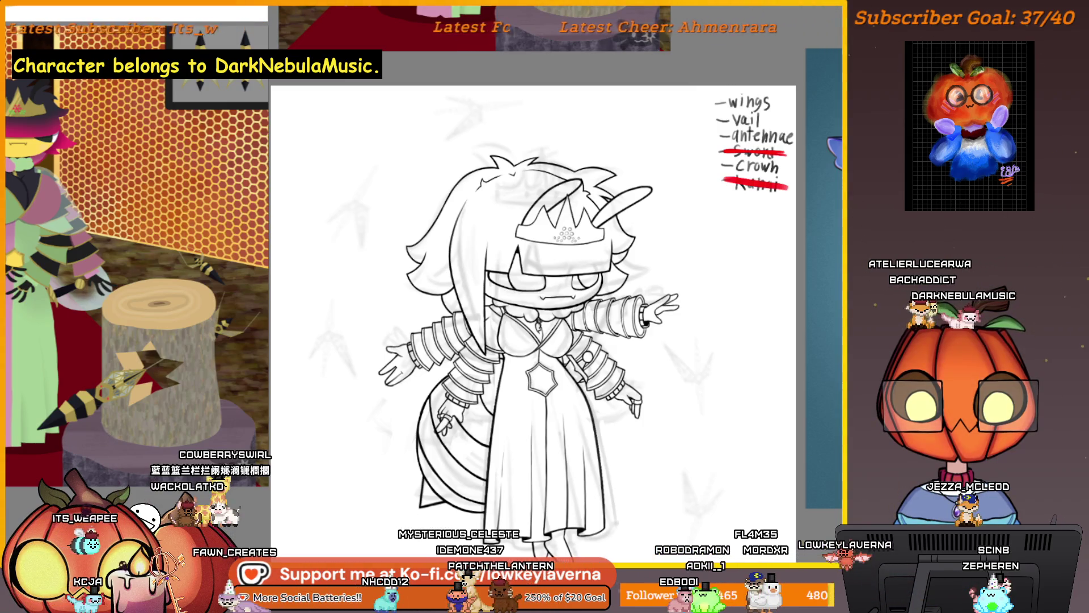
Cancel the layer transform, then strike 'Crown' off the to-do notes with a red line.
key("ctrl+t")
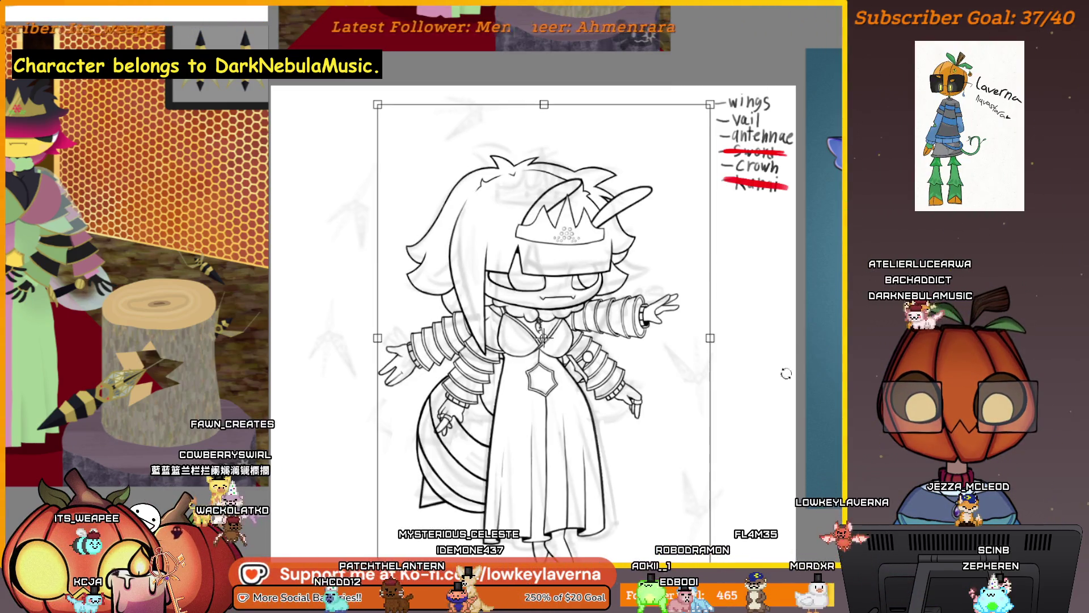
key("Return")
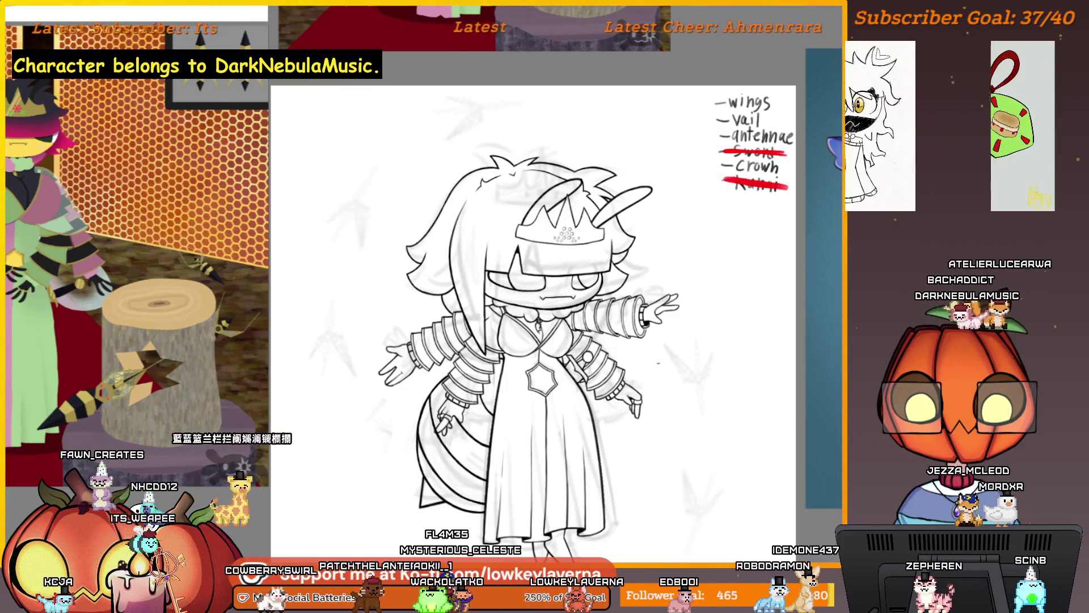
left_click_drag(659, 350, 666, 325)
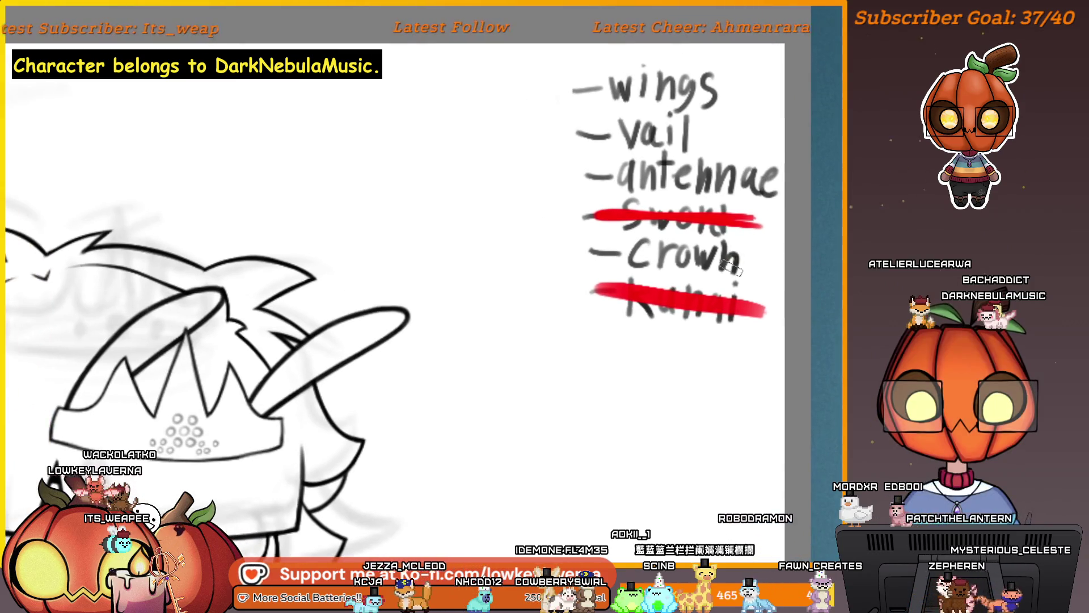
left_click_drag(592, 253, 771, 261)
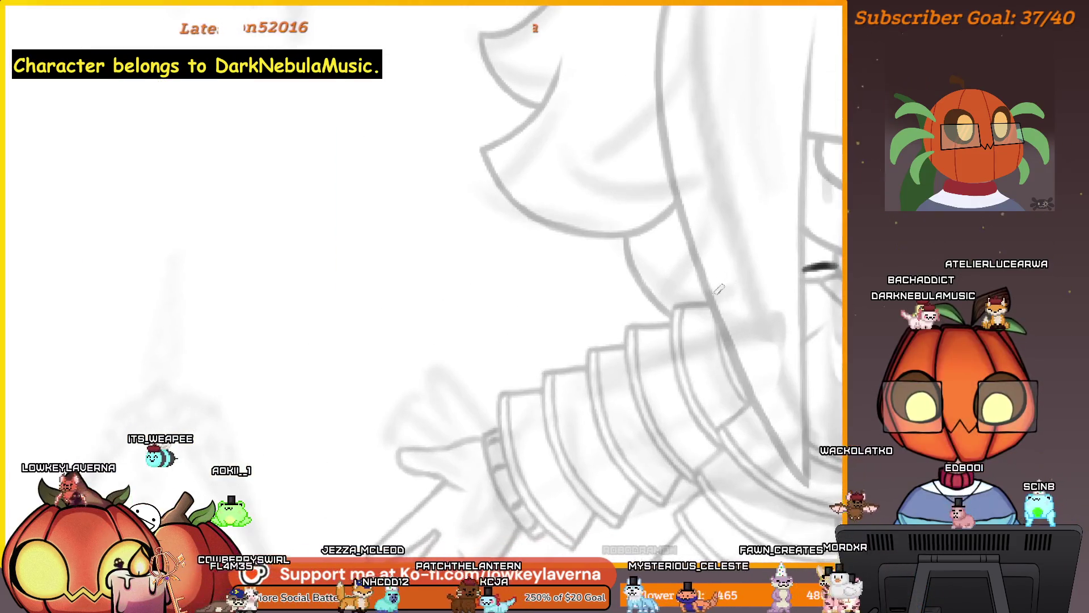
Ink a short shoulder stroke, the long curved left cape line, and the other sleeve's top.
left_click_drag(713, 299, 604, 341)
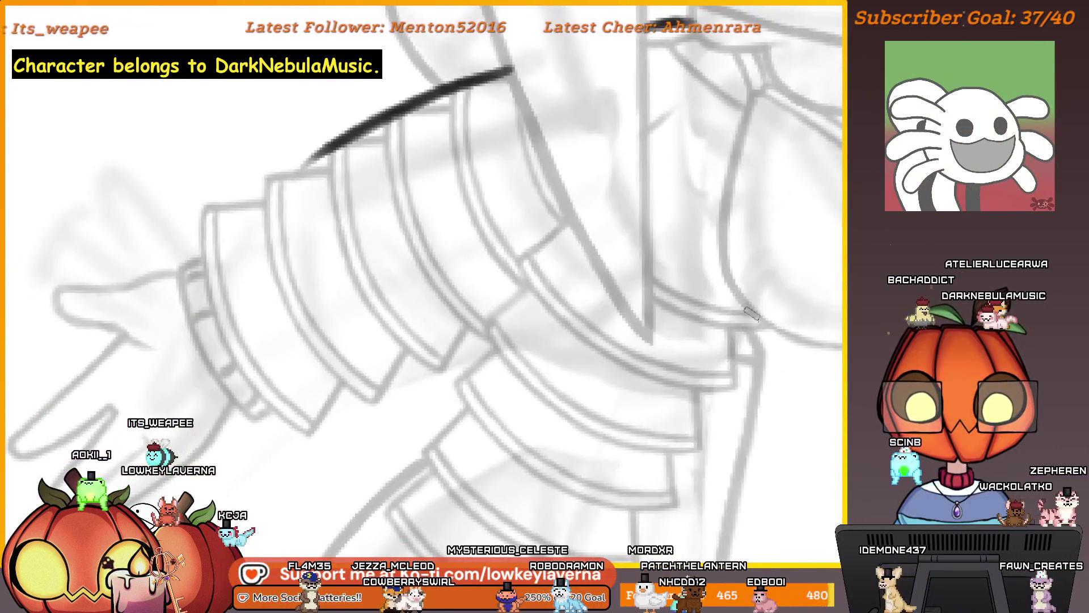
mouse_move(750, 314)
left_mouse_down()
mouse_move(659, 355)
mouse_move(320, 188)
left_mouse_up()
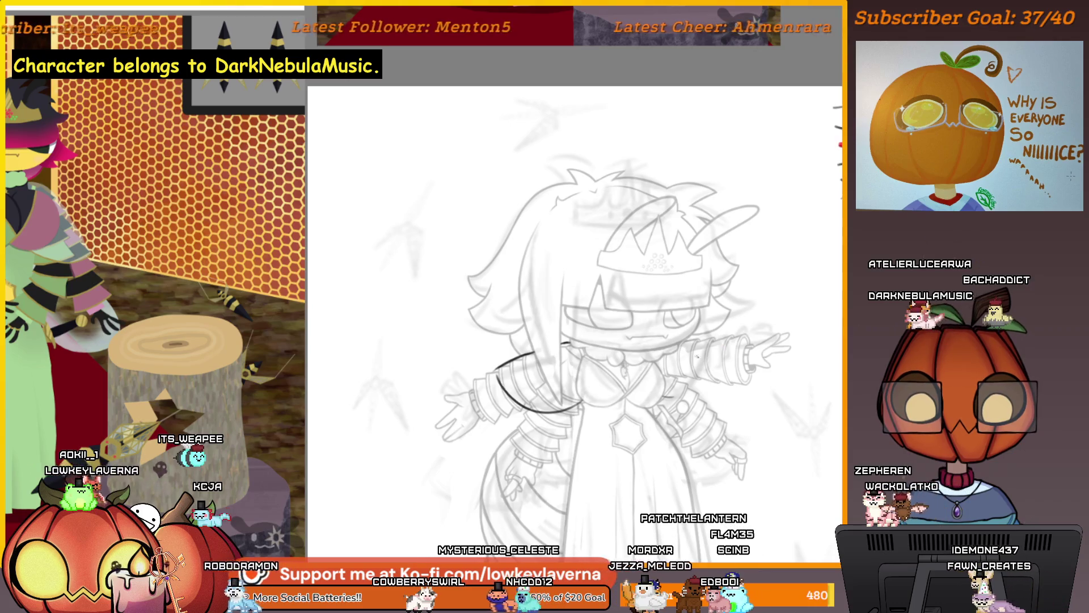
left_click_drag(682, 341, 736, 336)
Mirror the view and draw the matching cape curve down from the right sleeve line's end.
scroll(735, 336, "up", 5)
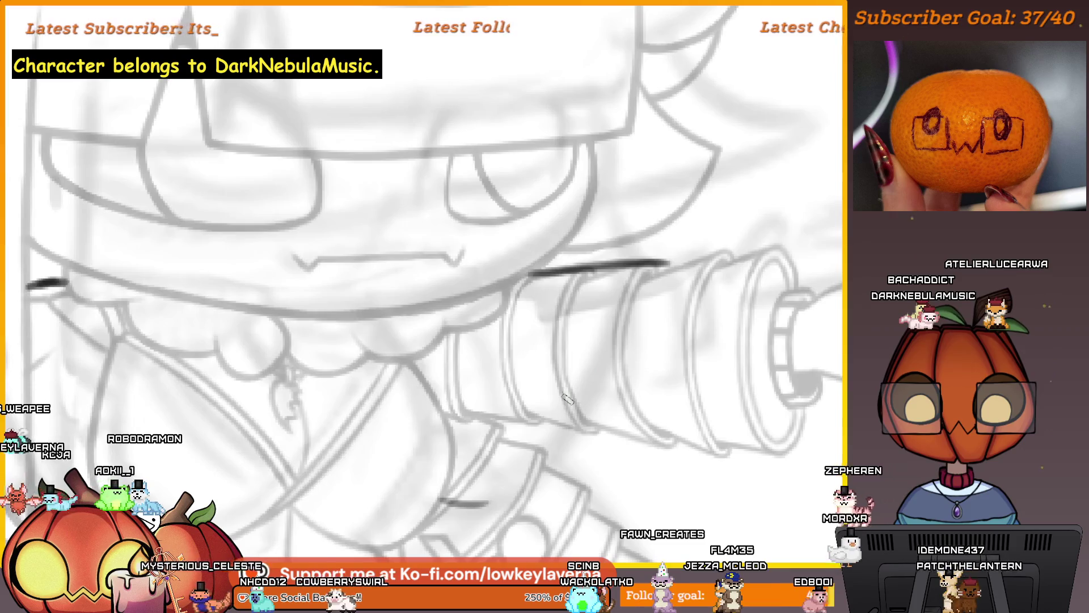
key("m")
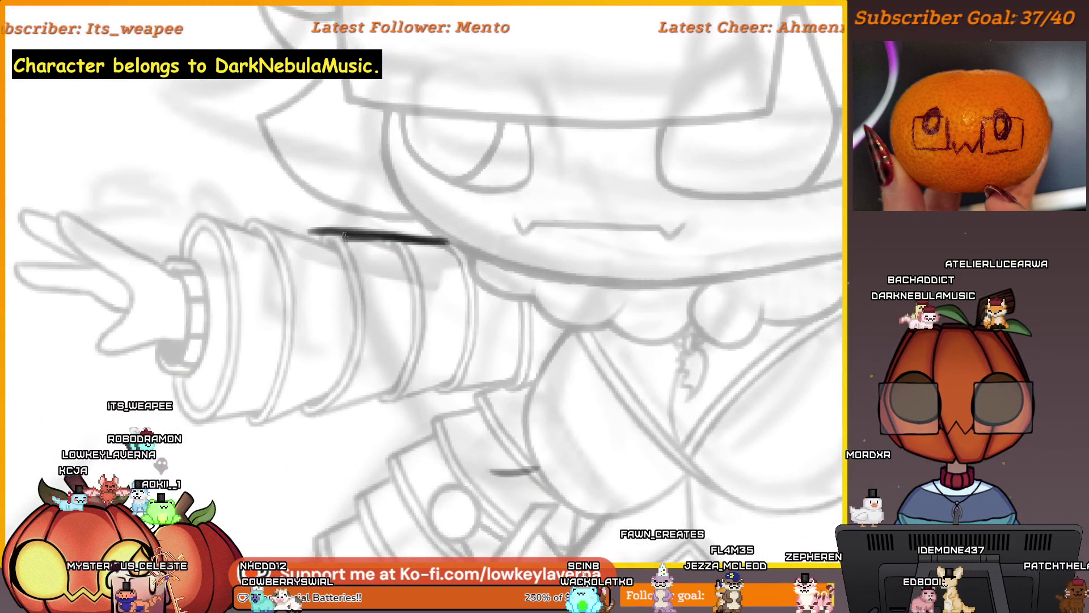
left_click_drag(591, 388, 563, 355)
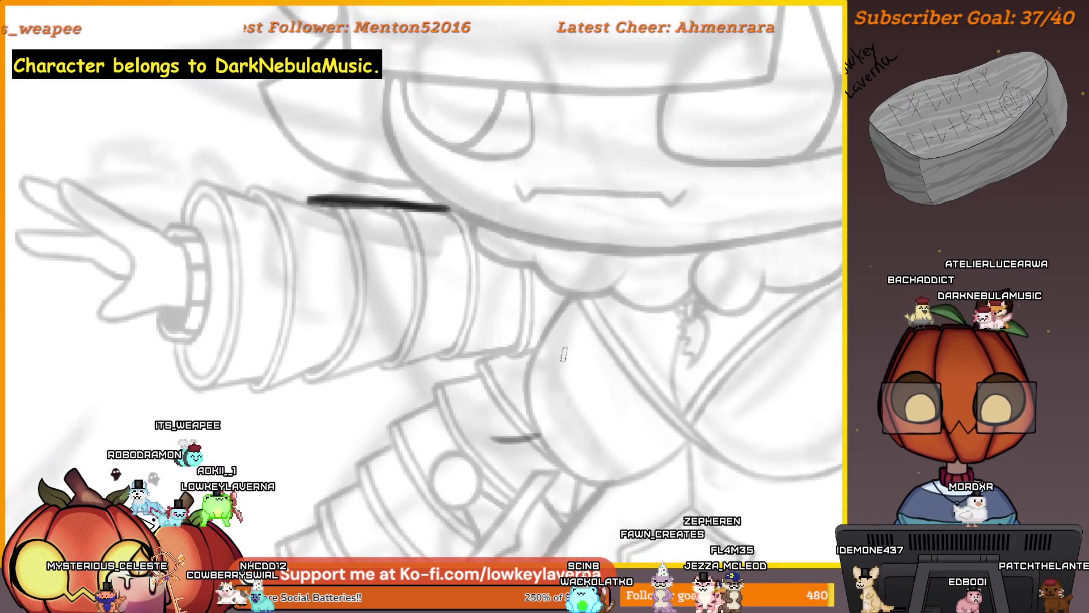
left_click_drag(306, 198, 527, 454)
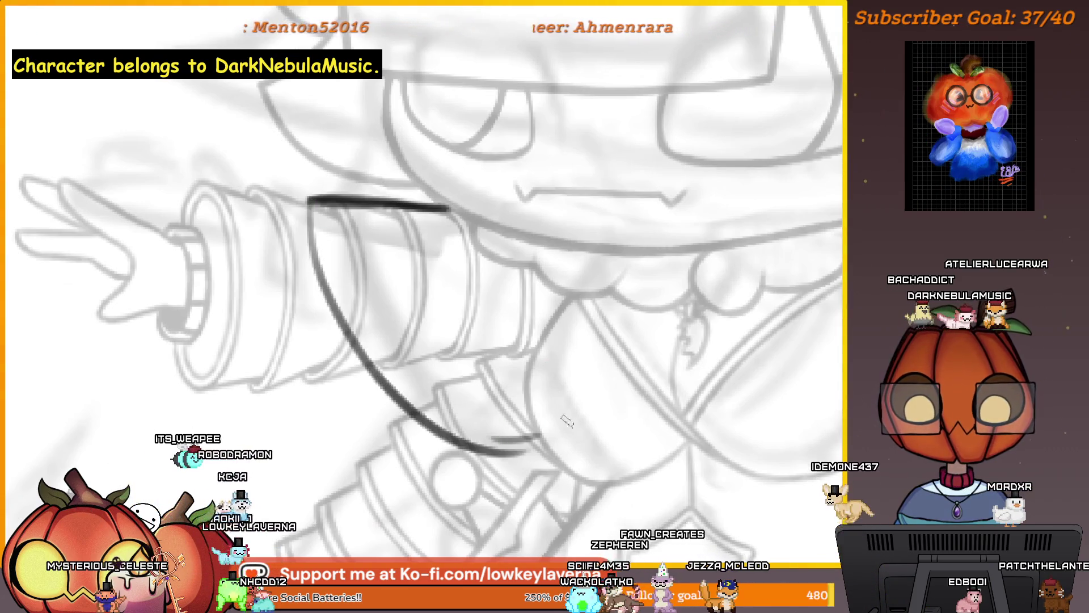
scroll(518, 328, "down", 5)
left_click_drag(612, 369, 536, 408)
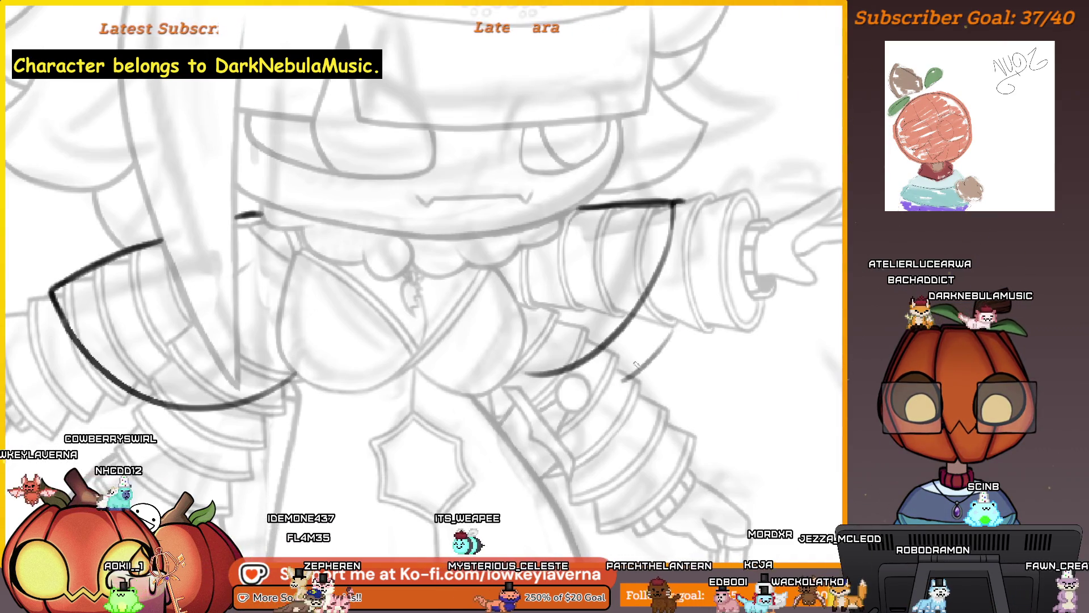
scroll(626, 373, "down", 5)
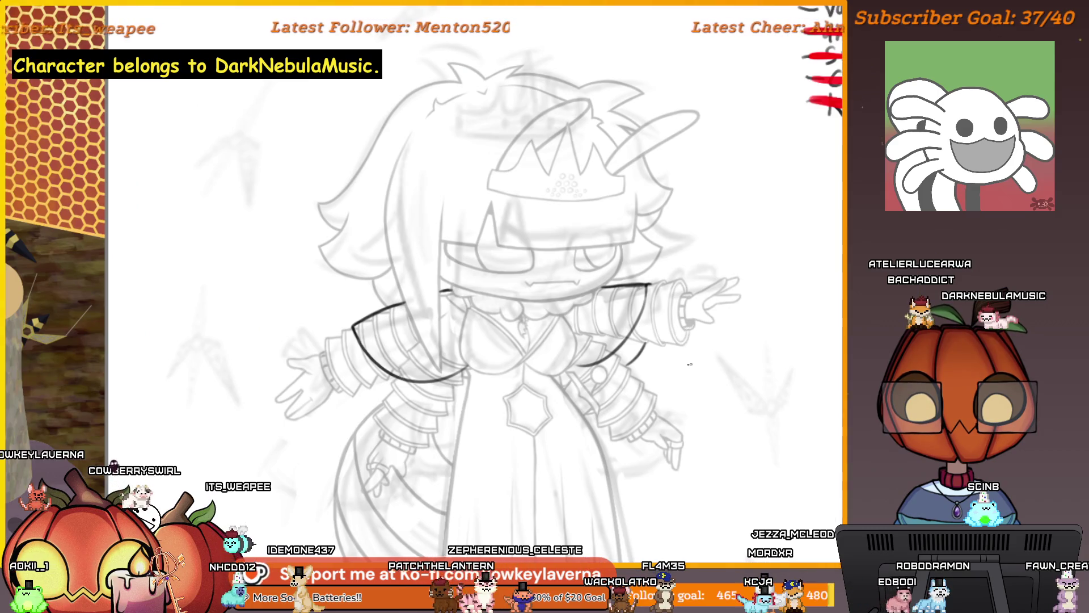
scroll(690, 364, "down", 3)
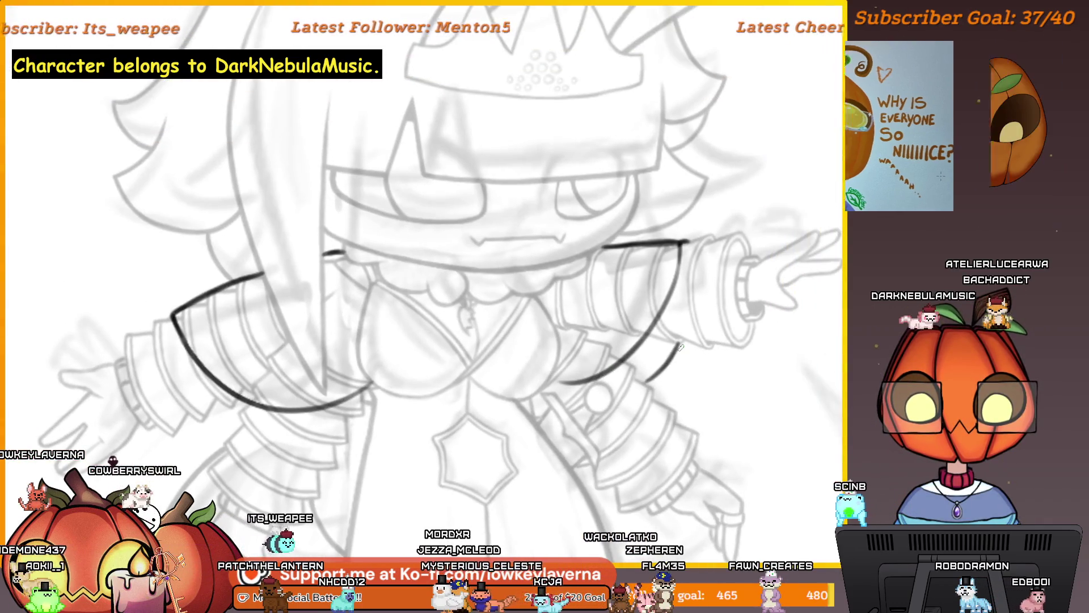
Erase the rough cape stroke and redraw a long curved cape arc over the right sleeve.
scroll(681, 347, "up", 3)
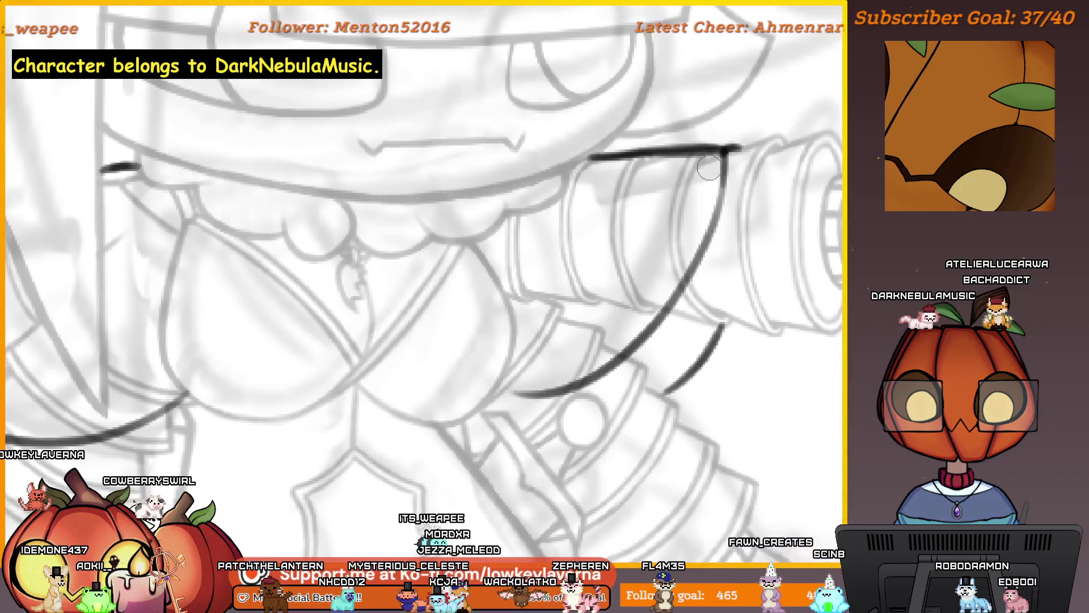
left_click_drag(670, 294, 557, 379)
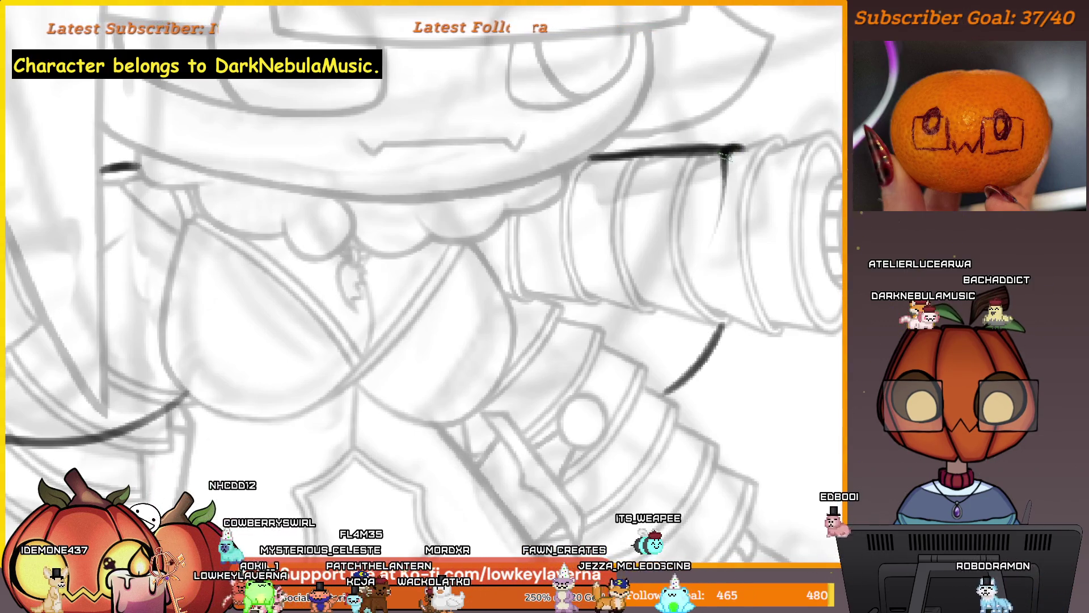
left_click_drag(728, 152, 495, 405)
scroll(565, 408, "down", 5)
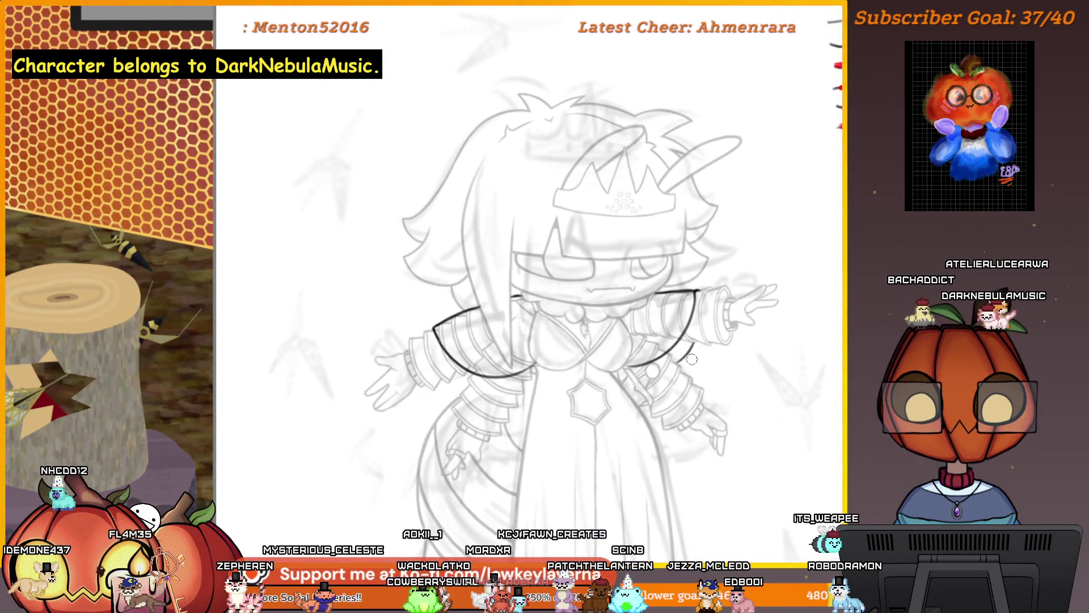
scroll(691, 358, "up", 5)
scroll(684, 352, "up", 1)
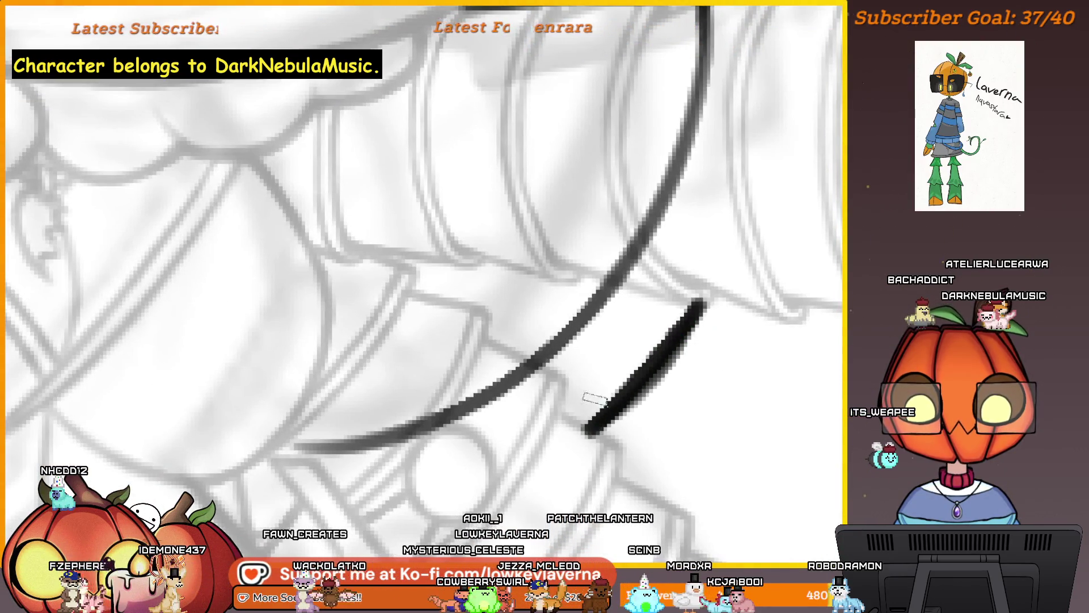
Redraw the short inner cape stroke and thicken the right cape arc.
key("ctrl+z")
left_click_drag(706, 303, 602, 427)
scroll(717, 221, "down", 3)
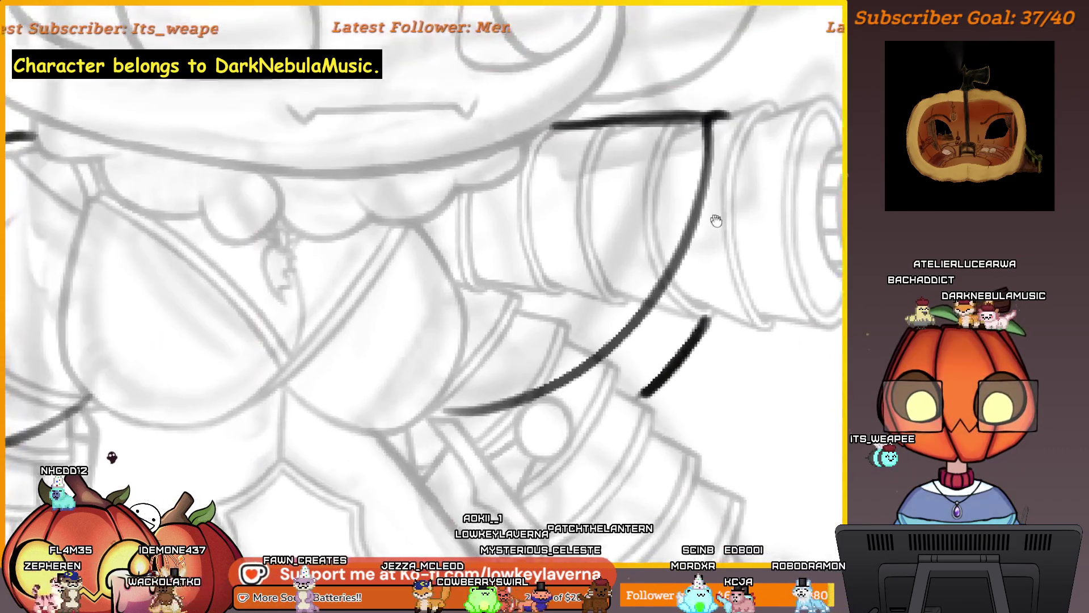
left_click_drag(716, 221, 728, 232)
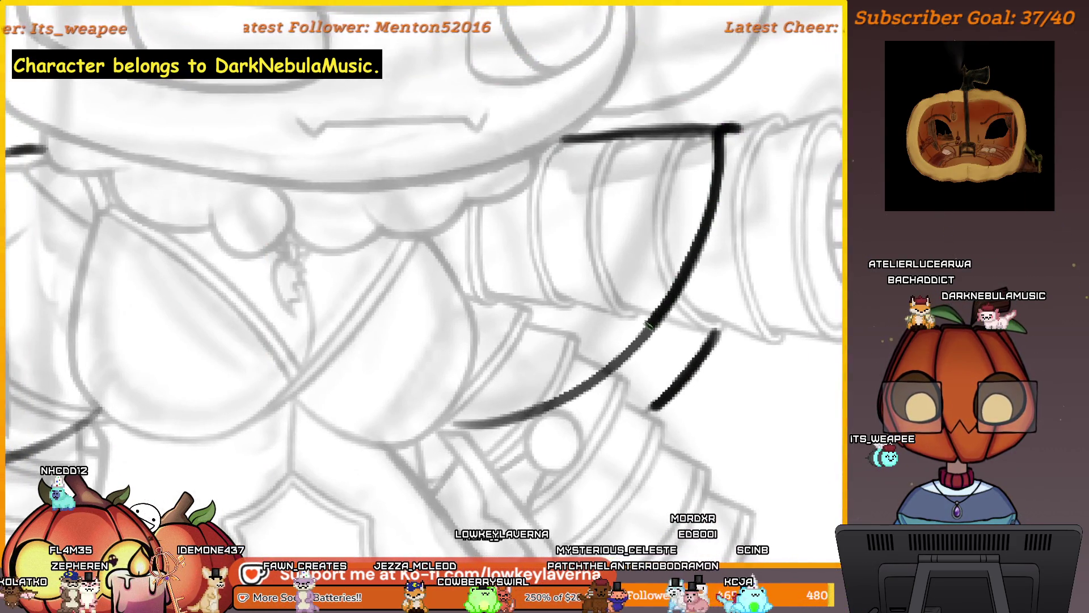
left_click_drag(650, 323, 556, 404)
mouse_move(453, 424)
left_mouse_down()
mouse_move(565, 333)
mouse_move(385, 360)
mouse_move(618, 357)
mouse_move(510, 404)
mouse_move(368, 397)
left_mouse_up()
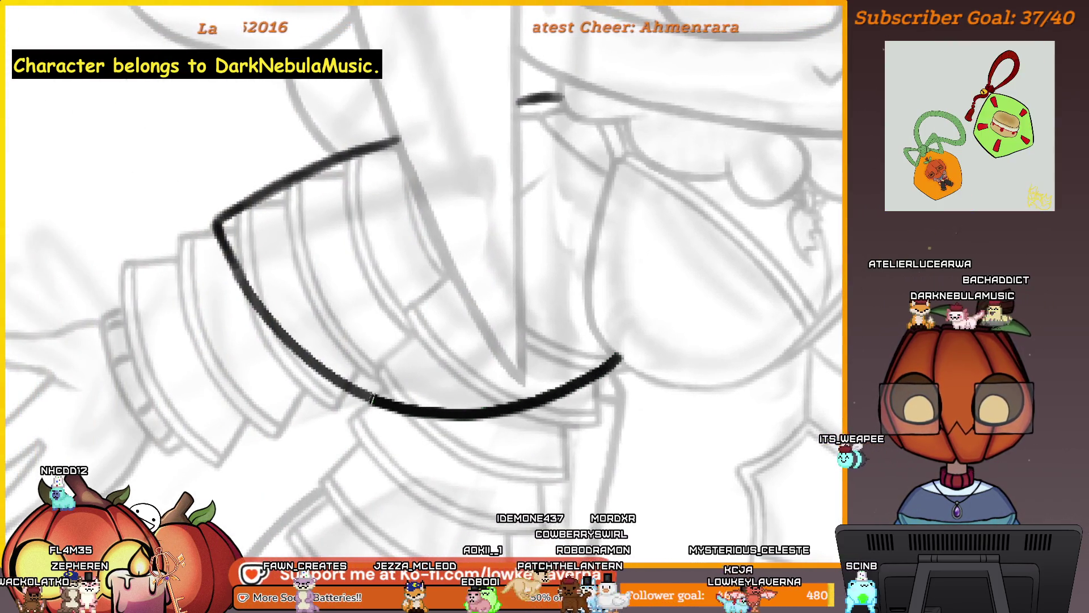
key("ctrl+0")
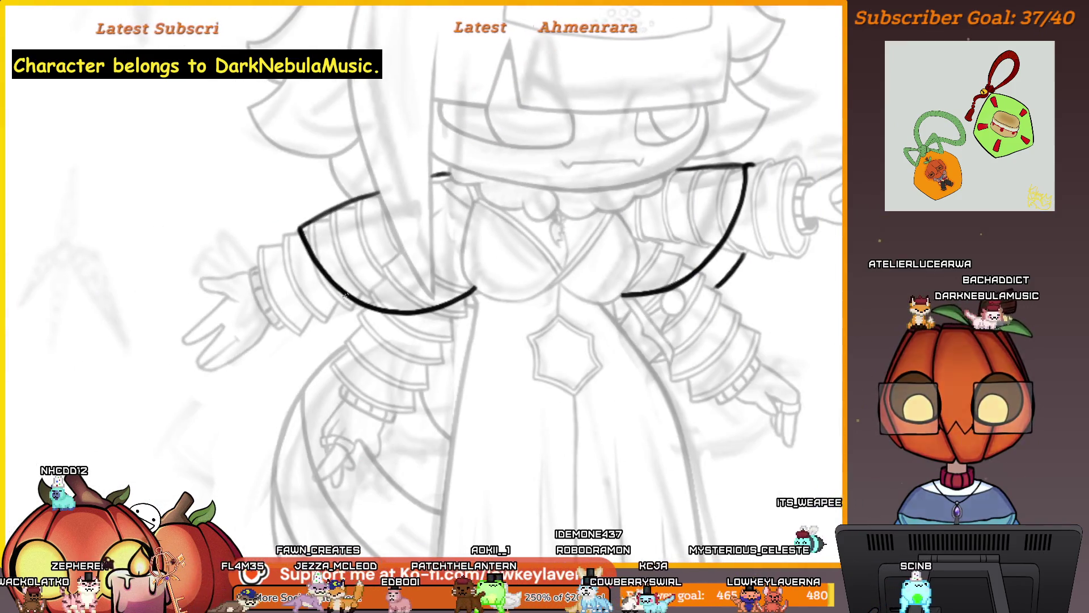
scroll(419, 232, "down", 4)
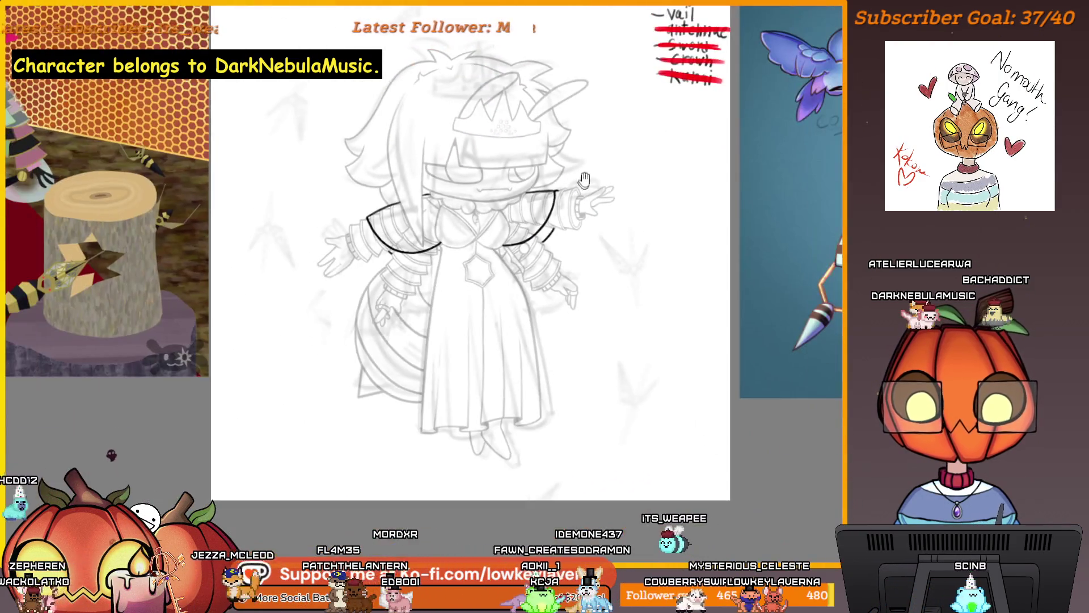
Add a short inner stroke beside the left cape arc.
scroll(424, 237, "up", 2)
scroll(424, 237, "up", 3)
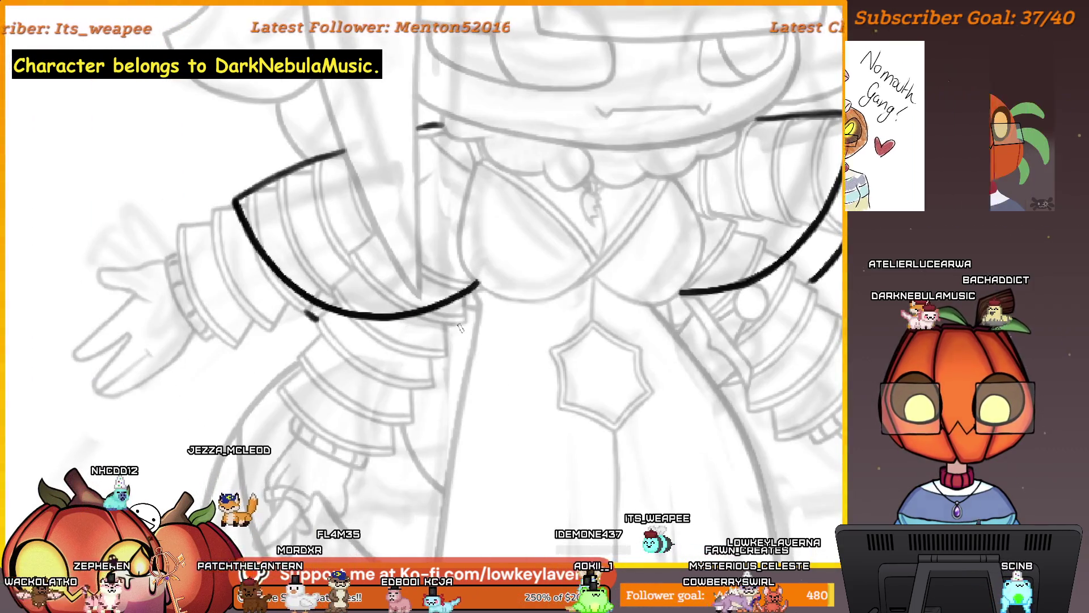
left_click_drag(466, 322, 478, 318)
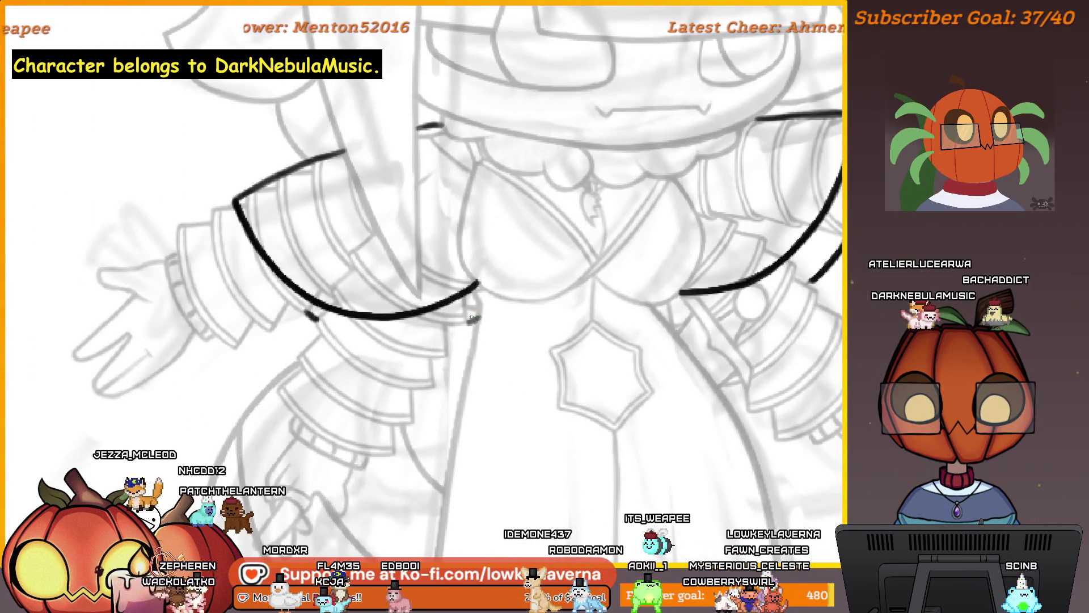
scroll(518, 272, "down", 4)
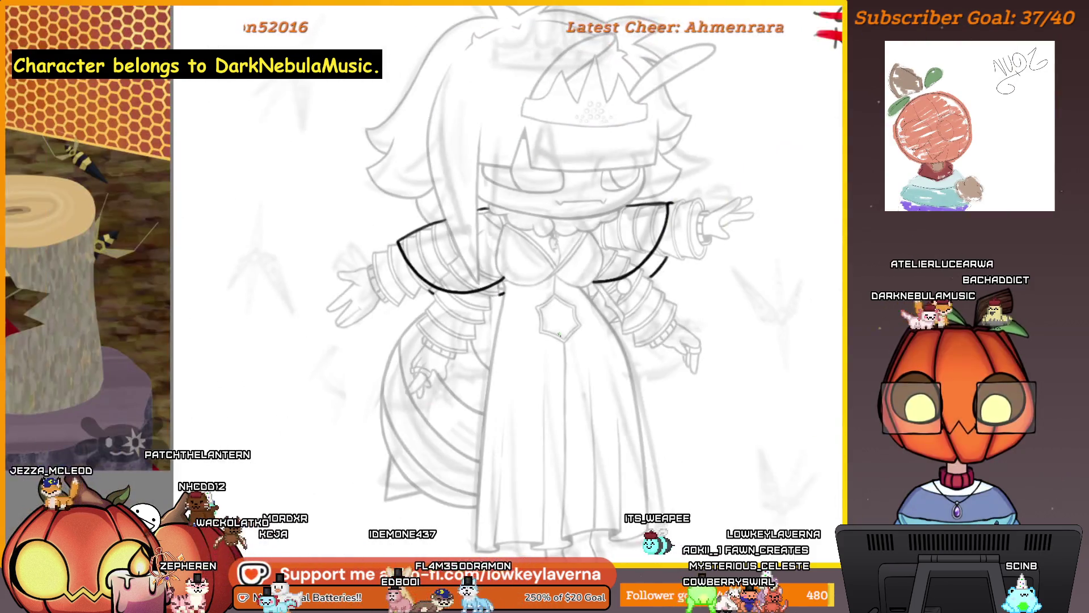
Carve a thin line through the left cape arc's centre to make it a hollow double line.
key("m")
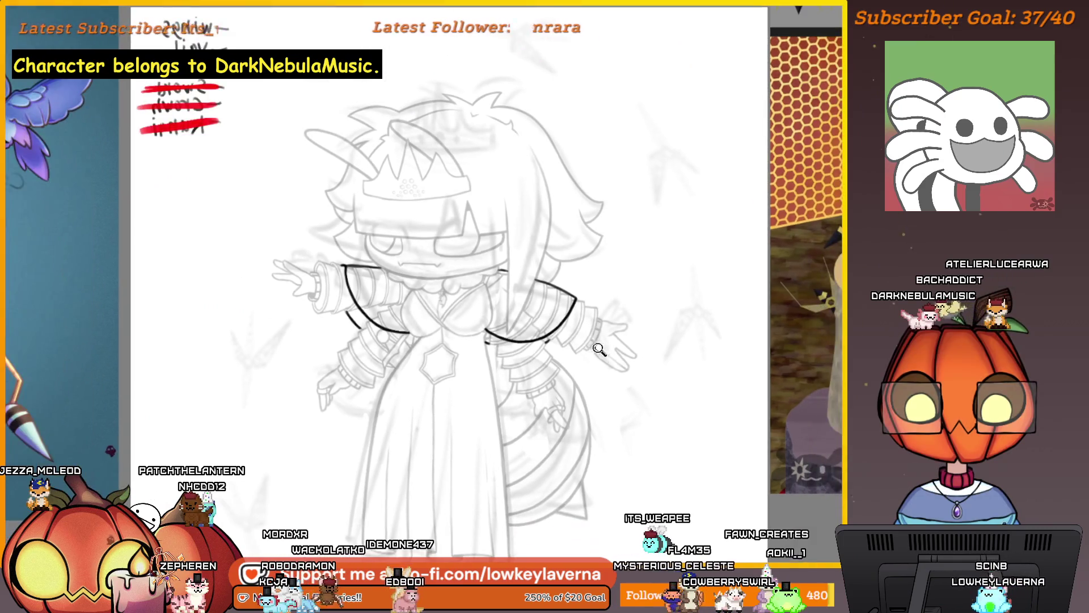
scroll(527, 323, "up", 5)
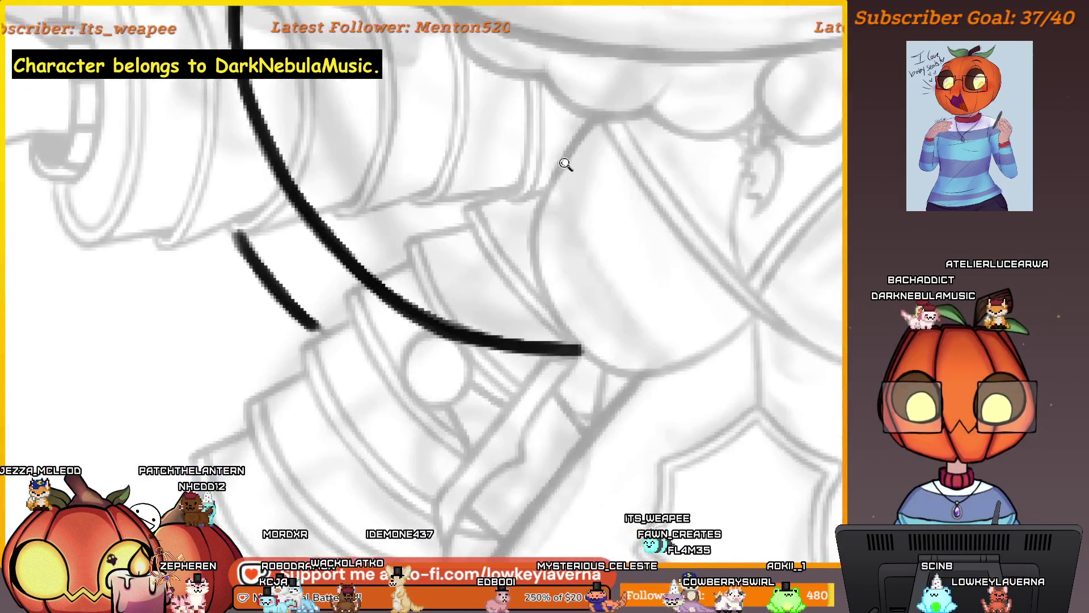
scroll(707, 438, "down", 2)
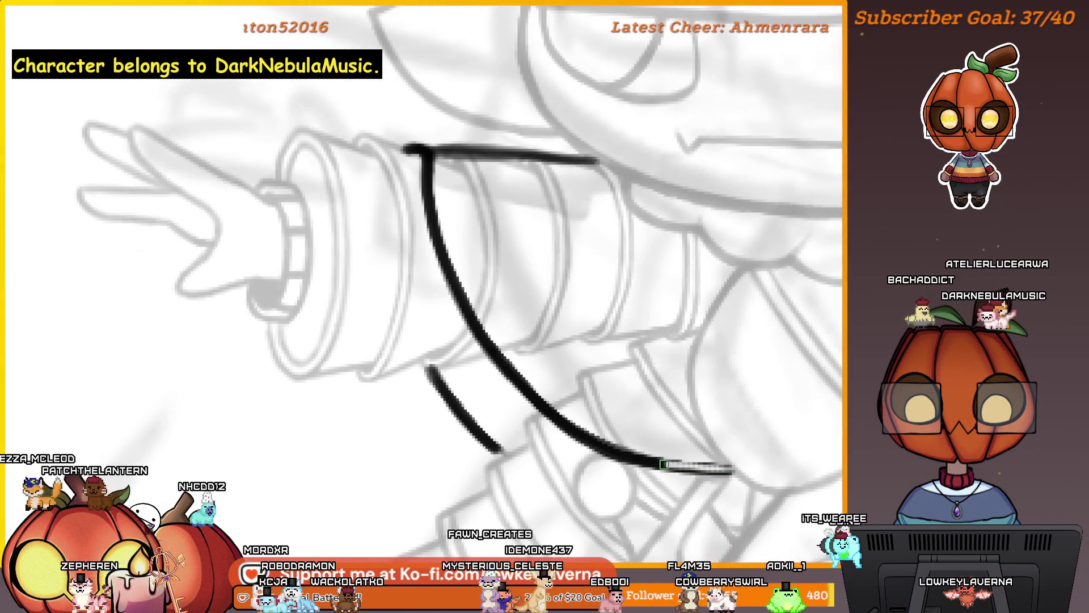
mouse_move(620, 454)
left_mouse_down()
mouse_move(522, 418)
mouse_move(493, 352)
left_mouse_up()
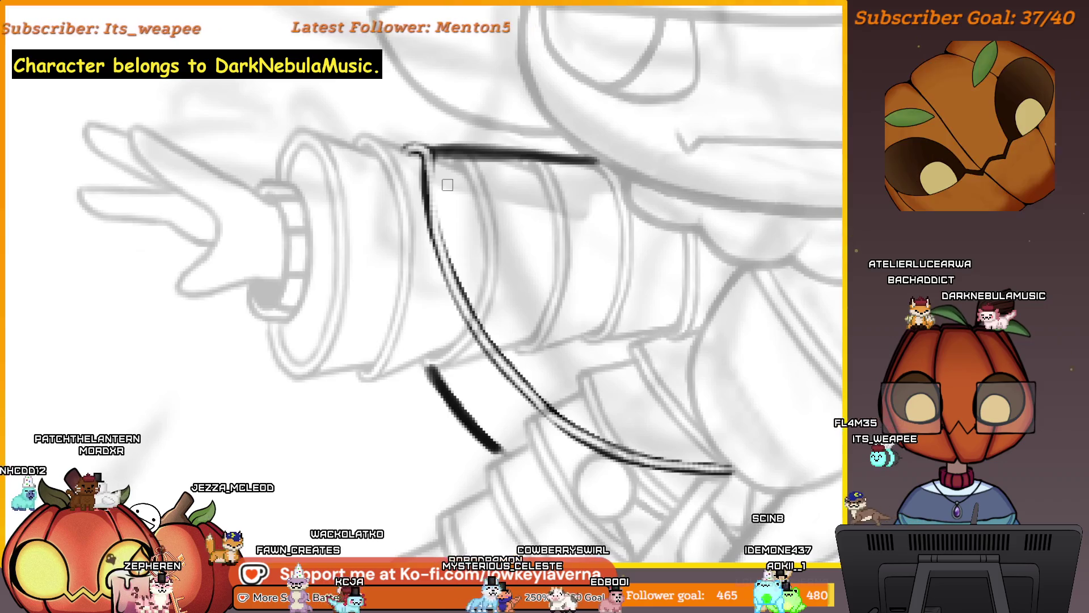
key("m")
mouse_move(161, 182)
left_mouse_down()
mouse_move(553, 305)
mouse_move(649, 287)
mouse_move(727, 134)
mouse_move(734, 160)
mouse_move(697, 181)
mouse_move(690, 228)
left_mouse_up()
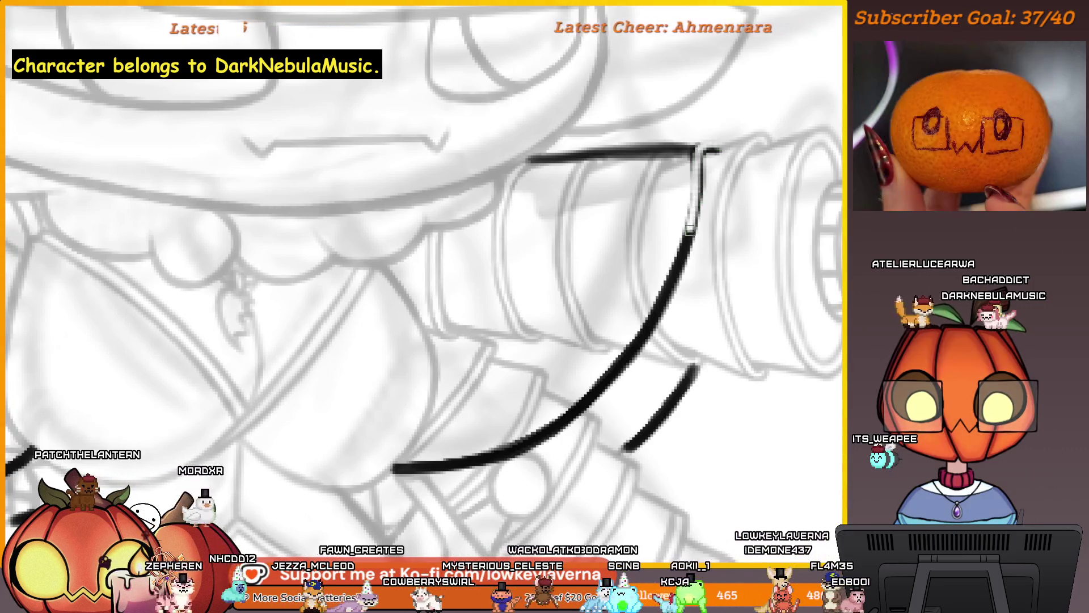
Erase a thin channel down the middle of the right cape arc, following it to its lower end.
left_click_drag(669, 284, 643, 335)
mouse_move(569, 416)
left_mouse_down()
mouse_move(511, 447)
mouse_move(423, 468)
left_mouse_up()
mouse_move(698, 358)
left_mouse_down()
mouse_move(630, 339)
mouse_move(573, 417)
left_mouse_up()
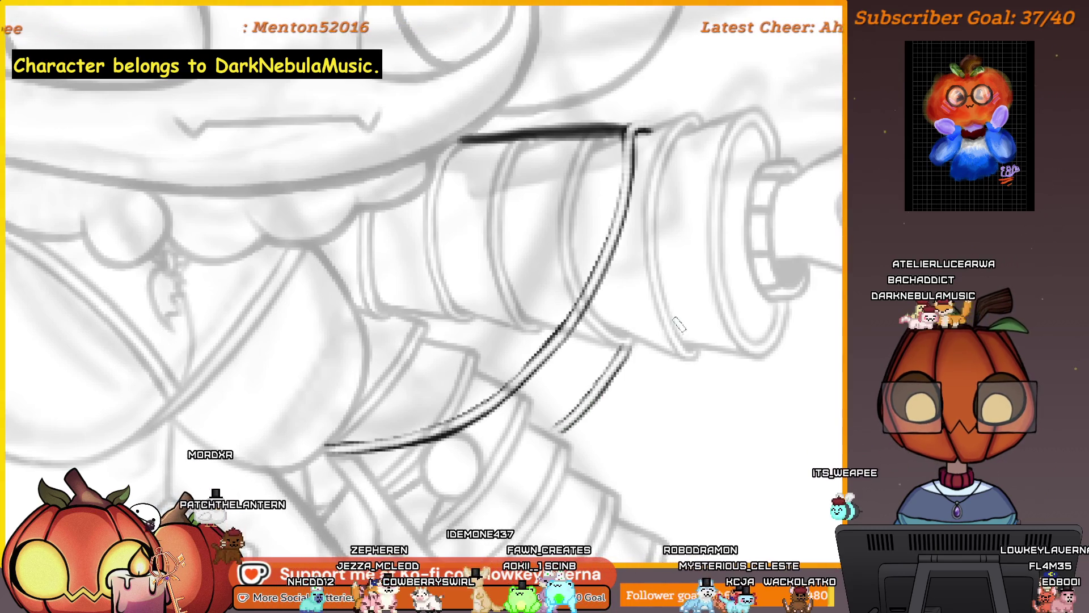
left_click_drag(678, 324, 759, 333)
mouse_move(725, 133)
left_mouse_down()
mouse_move(741, 125)
mouse_move(707, 157)
mouse_move(726, 209)
left_mouse_up()
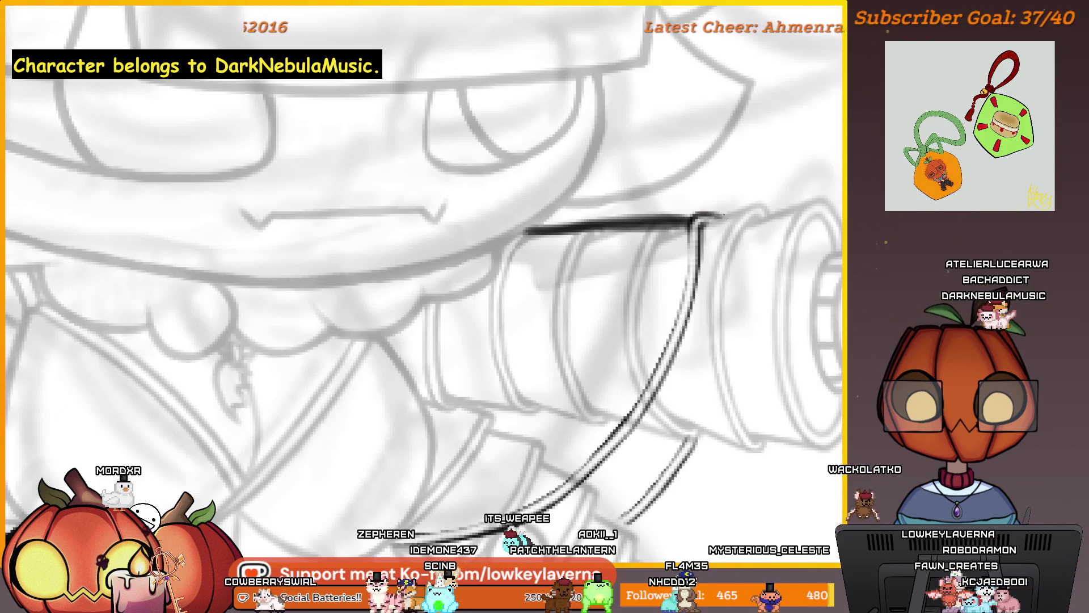
left_click_drag(720, 234, 740, 184)
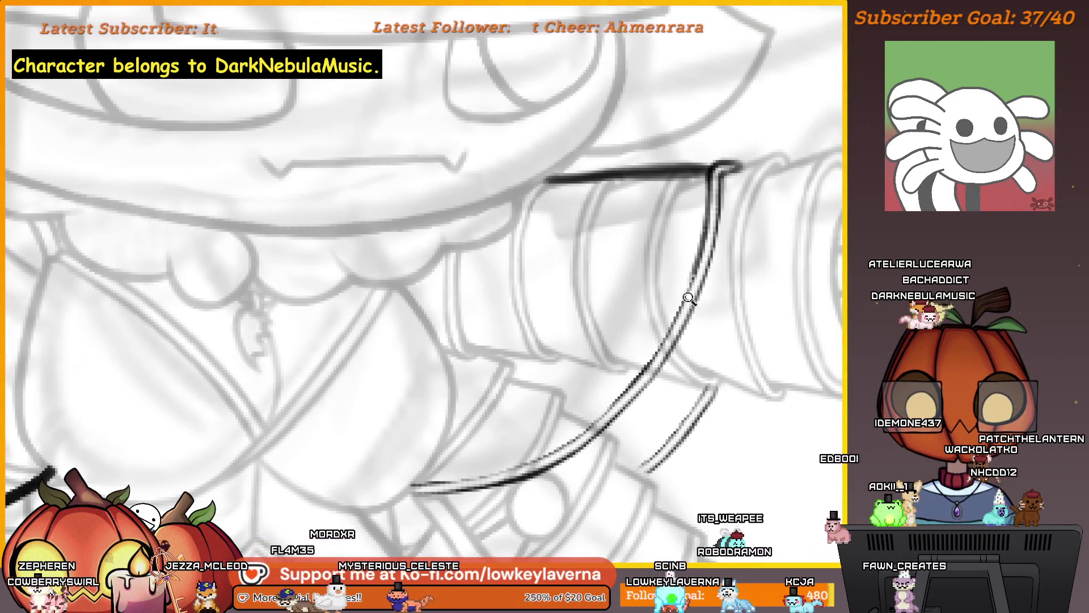
scroll(585, 455, "up", 2)
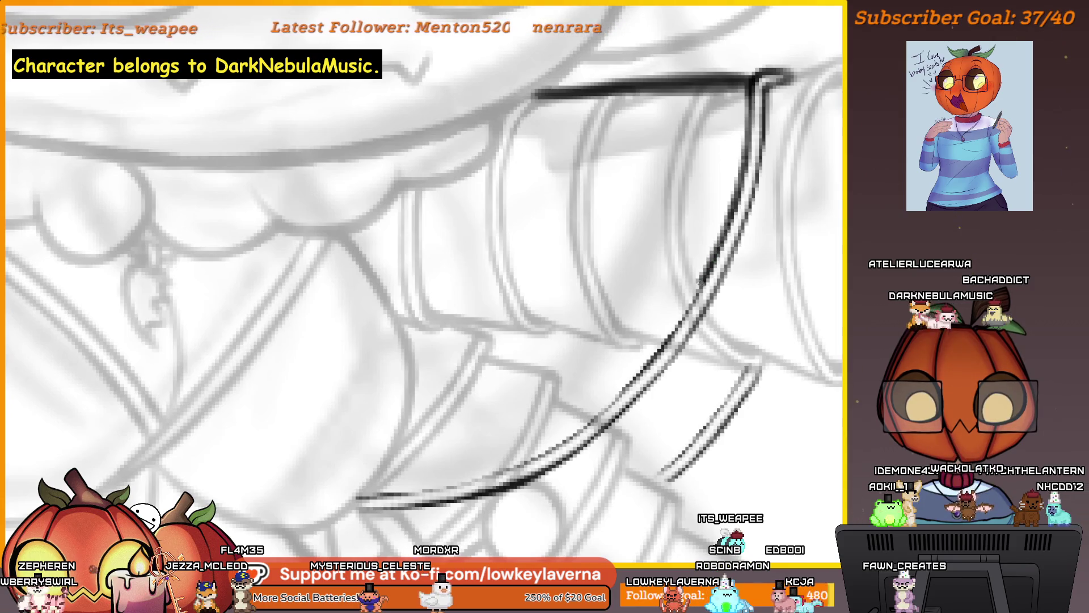
mouse_move(679, 326)
left_mouse_down()
mouse_move(732, 313)
mouse_move(722, 288)
left_mouse_up()
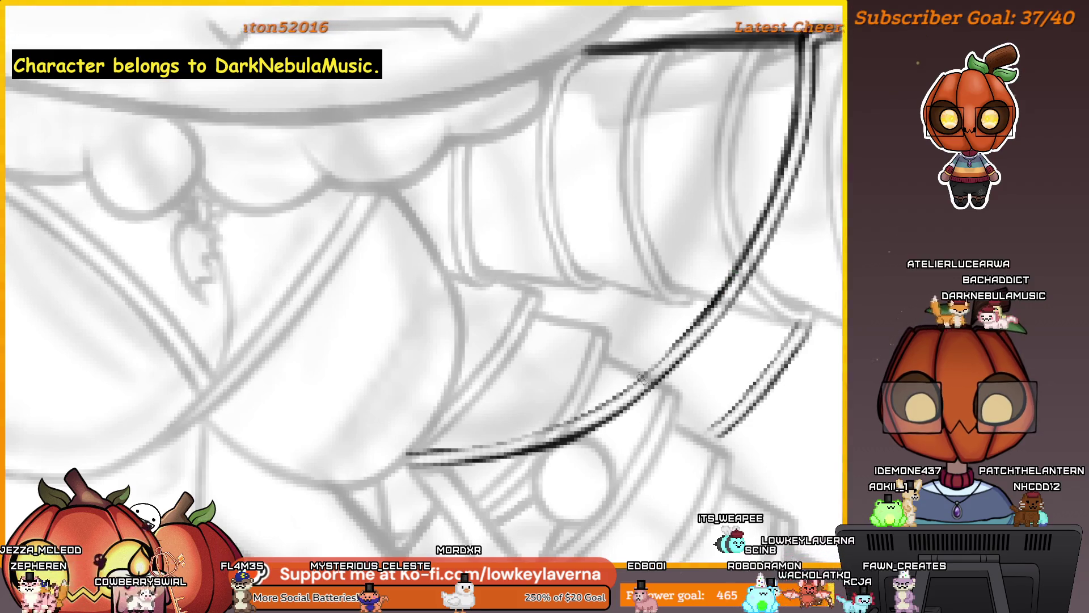
left_click_drag(642, 377, 692, 341)
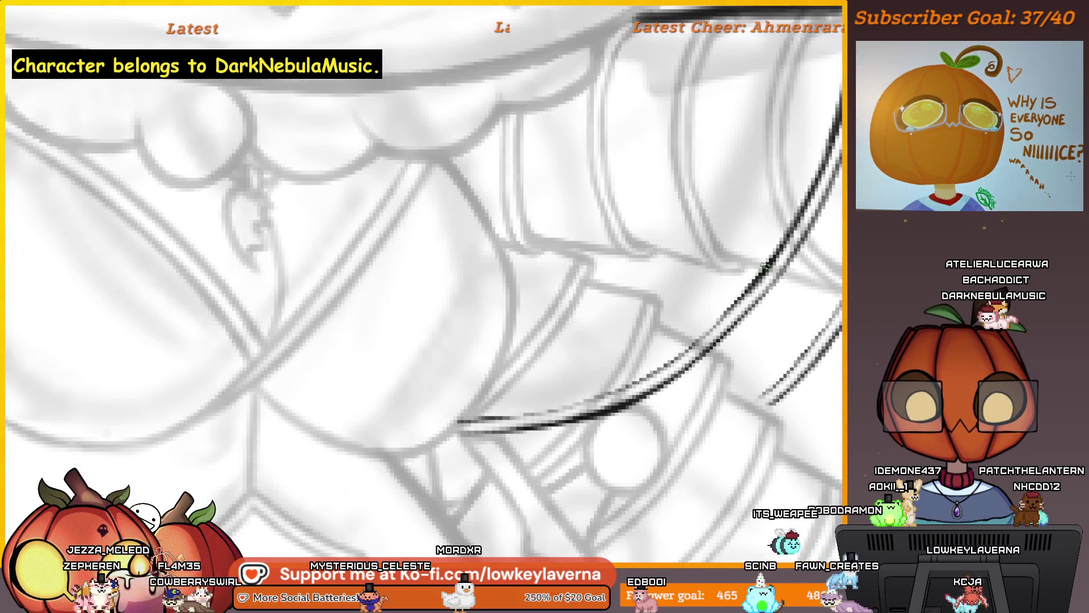
left_click_drag(686, 349, 755, 318)
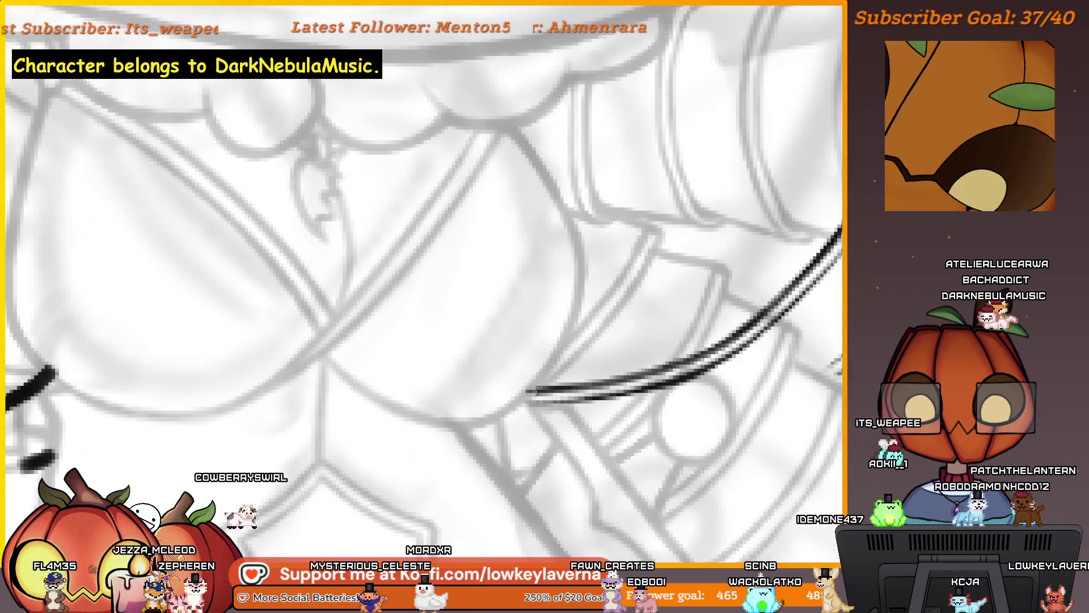
mouse_move(510, 375)
left_mouse_down()
mouse_move(207, 396)
mouse_move(608, 369)
mouse_move(637, 418)
left_mouse_up()
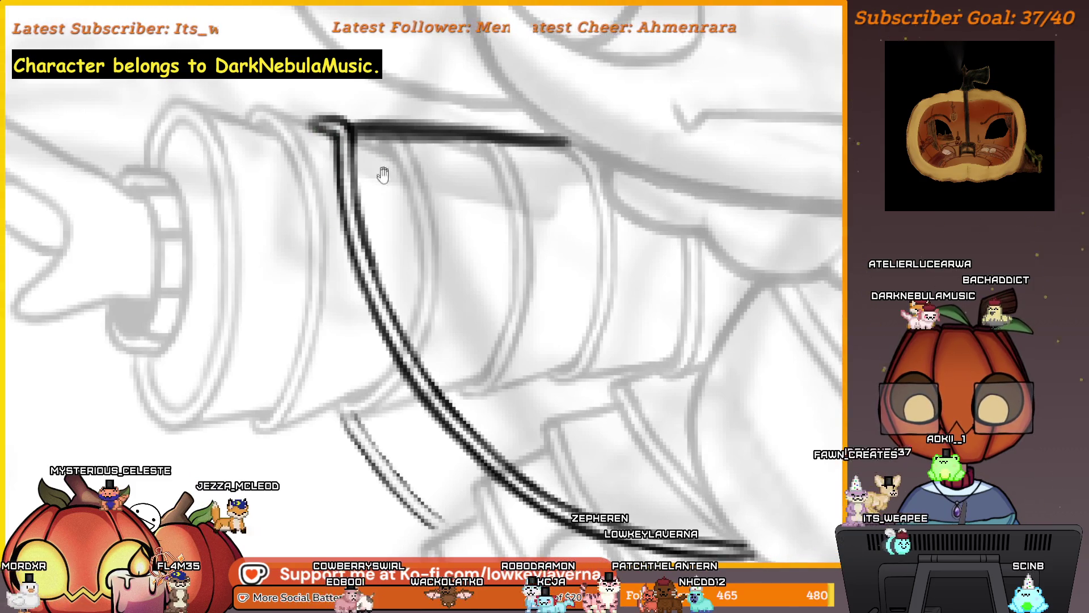
Mirror the view and rework the short inner cape stroke into a double line along its length.
left_click_drag(383, 175, 366, 146)
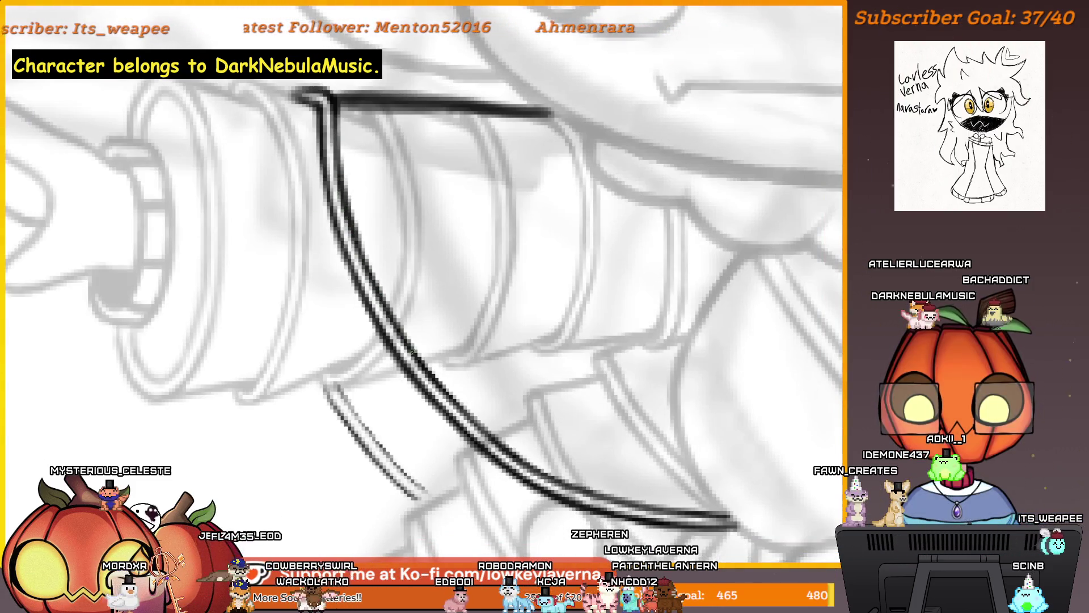
scroll(493, 431, "down", 3)
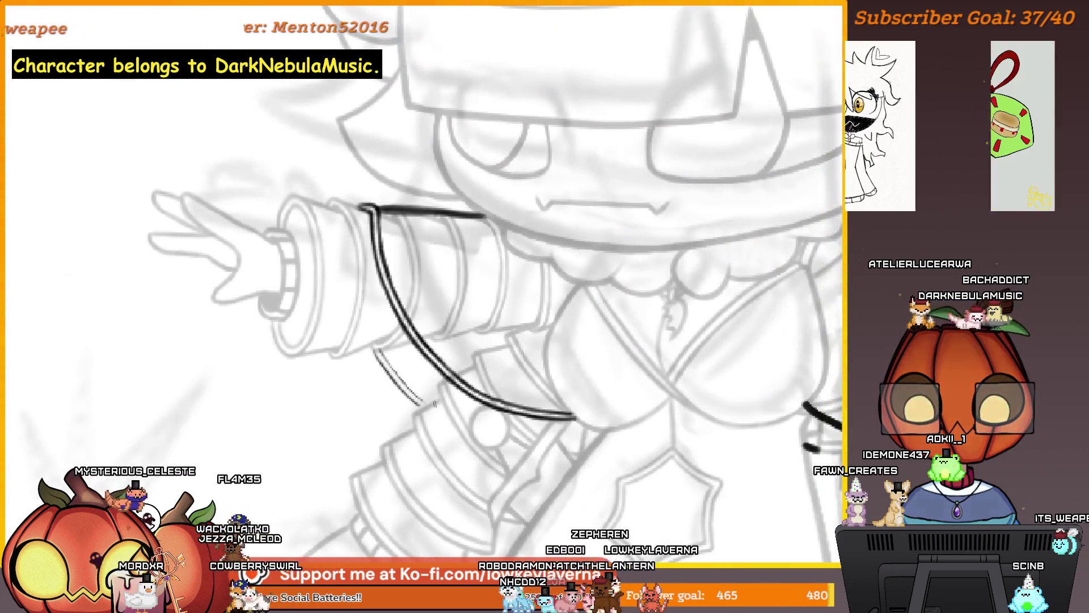
key("m")
scroll(401, 376, "up", 5)
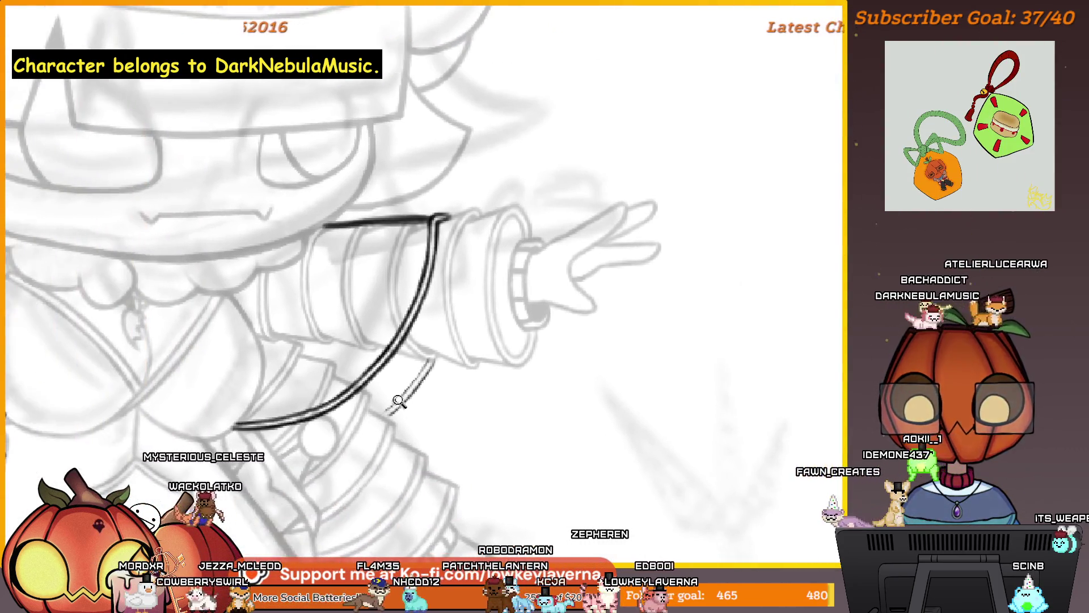
left_click_drag(485, 358, 383, 457)
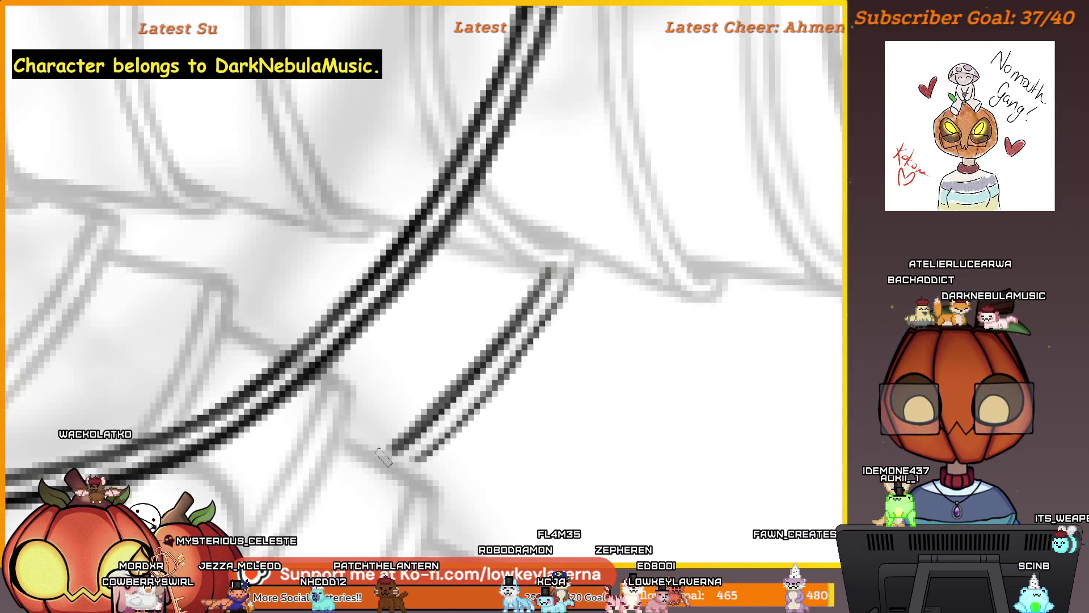
left_click_drag(486, 355, 562, 252)
left_click_drag(579, 336, 564, 291)
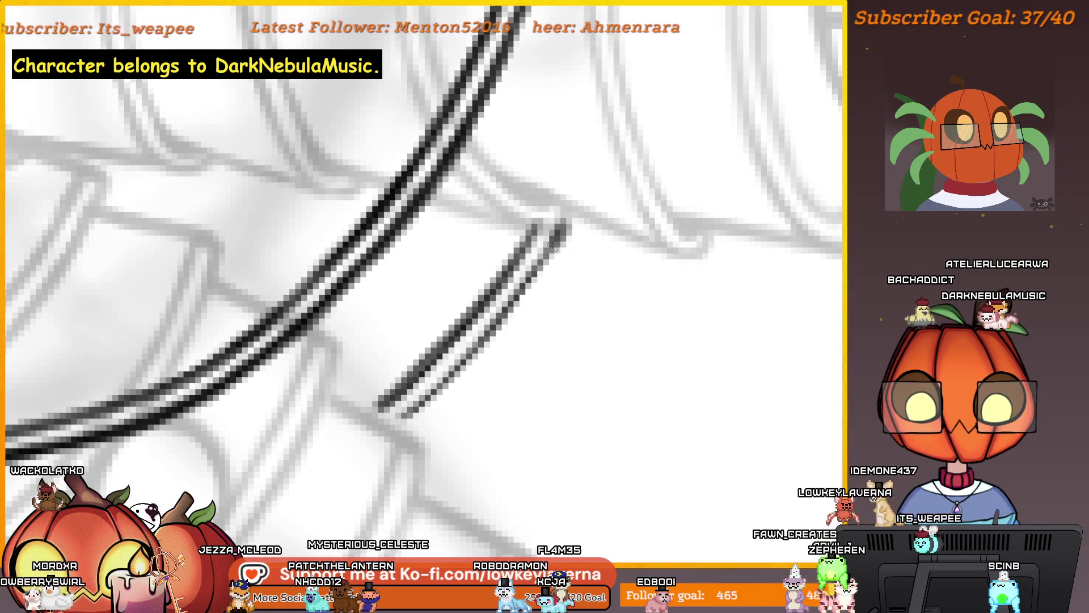
left_click_drag(553, 247, 460, 368)
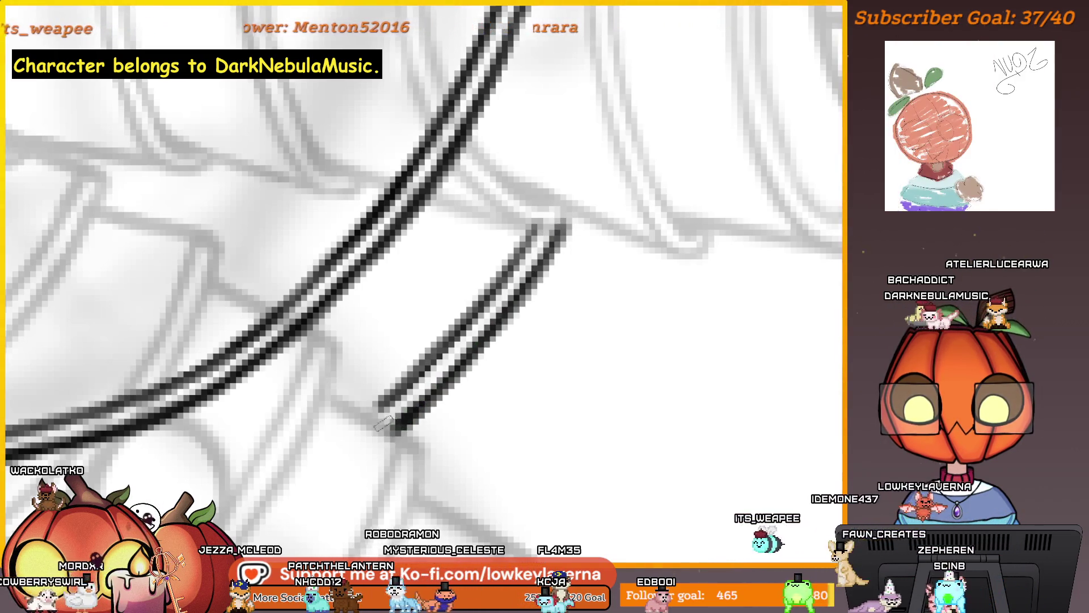
Zoom back out to view the whole upper body.
scroll(406, 379, "down", 5)
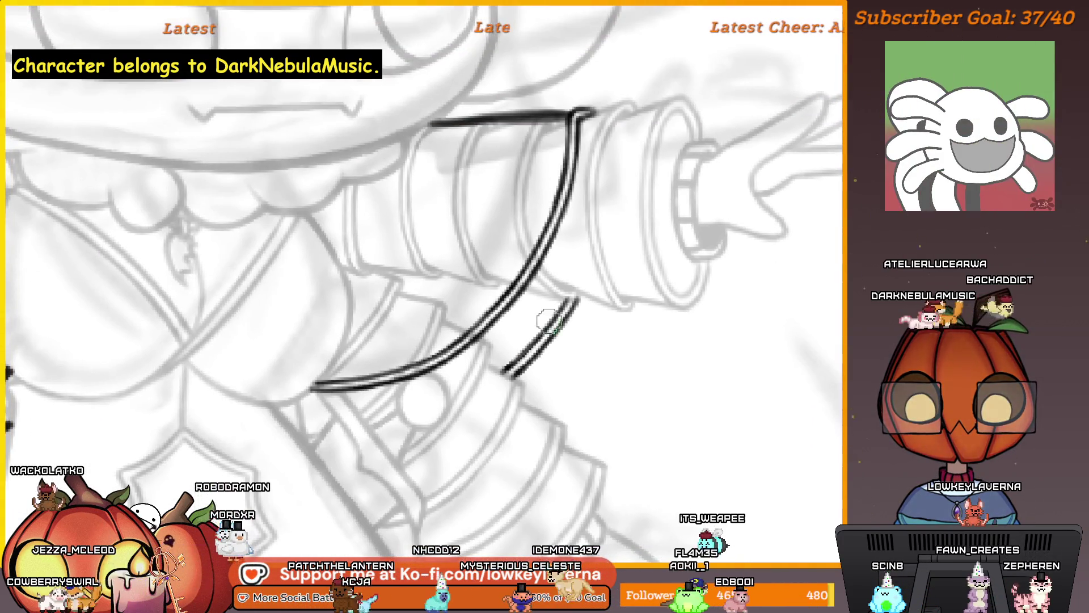
scroll(576, 316, "up", 1)
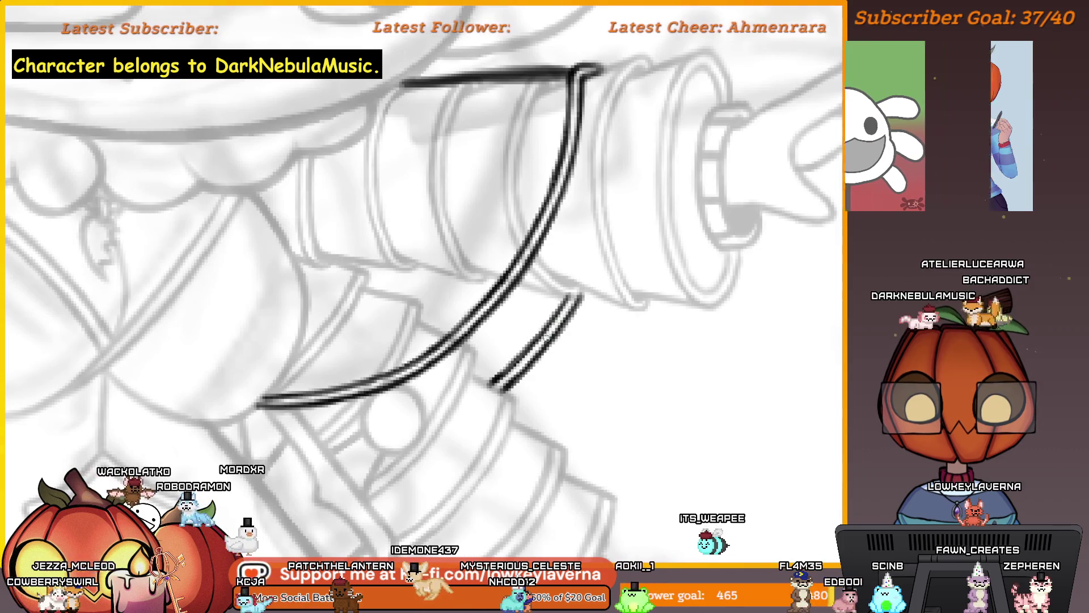
scroll(576, 360, "down", 4)
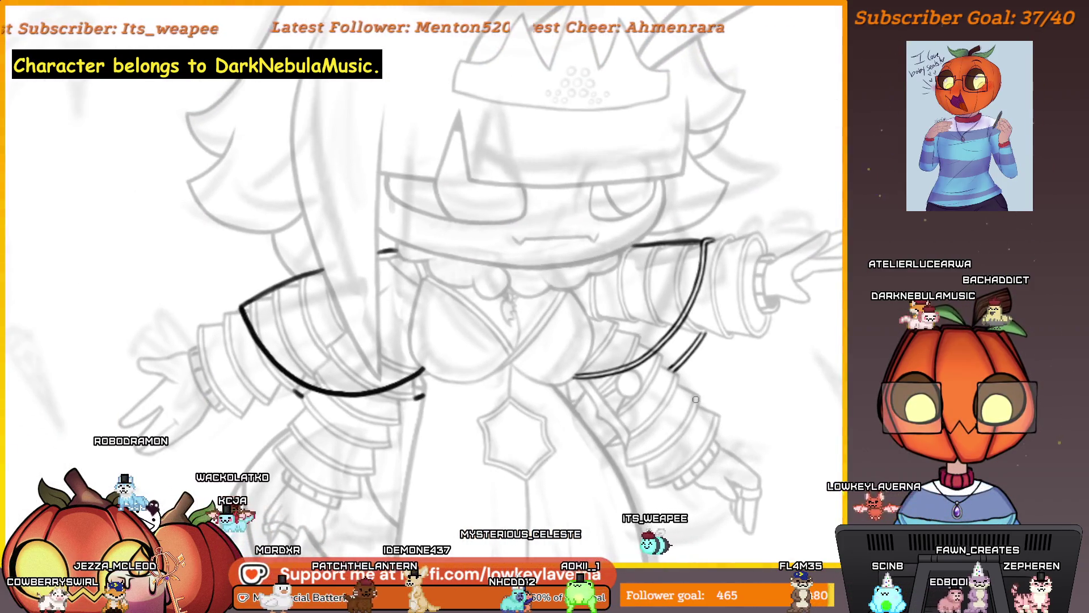
scroll(703, 380, "up", 2)
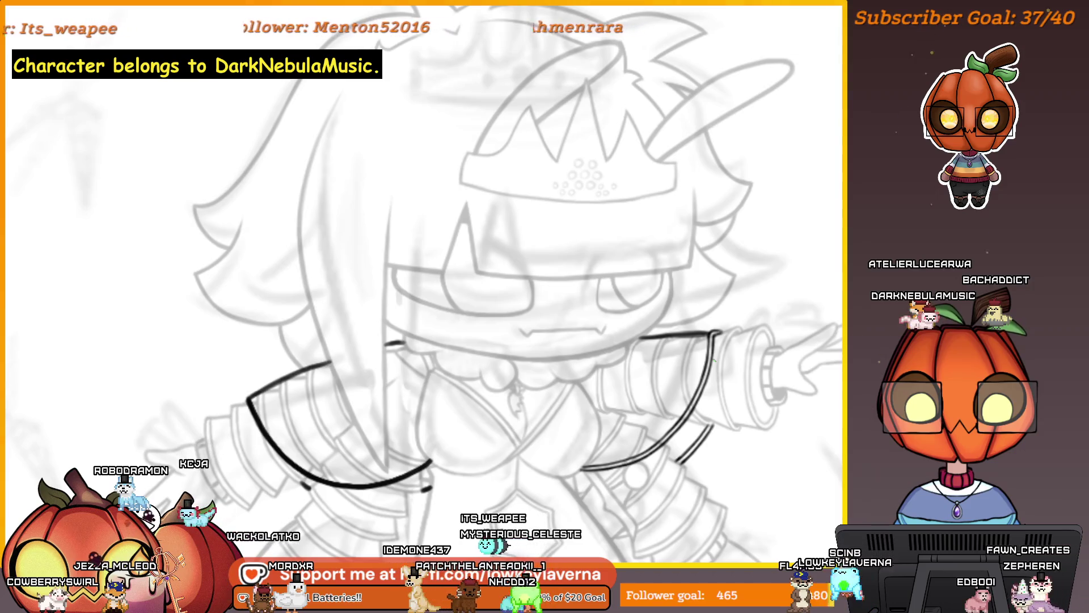
scroll(658, 378, "down", 3)
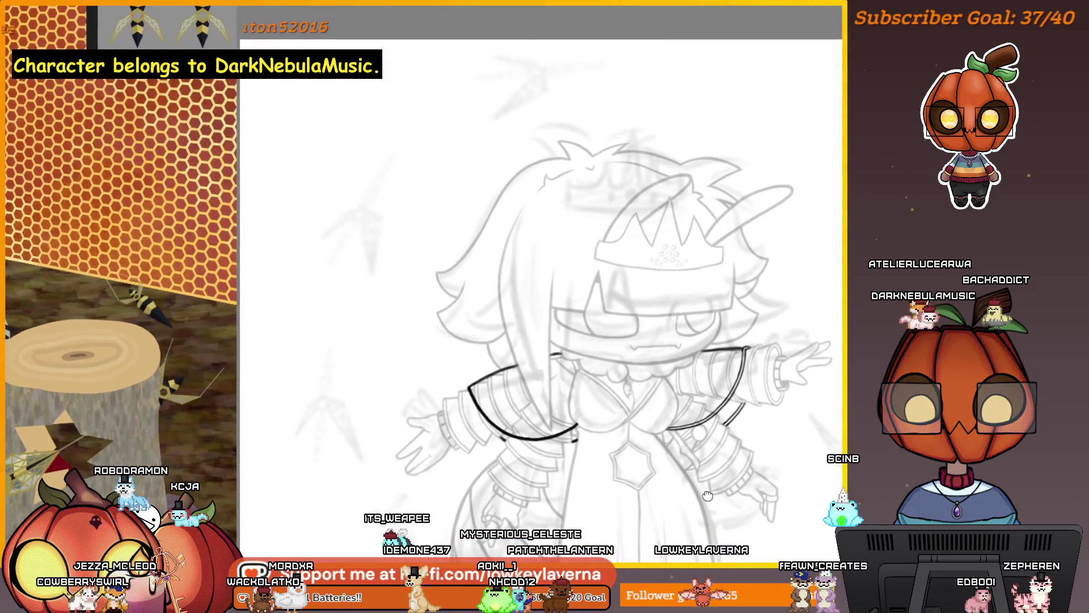
scroll(737, 375, "up", 5)
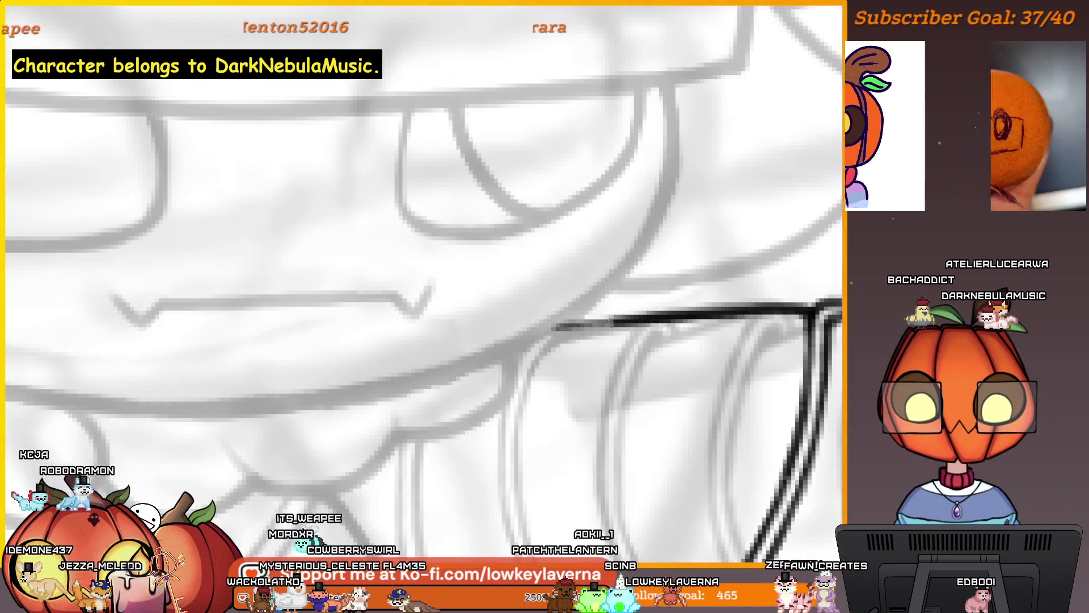
scroll(608, 396, "down", 5)
left_click_drag(755, 423, 806, 408)
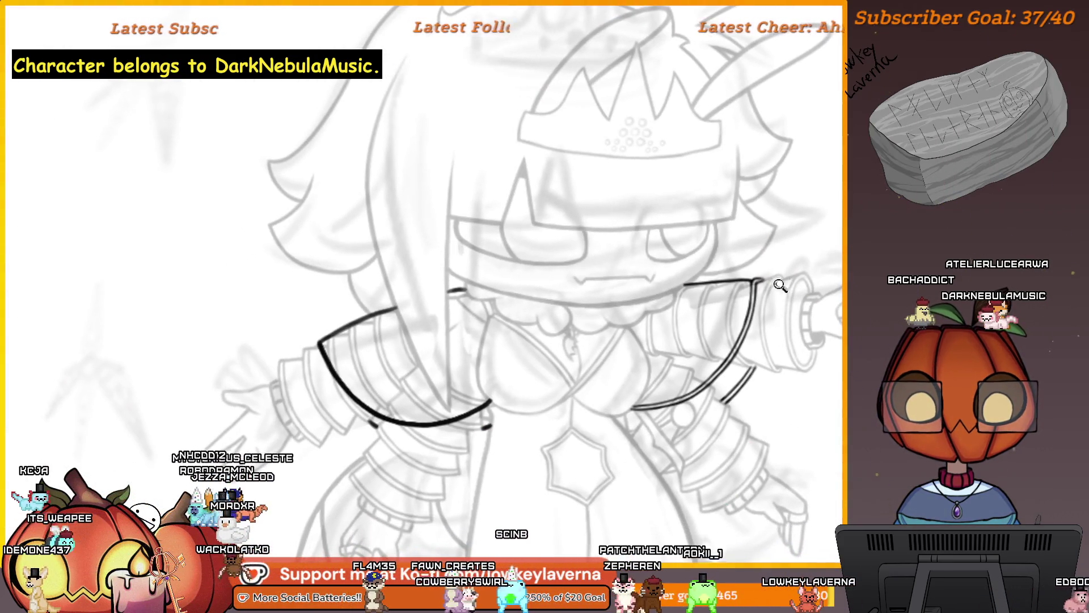
scroll(763, 272, "up", 5)
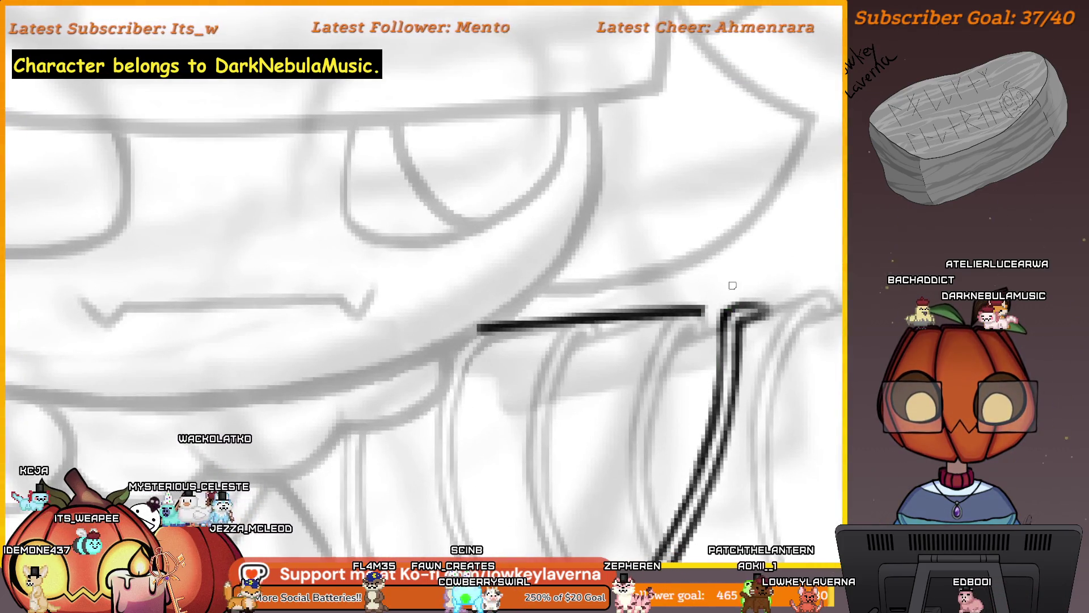
scroll(733, 318, "left", 2)
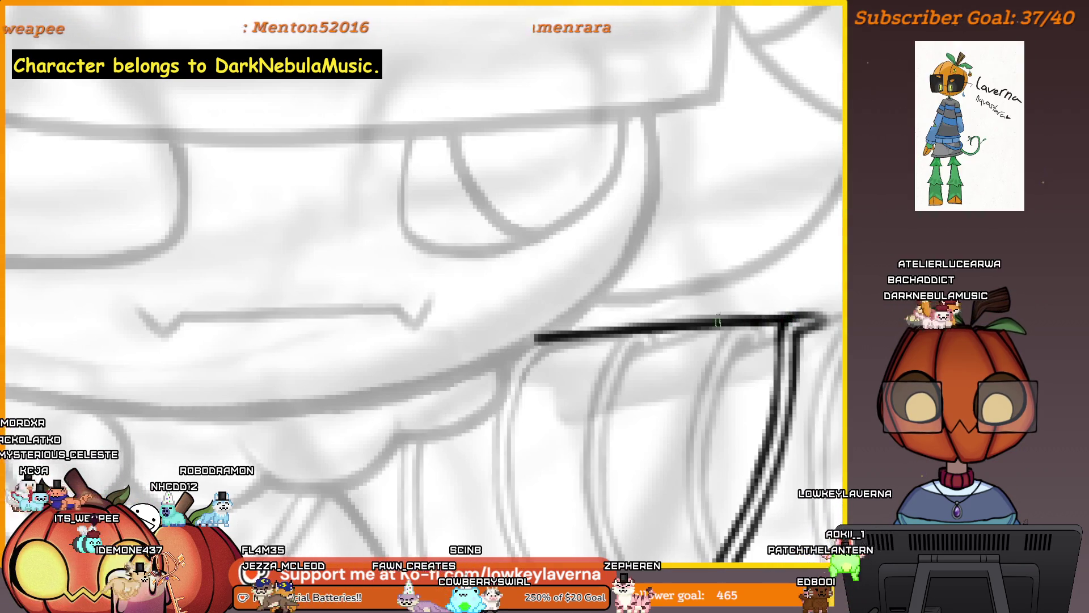
scroll(655, 328, "down", 5)
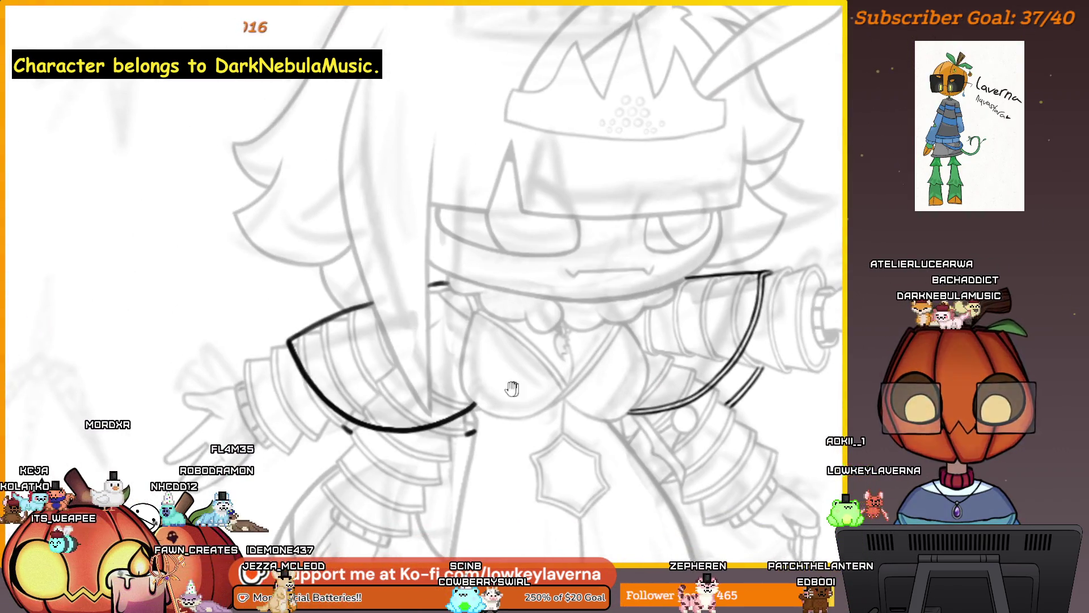
left_click_drag(549, 380, 663, 353)
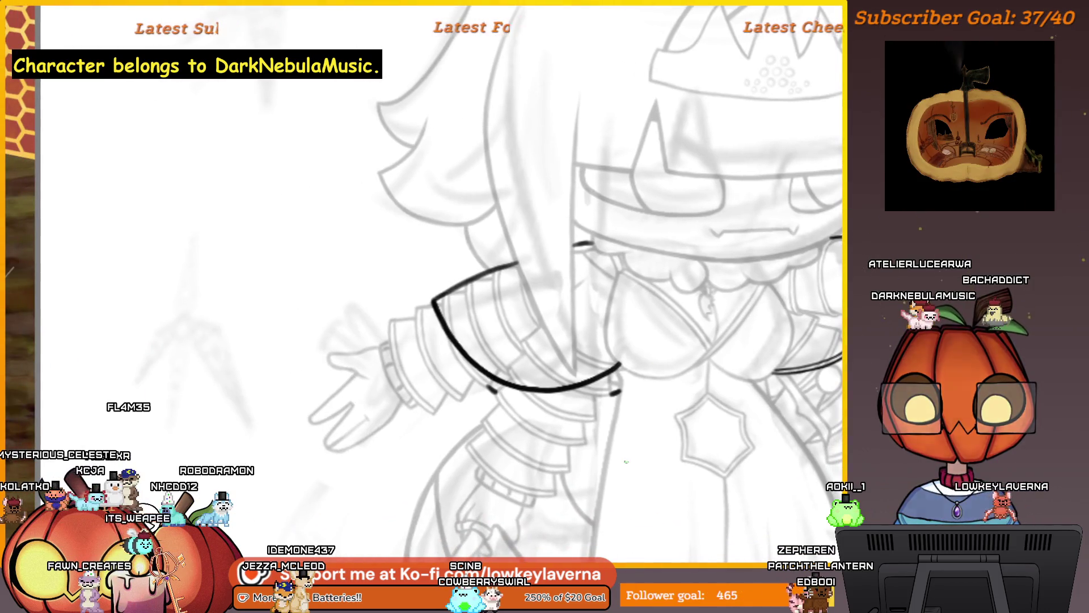
Erase a thin gap along the left shoulder's collar curve from its lower end up to the corner.
scroll(635, 295, "up", 3)
left_click_drag(756, 376, 776, 389)
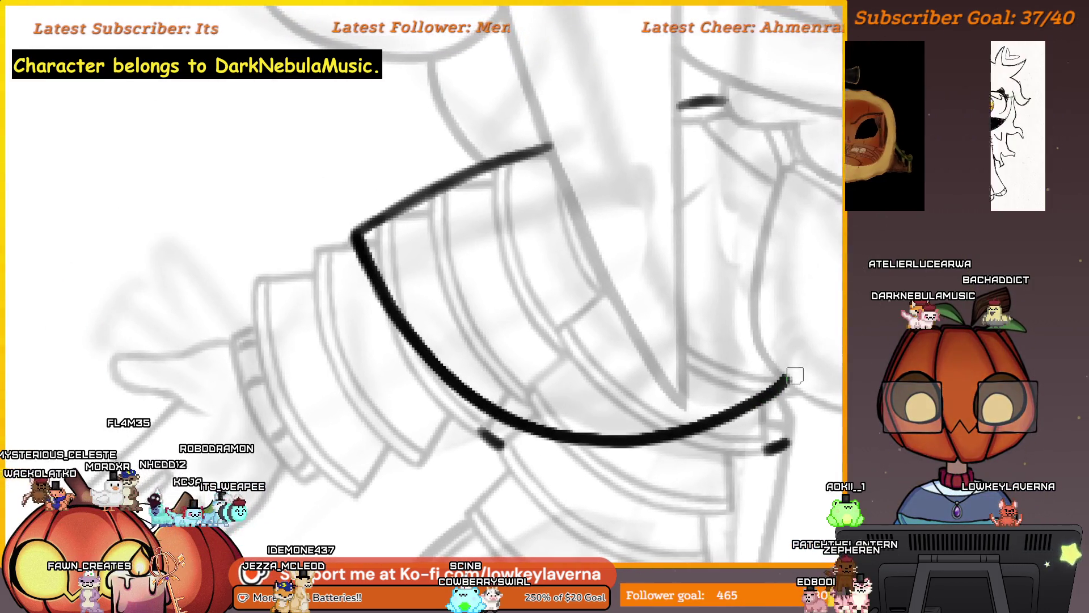
mouse_move(689, 429)
left_mouse_down()
mouse_move(556, 435)
mouse_move(446, 380)
left_mouse_up()
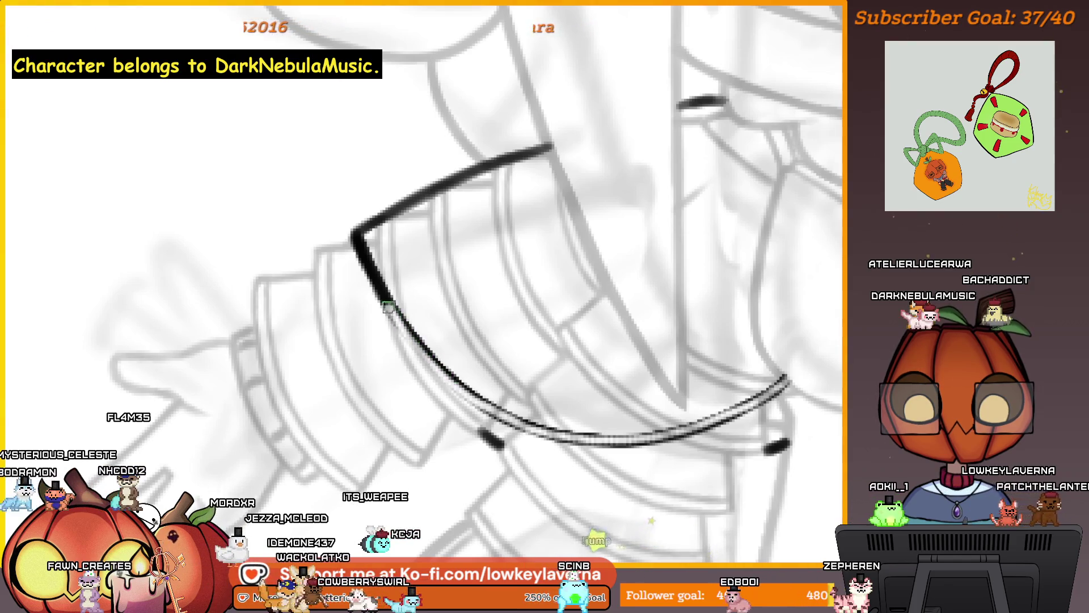
left_click_drag(388, 307, 359, 201)
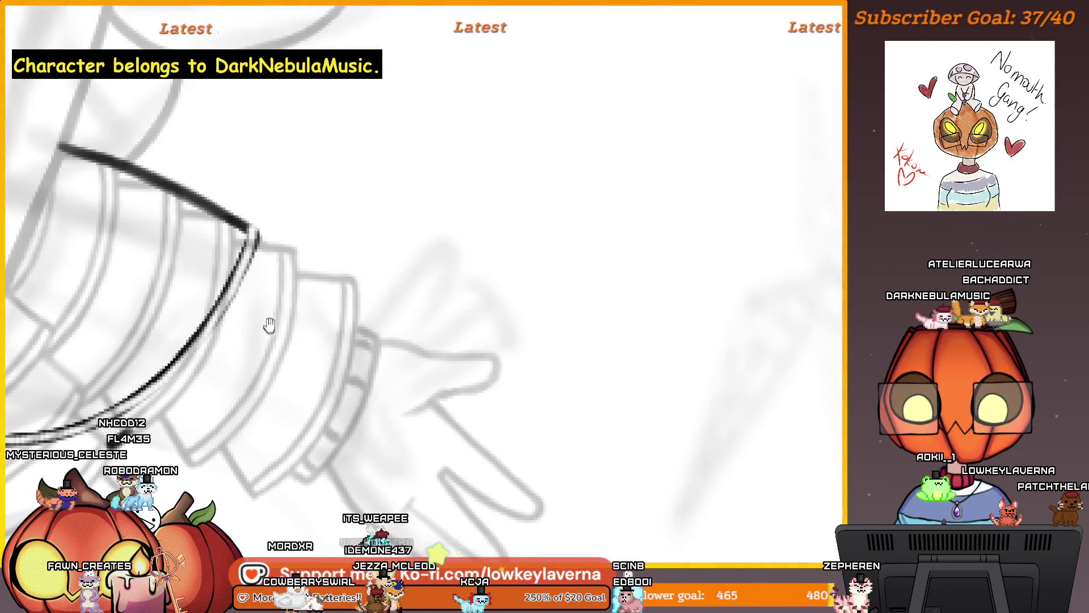
key("ctrl+z")
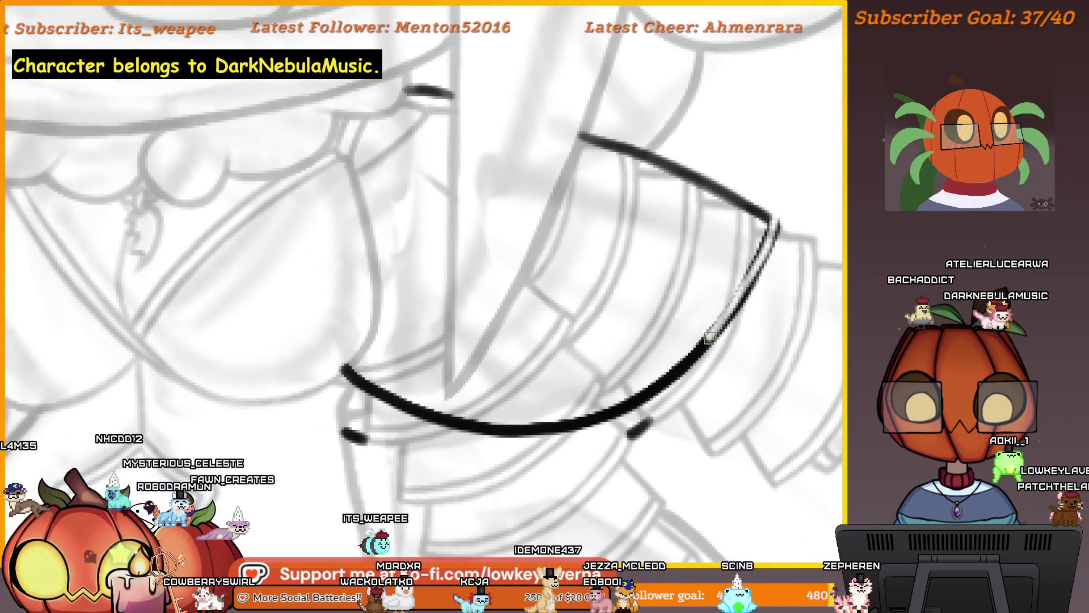
left_click_drag(674, 373, 621, 406)
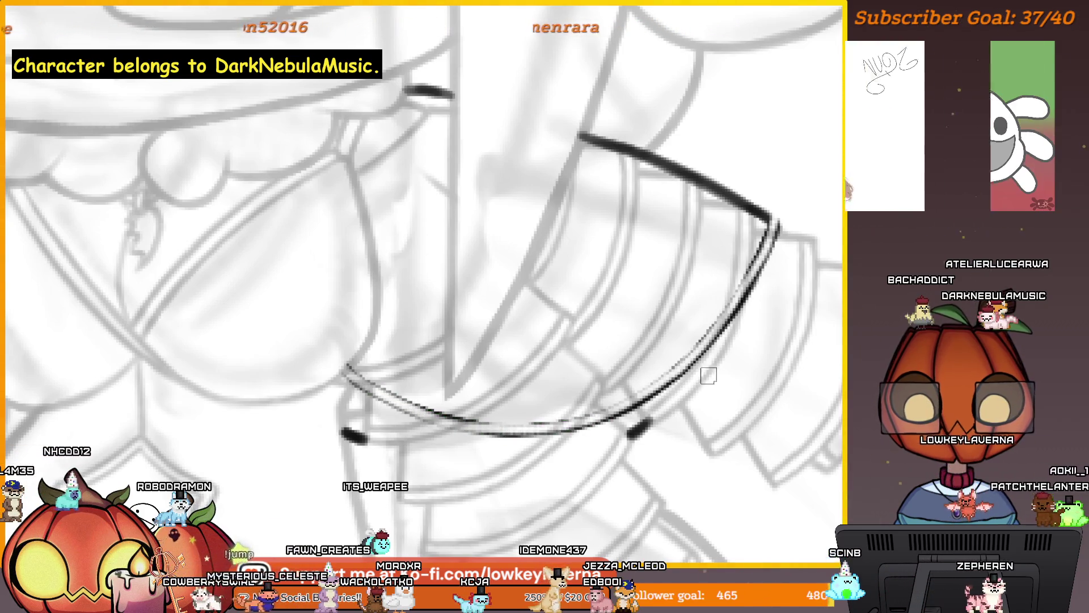
left_click(722, 422, "ctrl+alt")
scroll(730, 403, "up", 3)
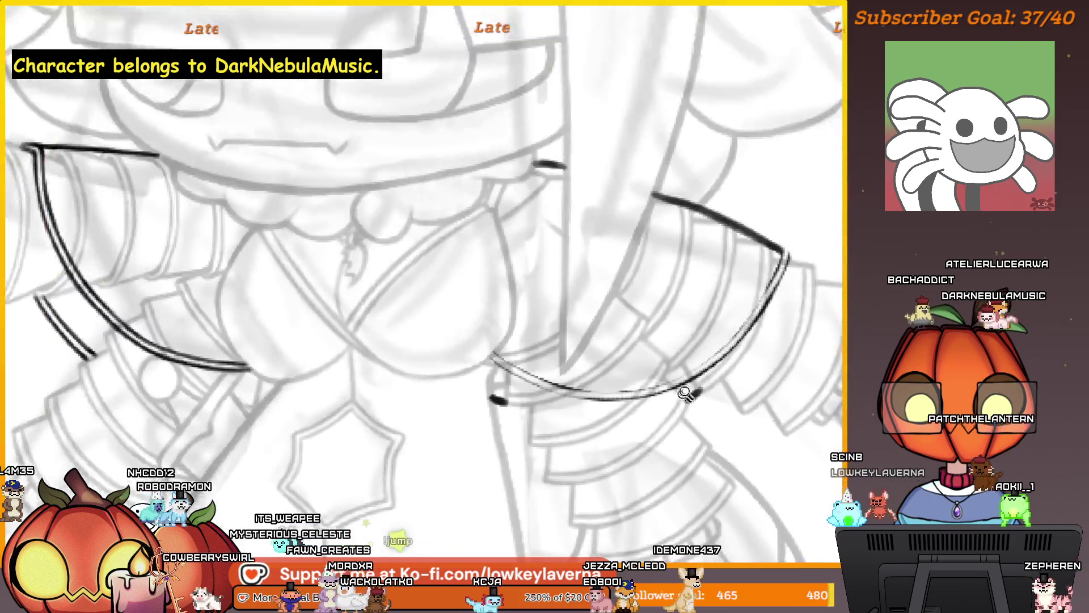
scroll(622, 477, "up", 3)
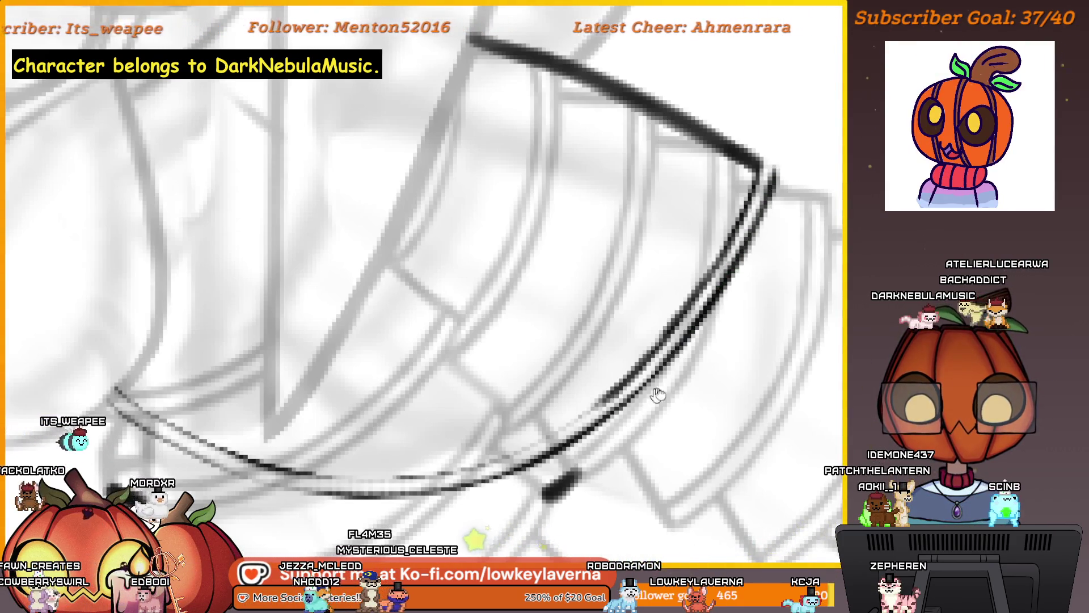
Pan along the left collar's lower line to inspect it end to end.
left_click_drag(658, 394, 739, 341)
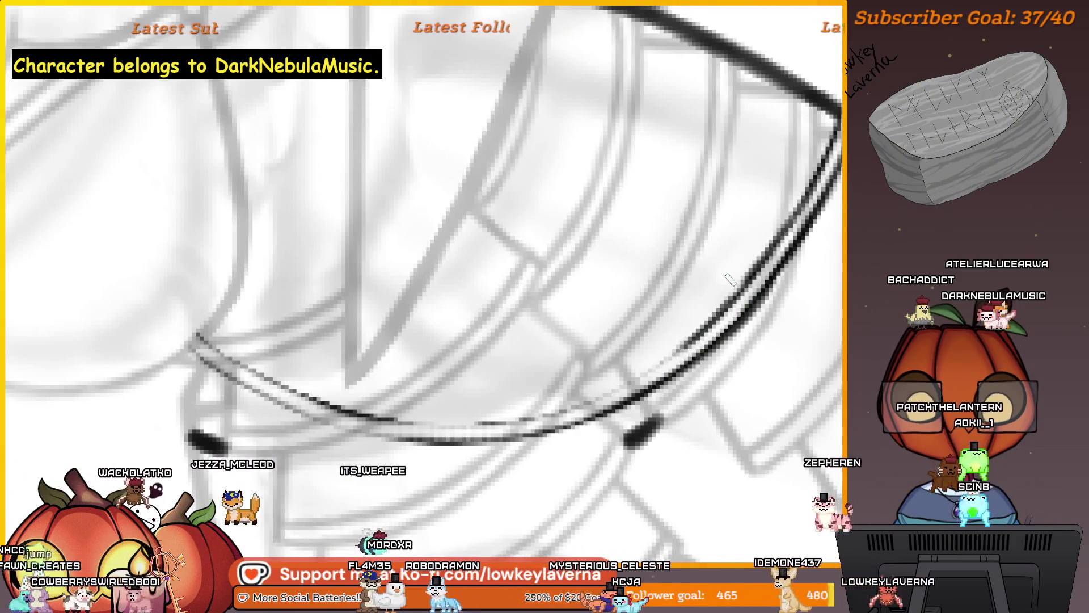
left_click_drag(727, 278, 778, 267)
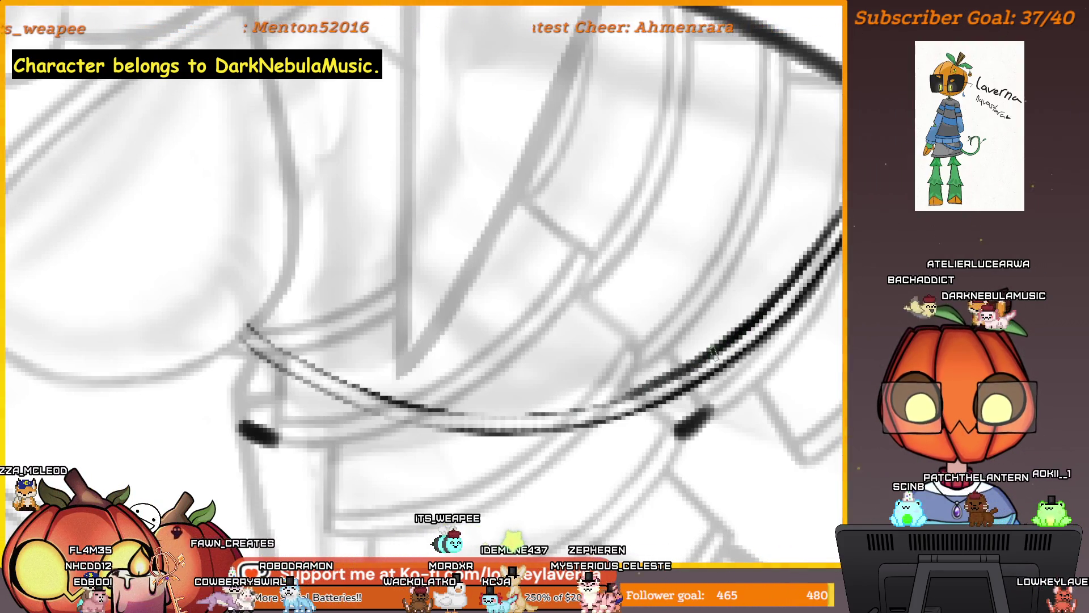
left_click_drag(633, 397, 702, 377)
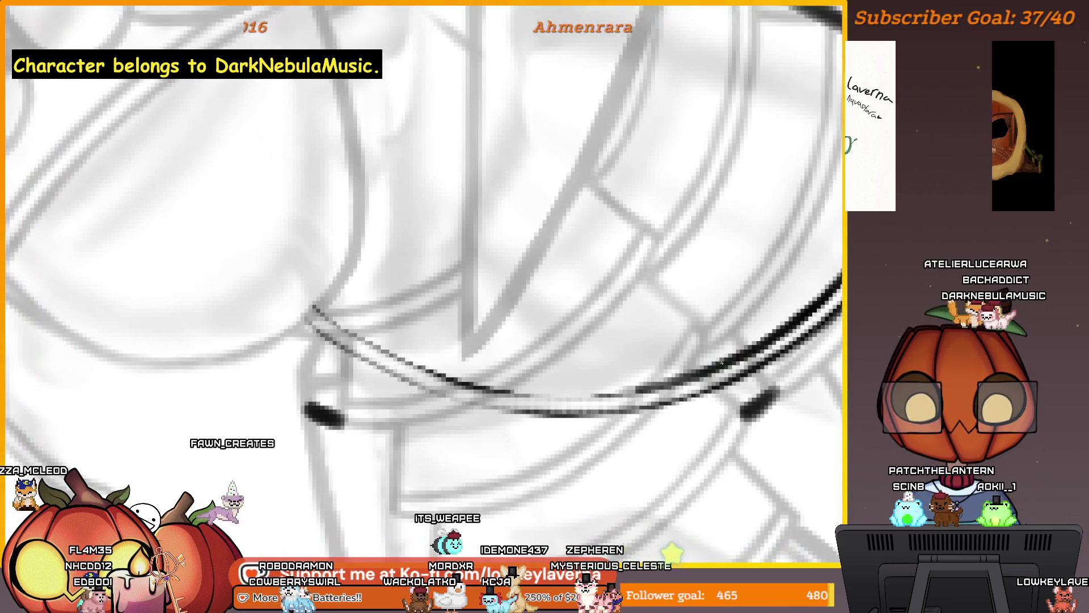
left_click_drag(684, 338, 708, 345)
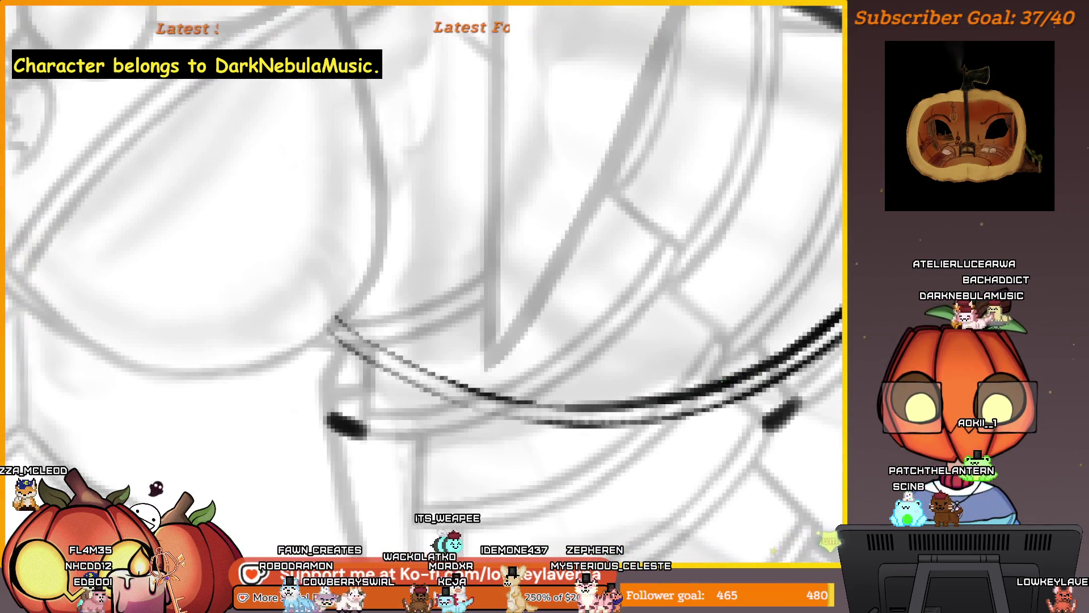
left_click_drag(632, 382, 729, 379)
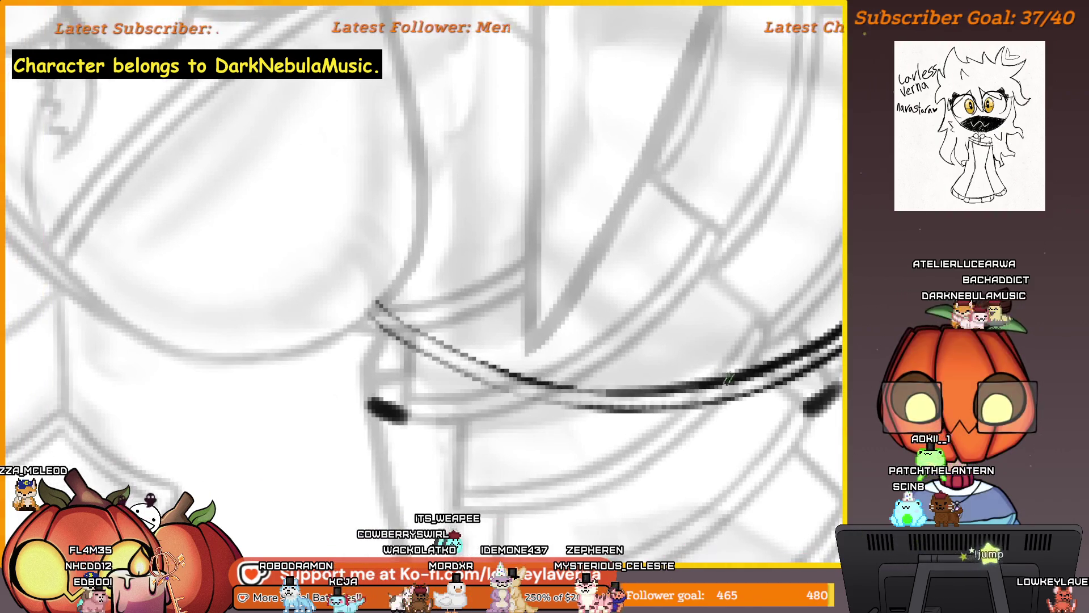
left_click_drag(530, 334, 589, 365)
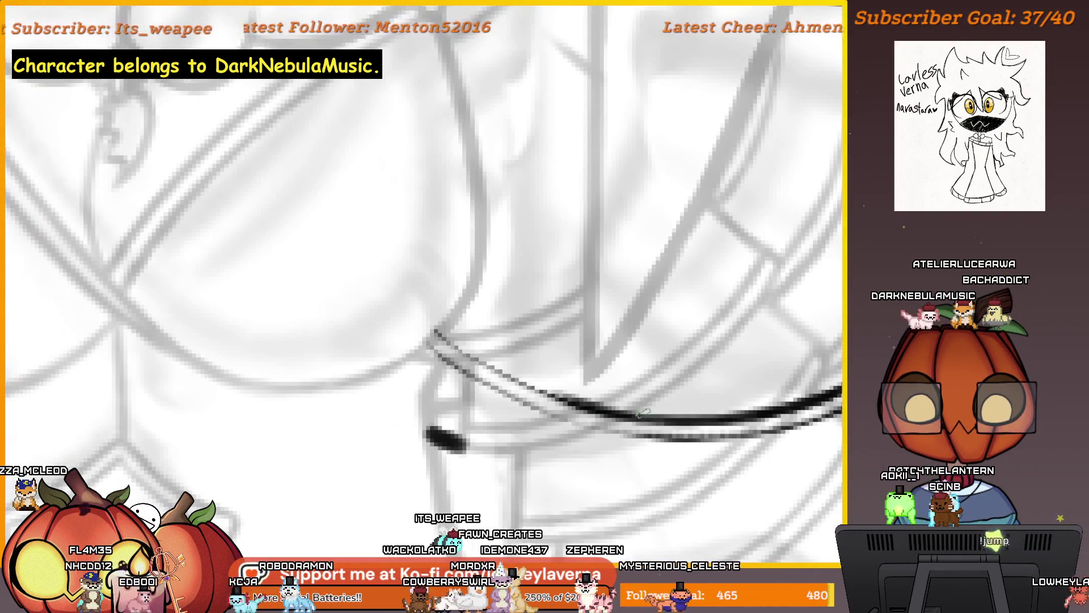
mouse_move(590, 422)
left_mouse_down()
mouse_move(287, 413)
mouse_move(790, 384)
left_mouse_up()
left_click_drag(671, 389, 700, 403)
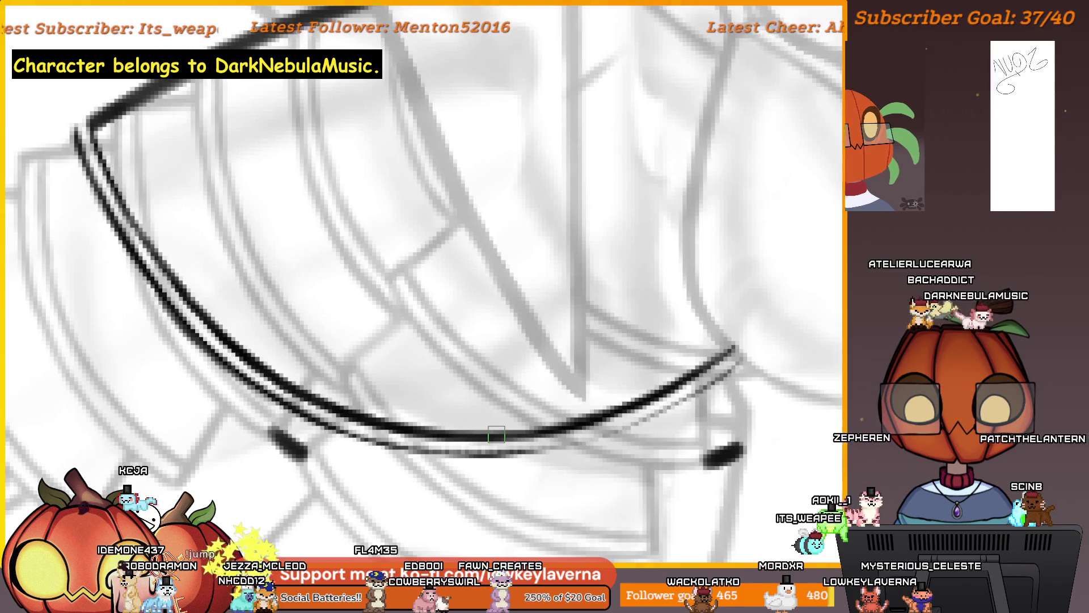
left_click_drag(461, 435, 532, 365)
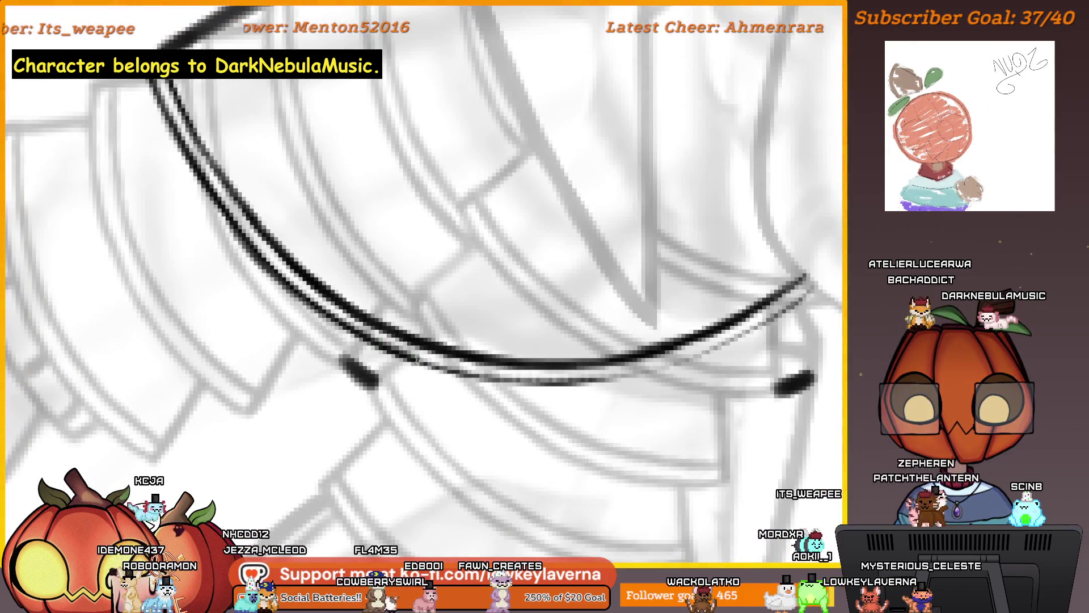
Undo the faded stretch on the lower collar line and recheck the whole arc.
key("ctrl+z")
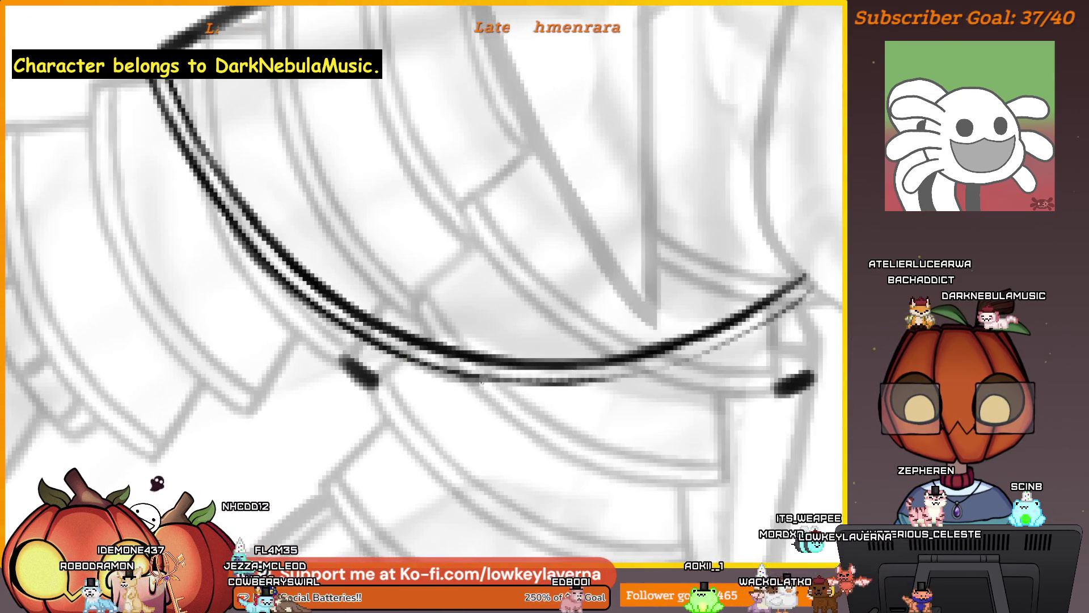
mouse_move(481, 382)
left_mouse_down()
mouse_move(435, 391)
mouse_move(488, 366)
left_mouse_up()
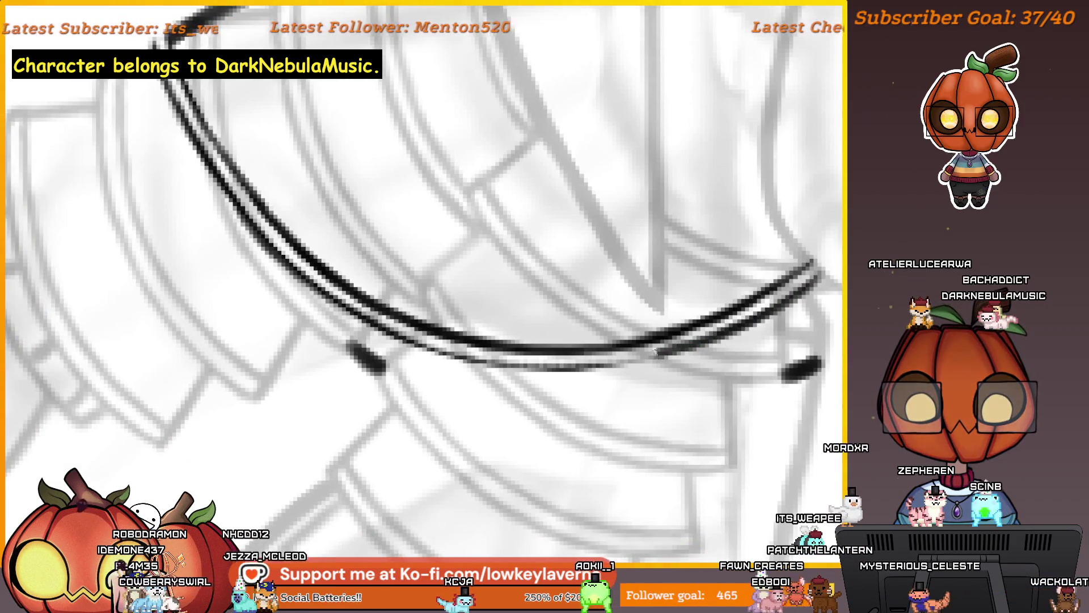
mouse_move(646, 367)
left_mouse_down()
mouse_move(701, 334)
mouse_move(673, 363)
mouse_move(735, 343)
left_mouse_up()
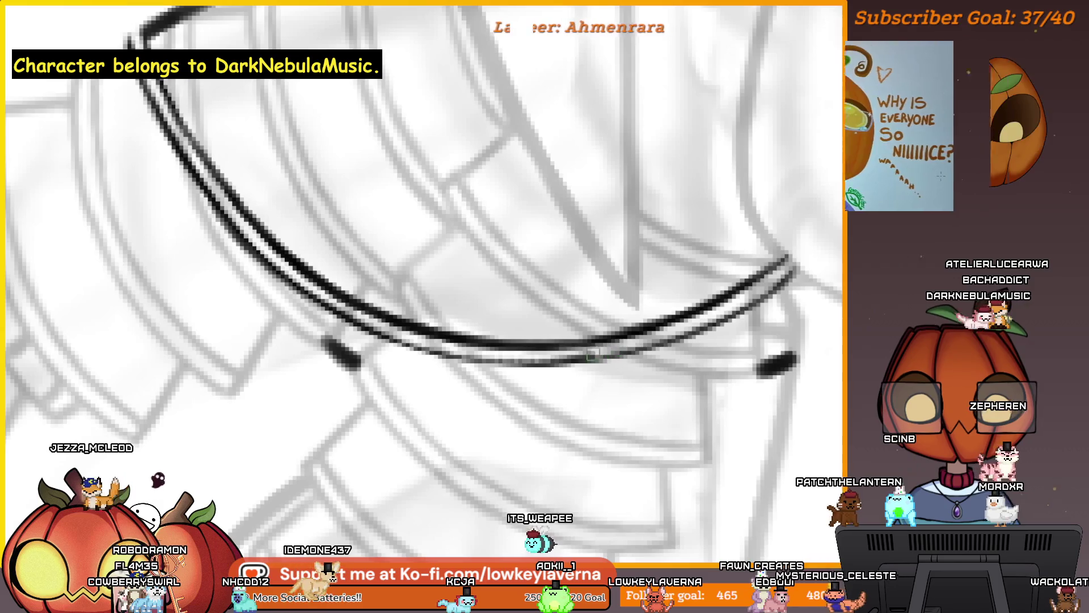
left_click_drag(449, 328, 476, 303)
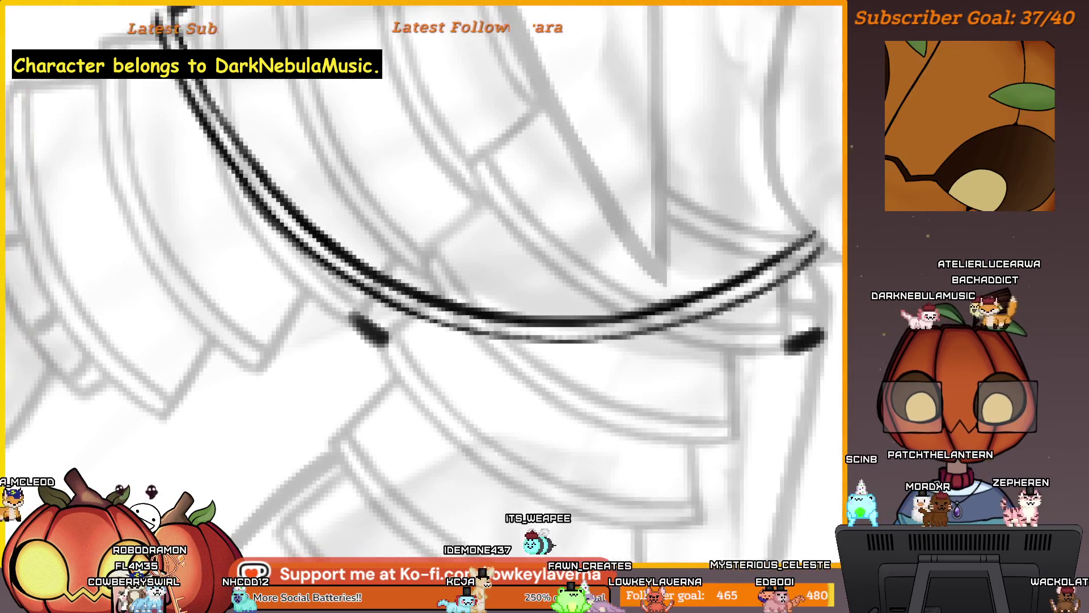
mouse_move(530, 326)
left_mouse_down()
mouse_move(585, 348)
mouse_move(470, 362)
left_mouse_up()
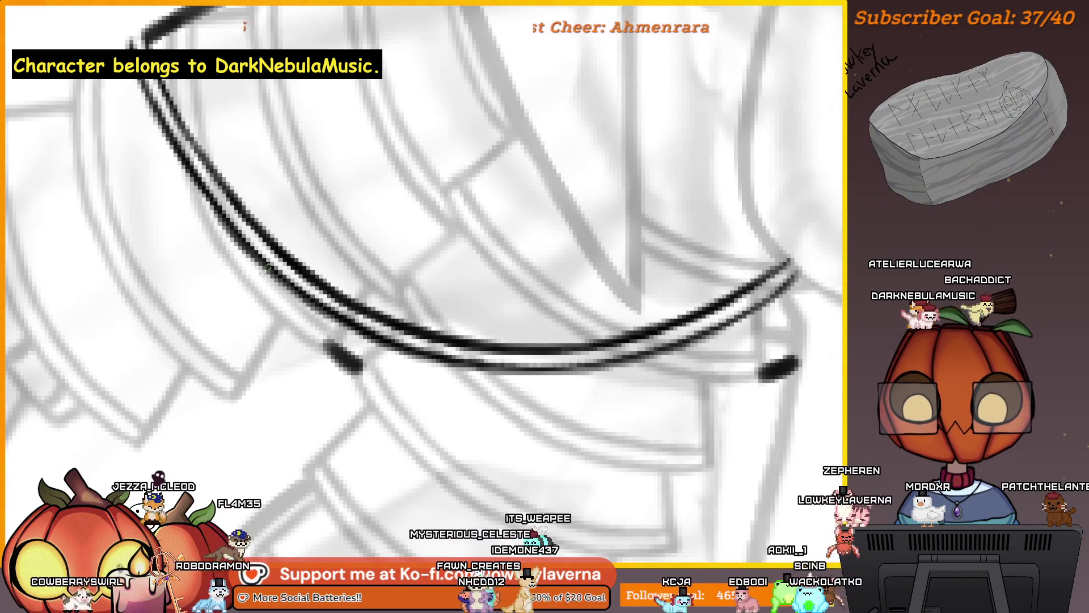
scroll(578, 348, "down", 4)
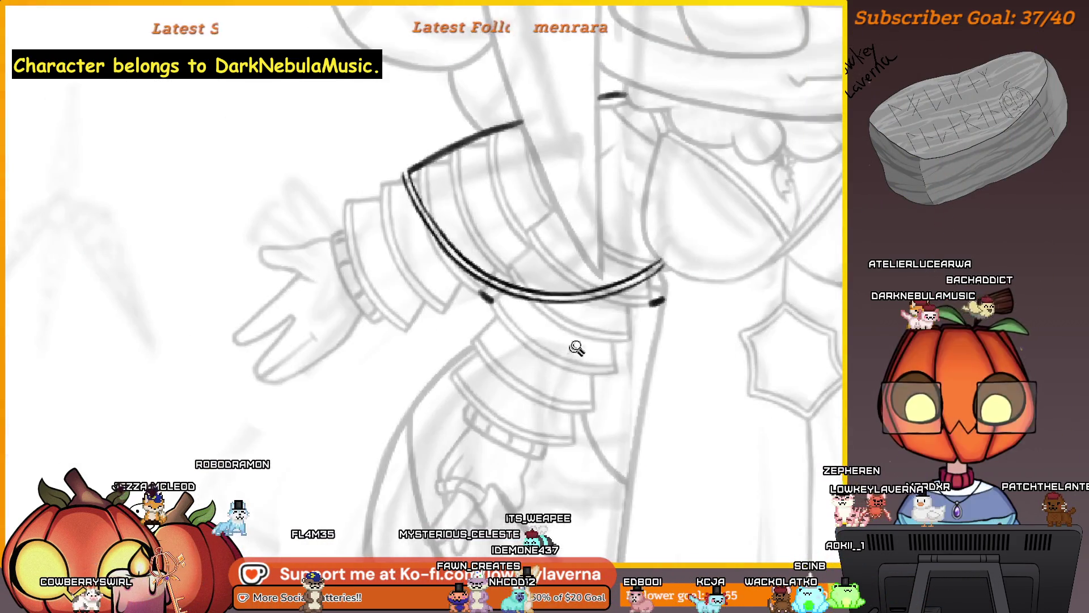
scroll(528, 329, "up", 3)
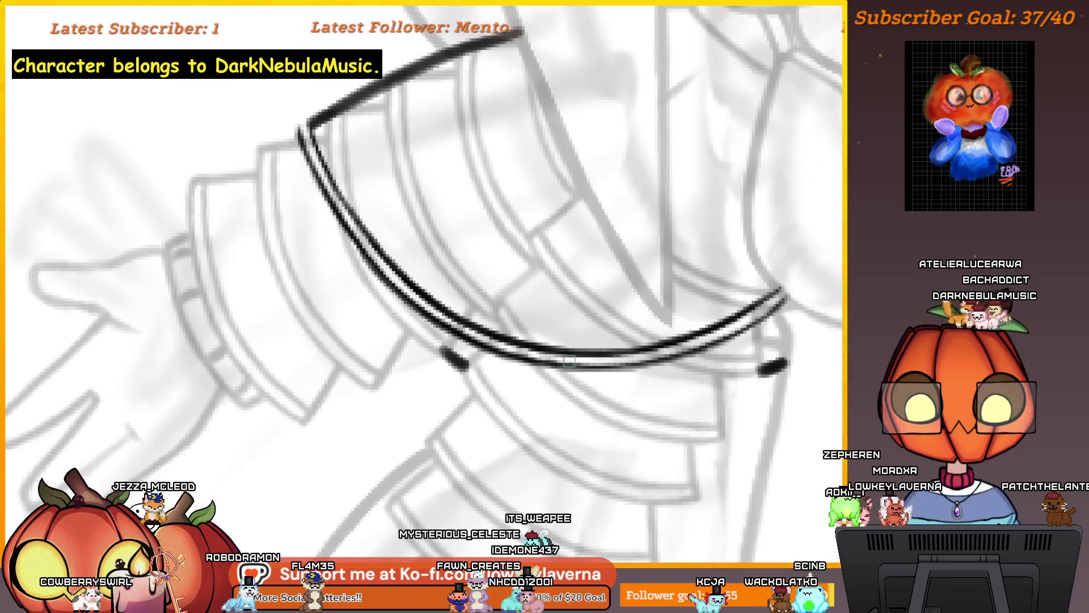
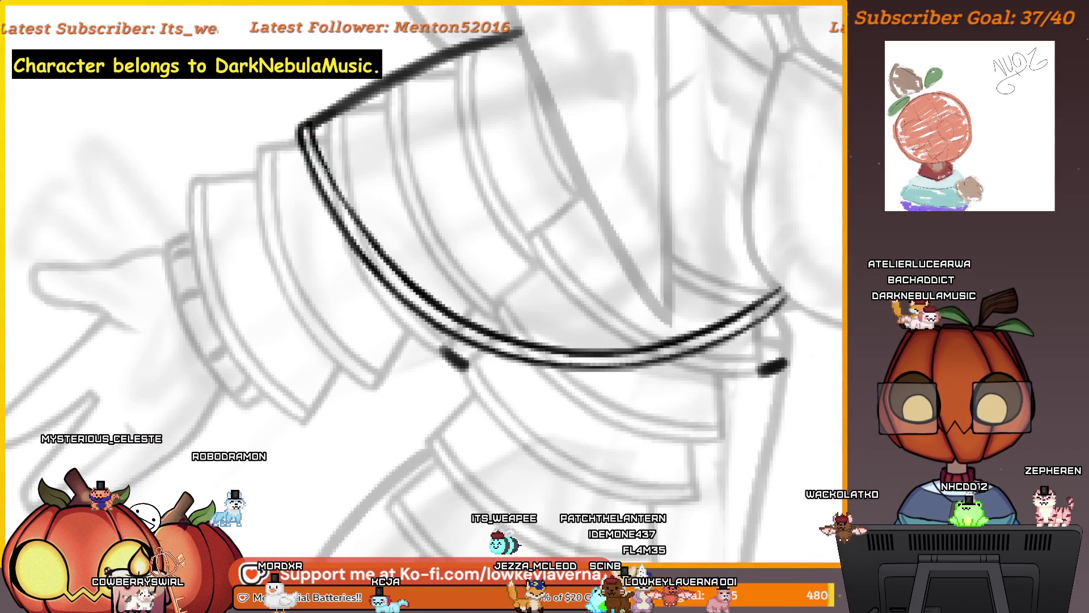
Frame the right capelet's inked double-line arc and start a lasso outline around it.
scroll(563, 380, "down", 3)
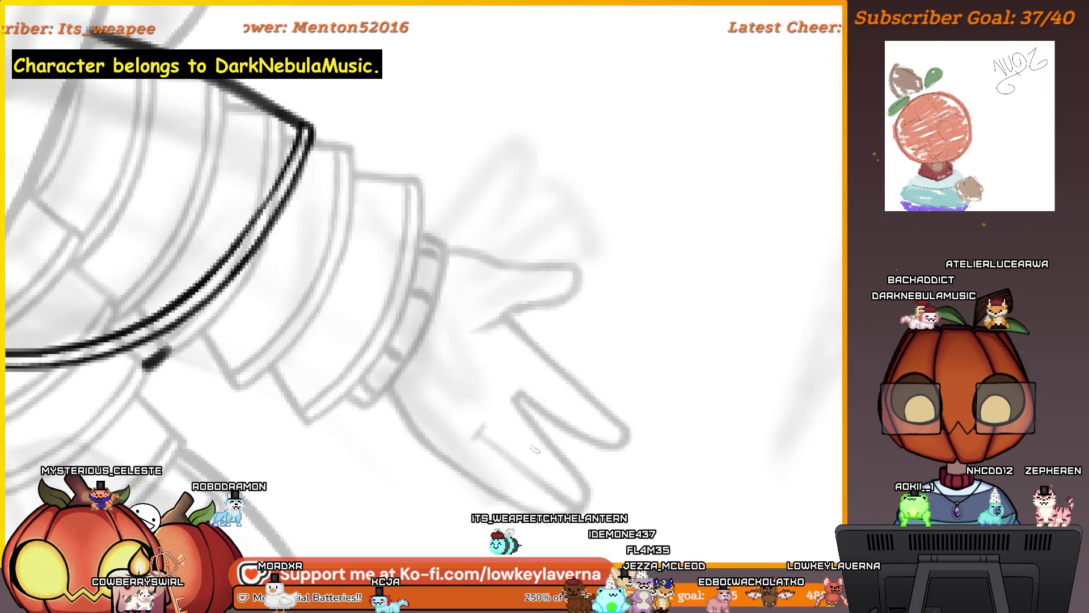
scroll(667, 364, "up", 3)
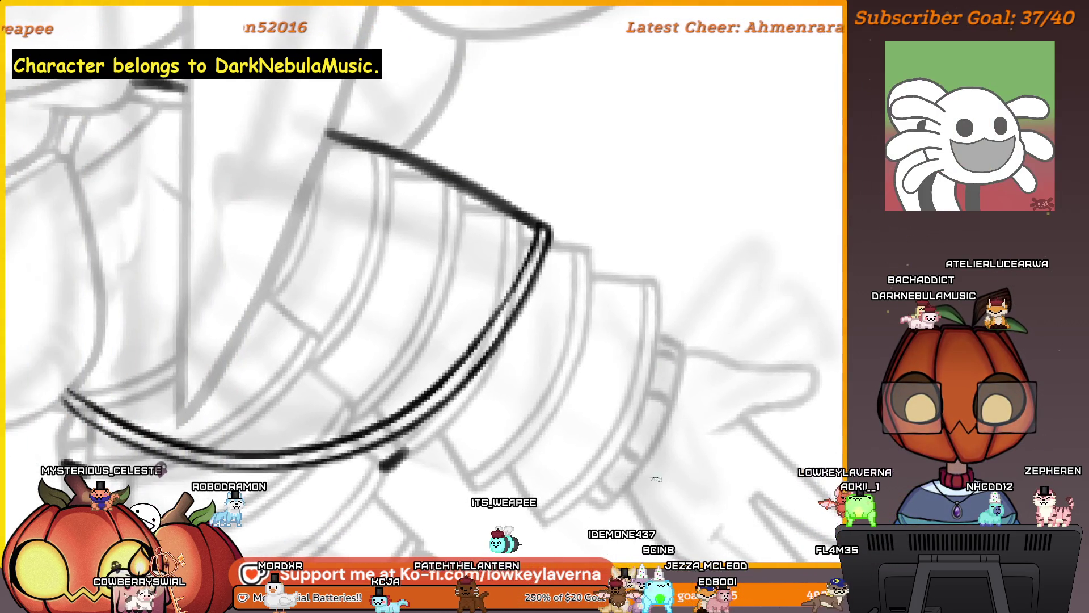
scroll(599, 245, "down", 3)
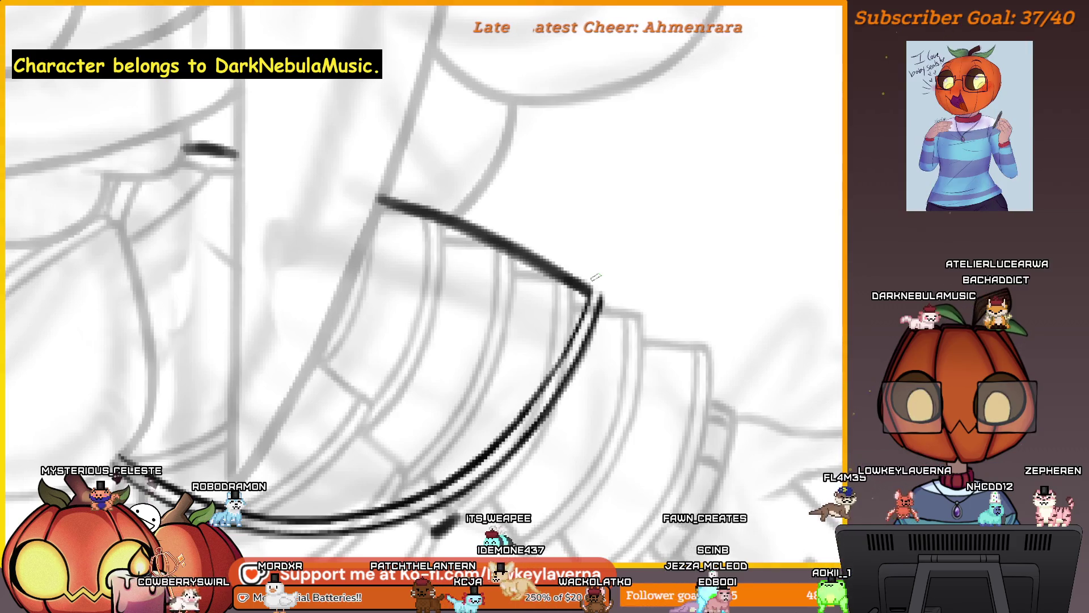
scroll(612, 263, "down", 2)
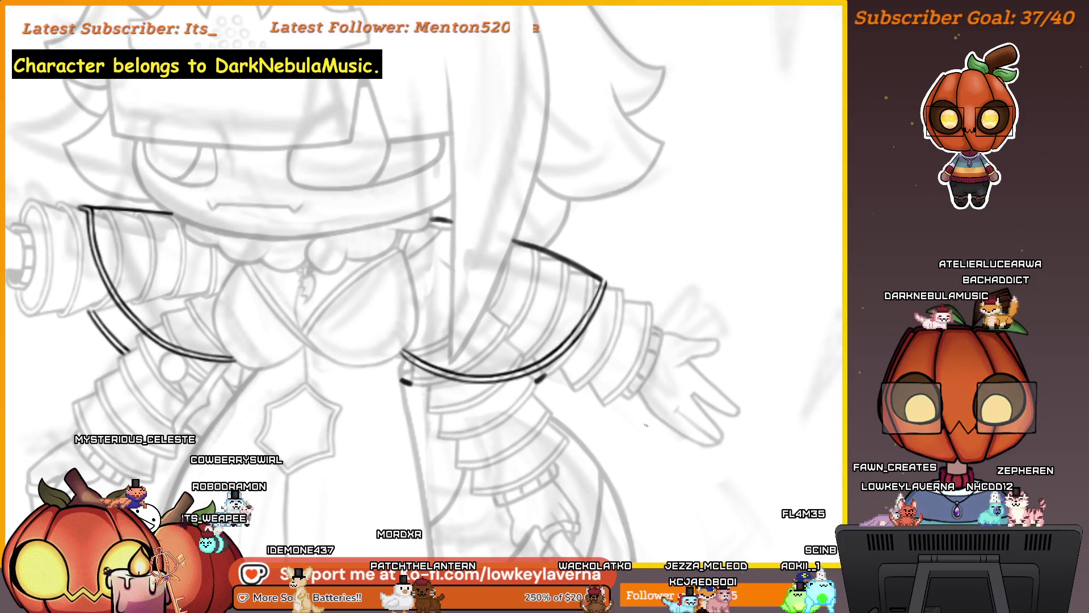
left_click_drag(645, 425, 722, 419)
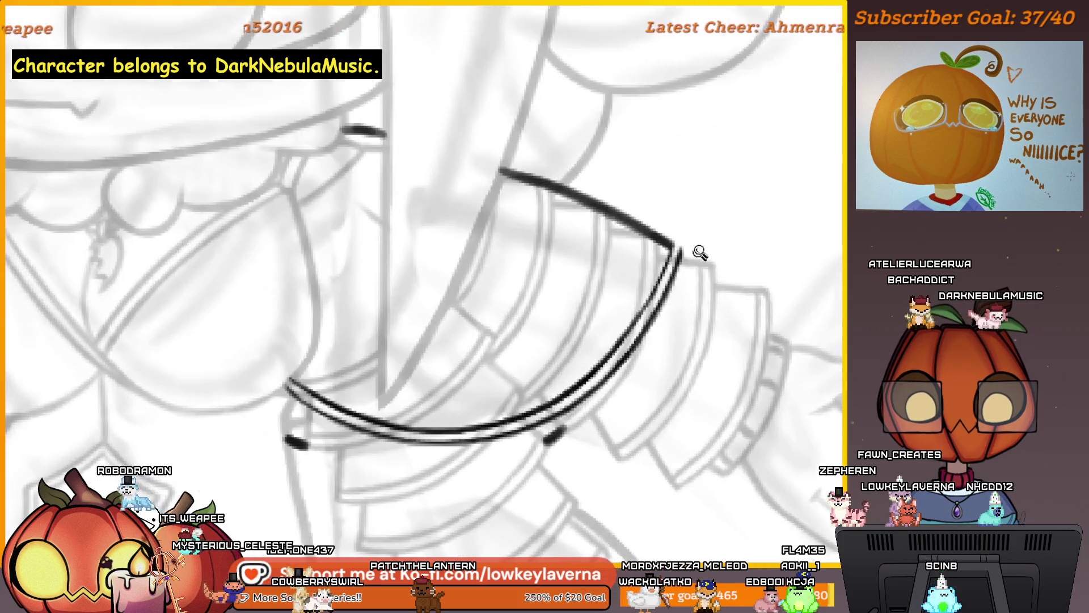
scroll(676, 289, "up", 2)
mouse_move(699, 258)
left_mouse_down()
mouse_move(677, 319)
mouse_move(621, 364)
mouse_move(544, 405)
mouse_move(486, 422)
mouse_move(432, 420)
left_mouse_up()
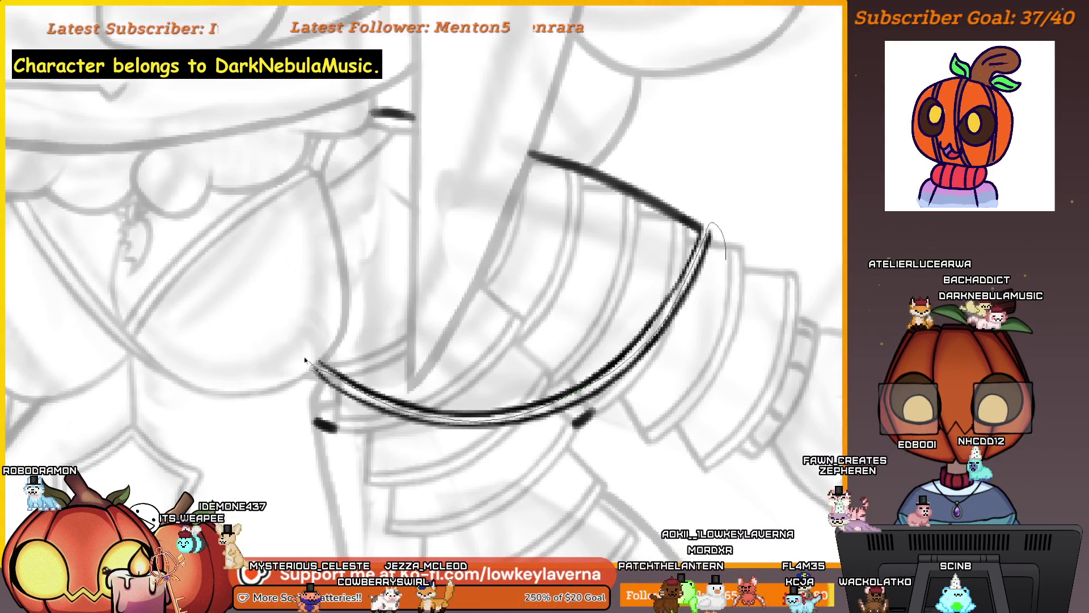
Close the lasso on the right capelet arc and nudge it slightly up-left with Free Transform.
mouse_move(550, 429)
left_mouse_down()
mouse_move(616, 391)
mouse_move(720, 238)
left_mouse_up()
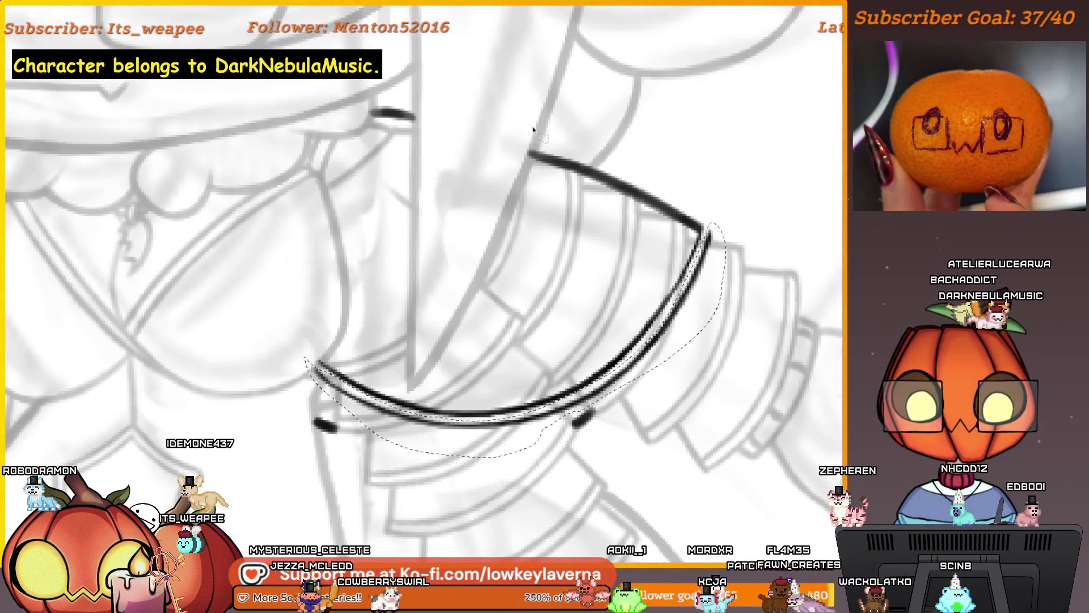
key("ctrl+t")
left_click_drag(584, 379, 583, 377)
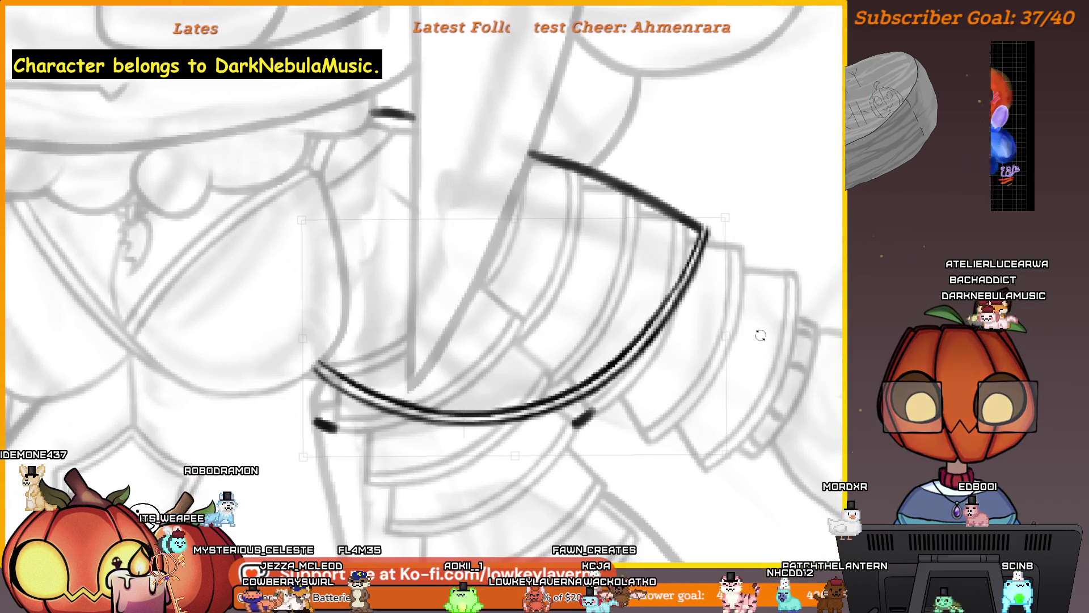
scroll(761, 336, "down", 3)
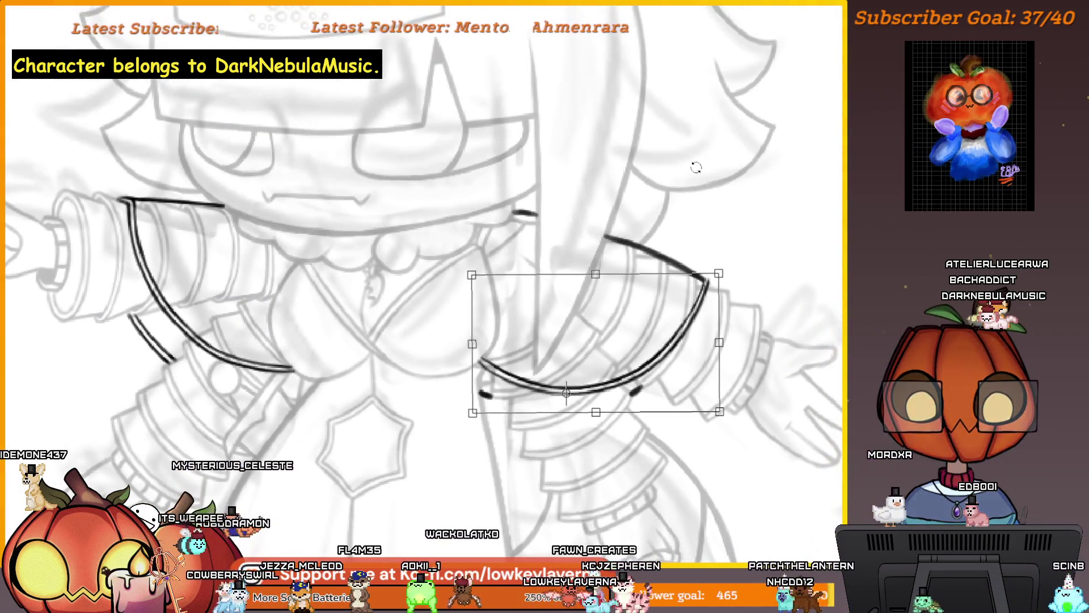
key("Return")
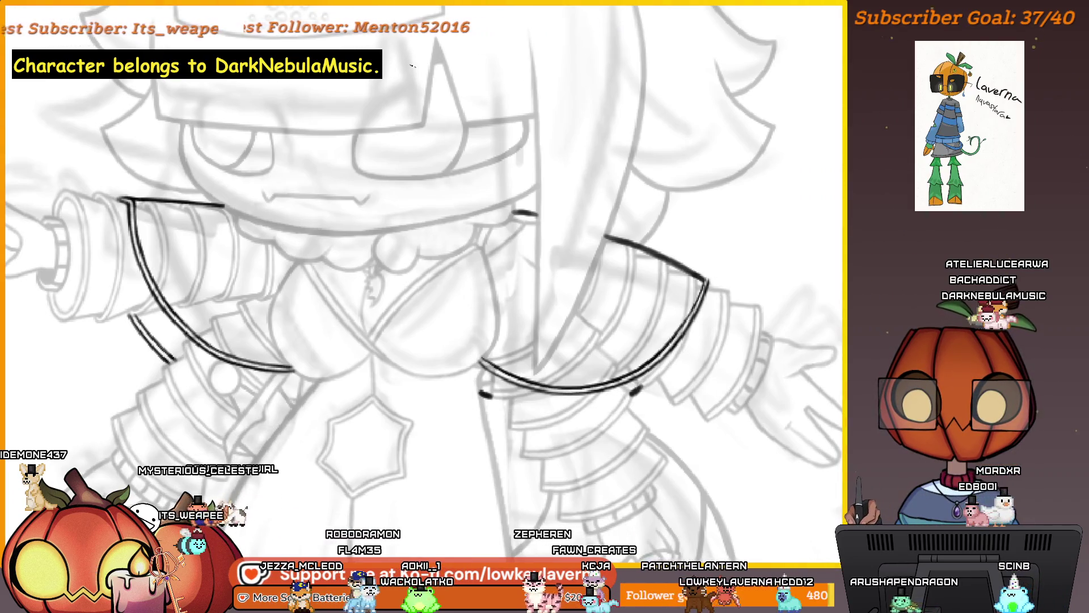
scroll(724, 250, "up", 5)
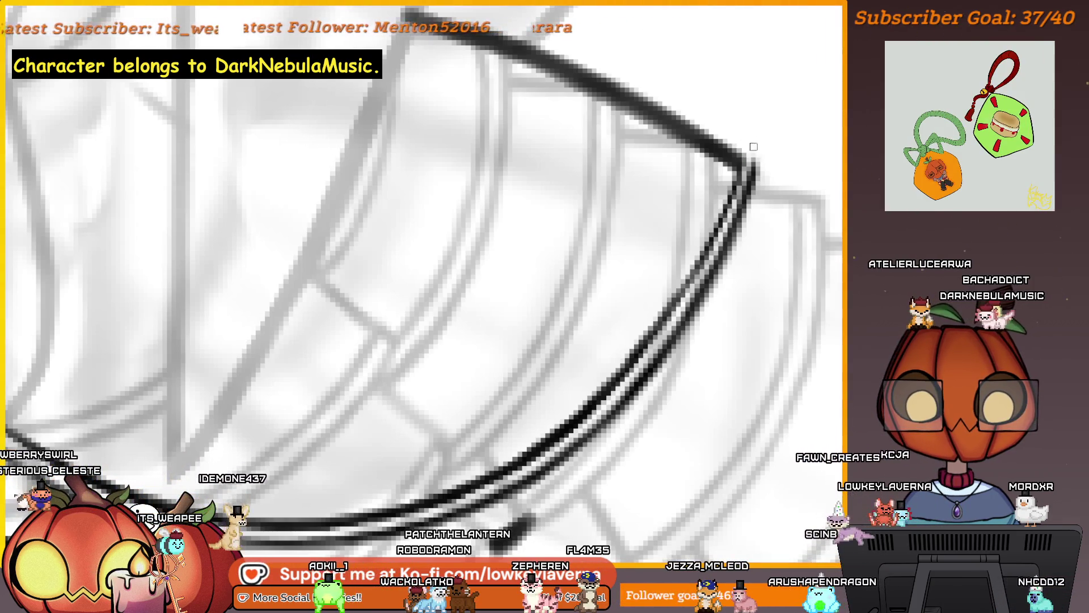
mouse_move(737, 142)
left_mouse_down()
mouse_move(724, 189)
mouse_move(745, 227)
left_mouse_up()
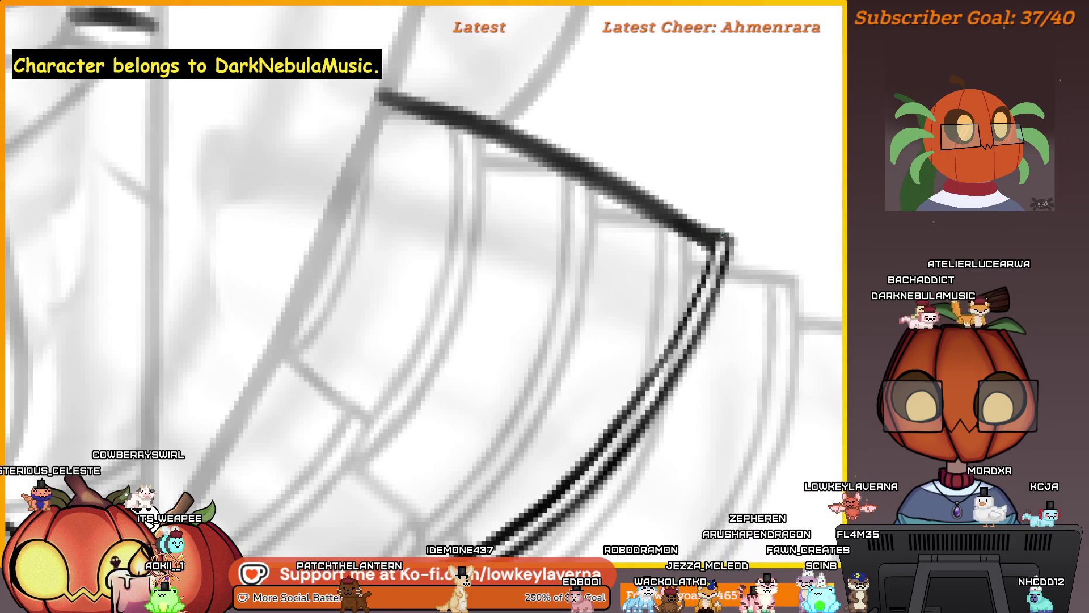
scroll(701, 275, "down", 5)
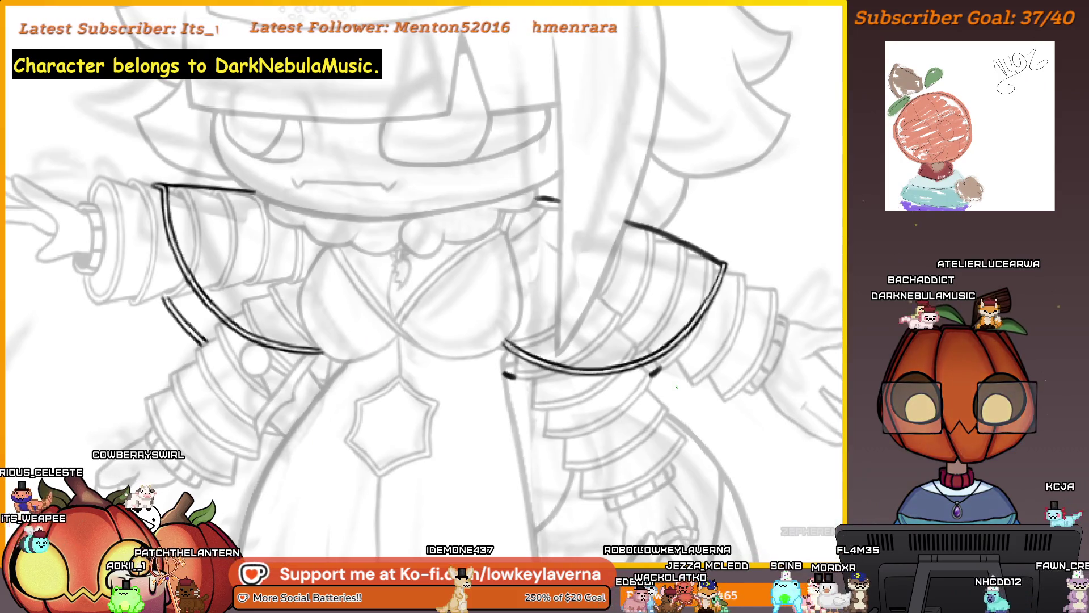
key("h")
key("h")
scroll(697, 408, "up", 2)
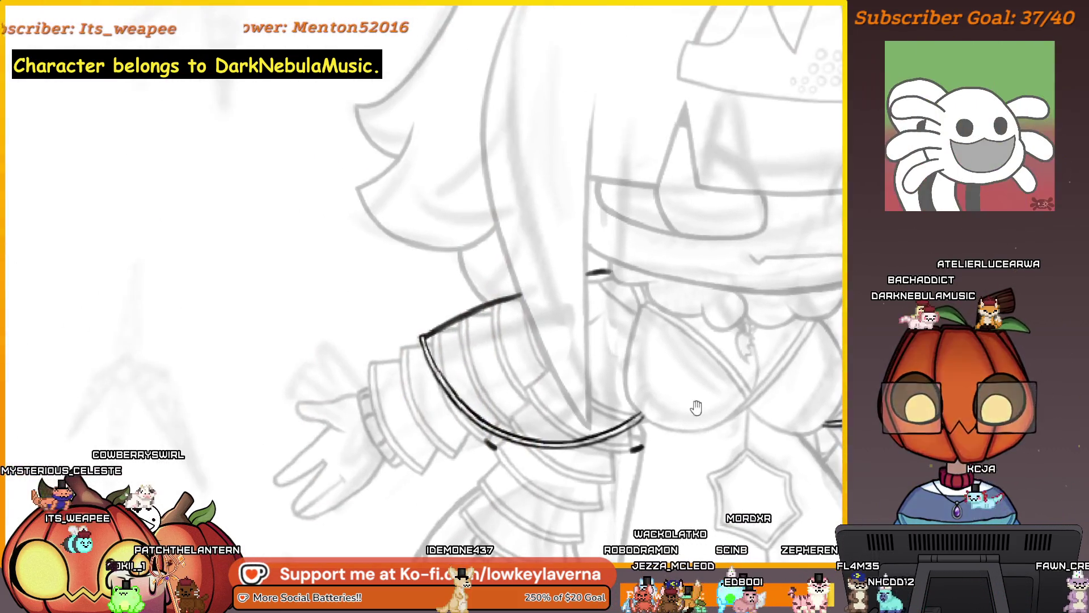
scroll(420, 329, "up", 3)
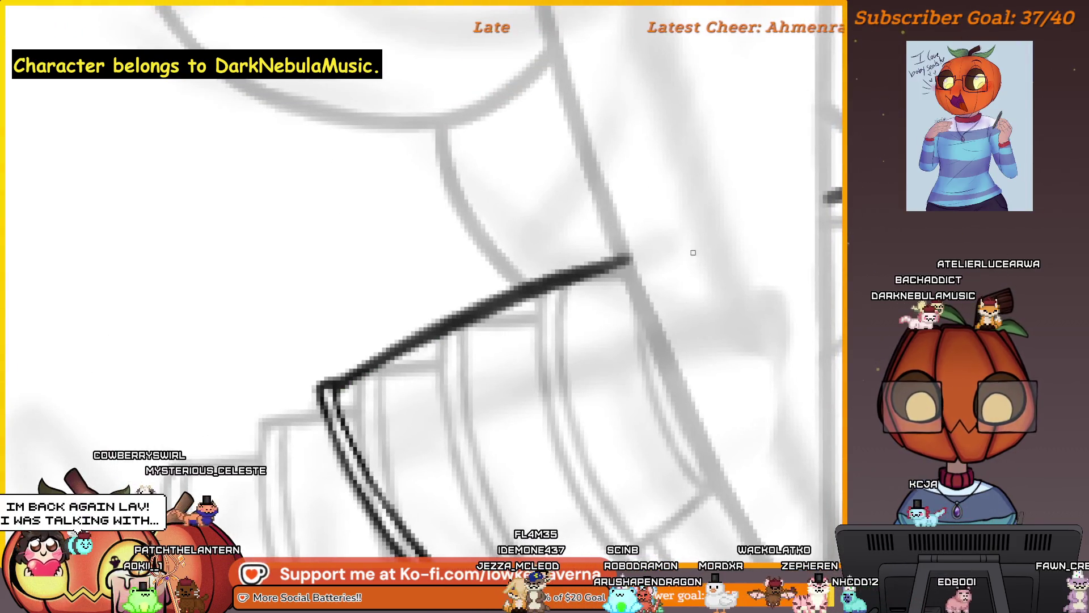
scroll(589, 306, "left", 3)
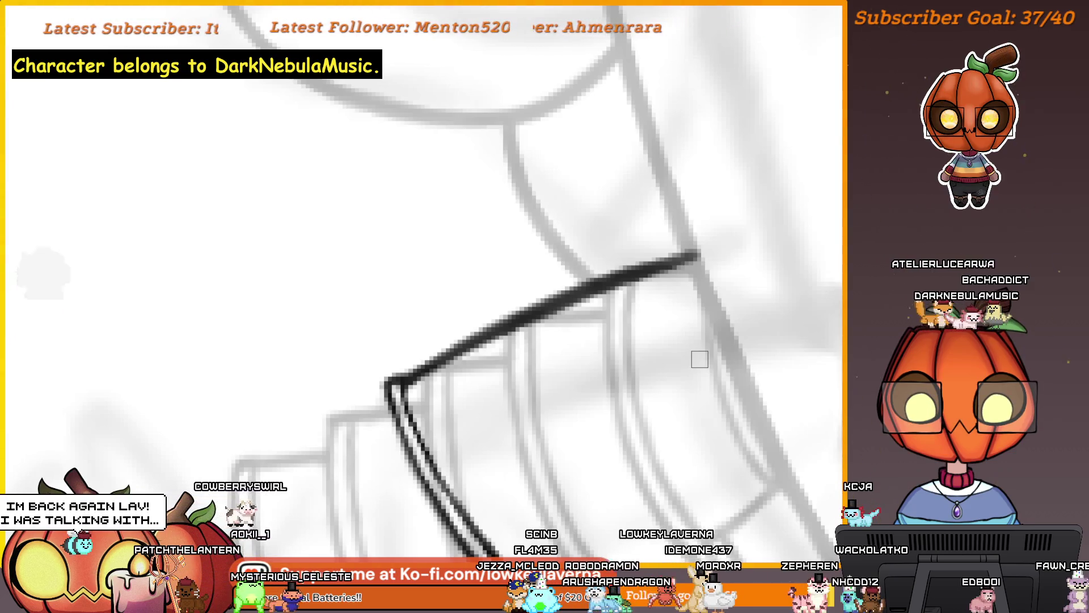
scroll(511, 383, "left", 1)
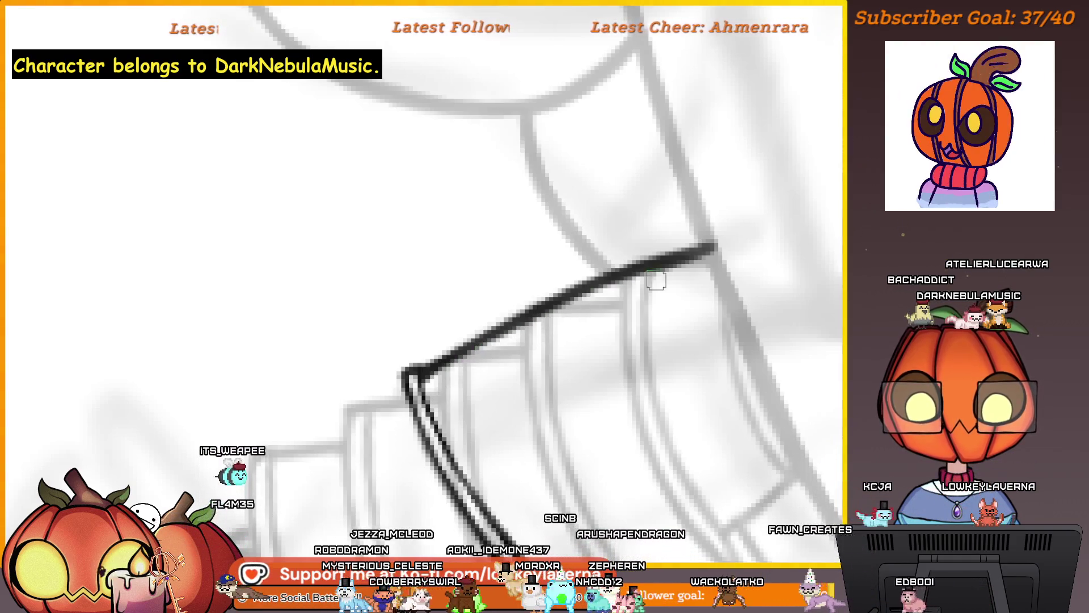
left_click_drag(648, 298, 674, 287)
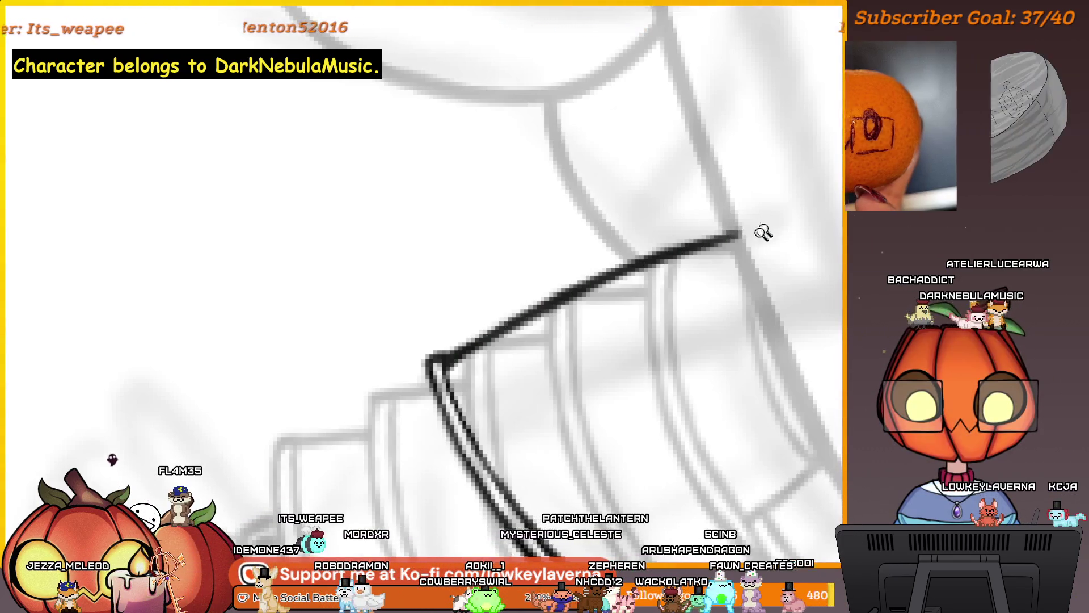
scroll(627, 329, "down", 3)
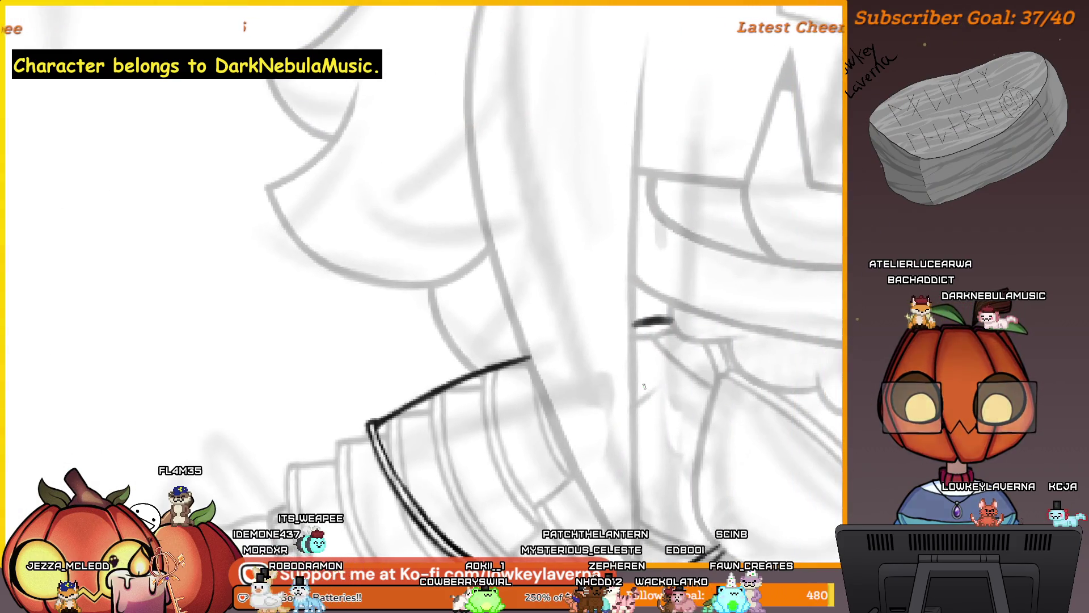
Replace the short stroke near the chest with a darker, thicker one.
key("ctrl+z")
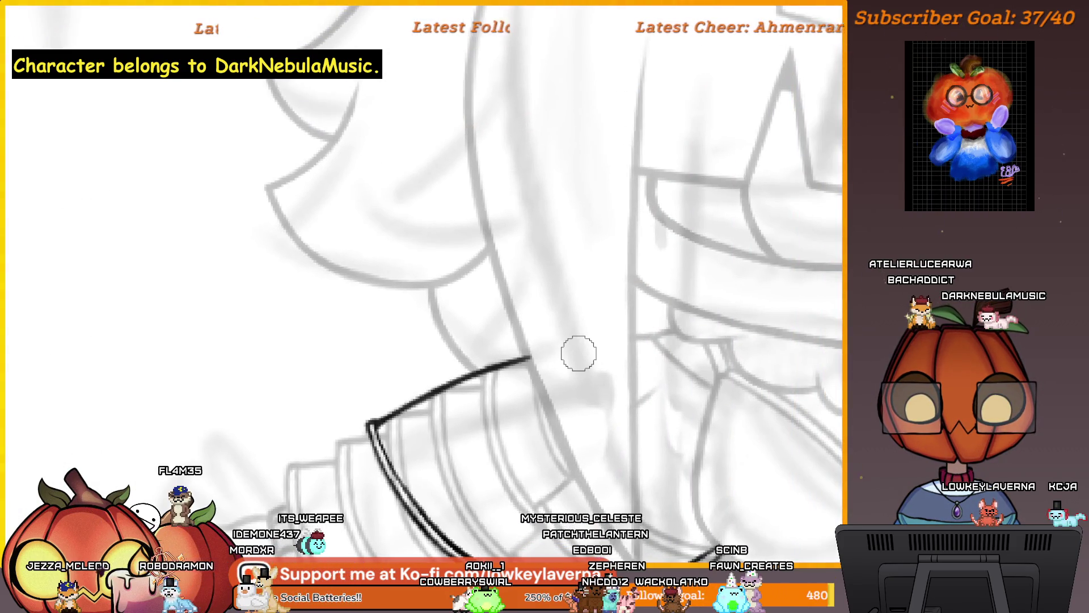
scroll(579, 353, "up", 3)
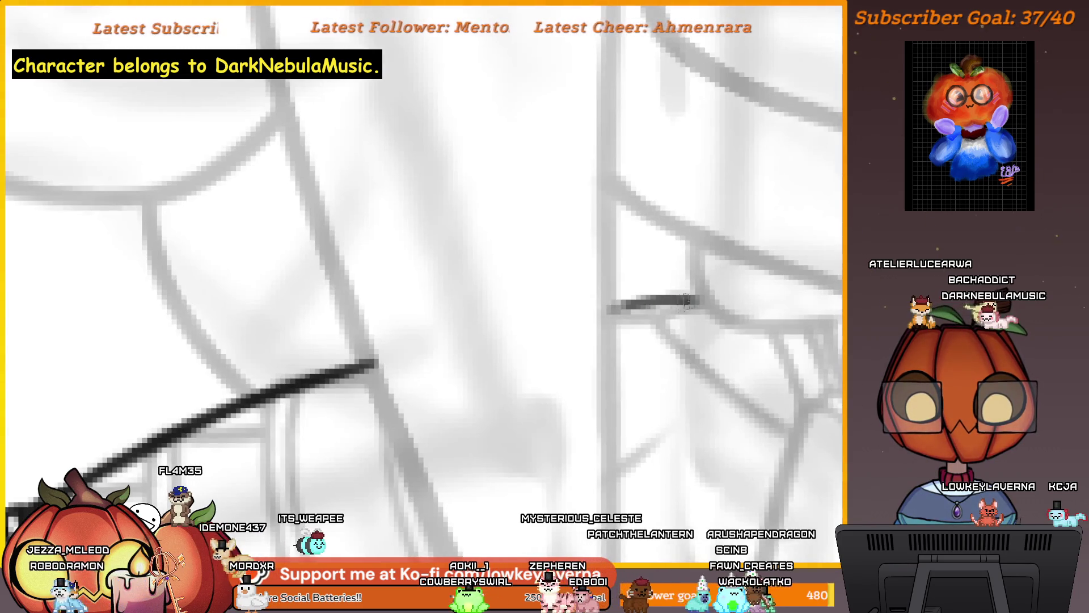
left_click_drag(685, 301, 665, 300)
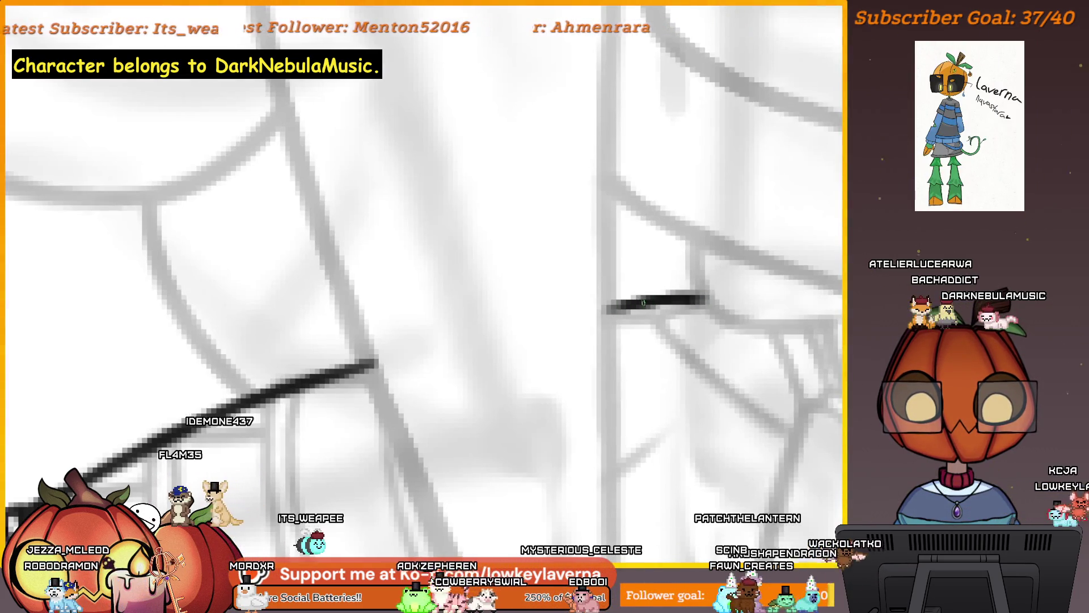
scroll(558, 306, "down", 3)
scroll(560, 318, "up", 3)
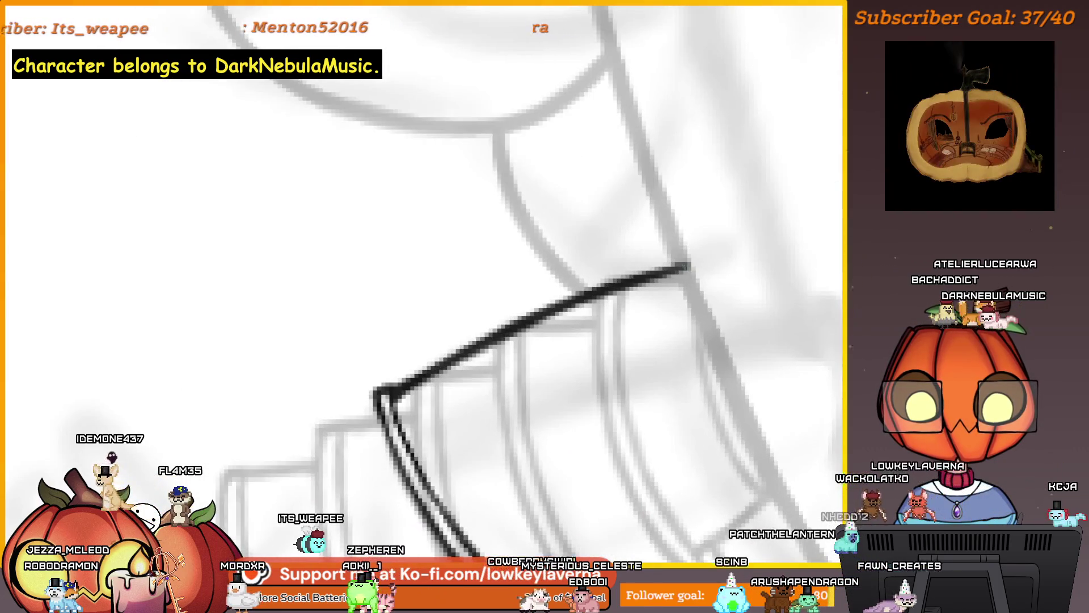
scroll(535, 299, "down", 4)
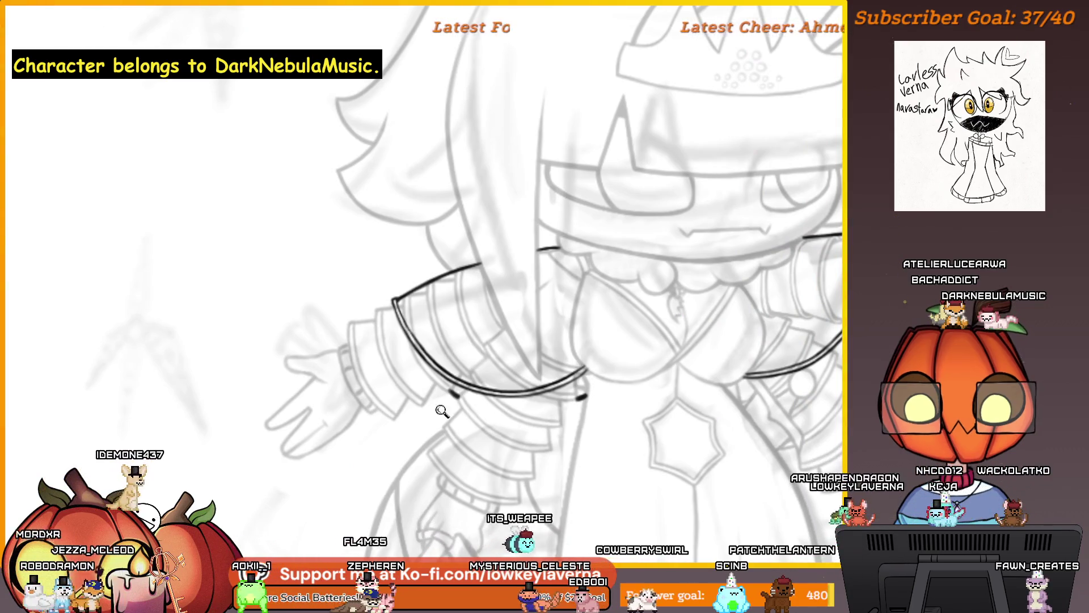
scroll(460, 391, "up", 3)
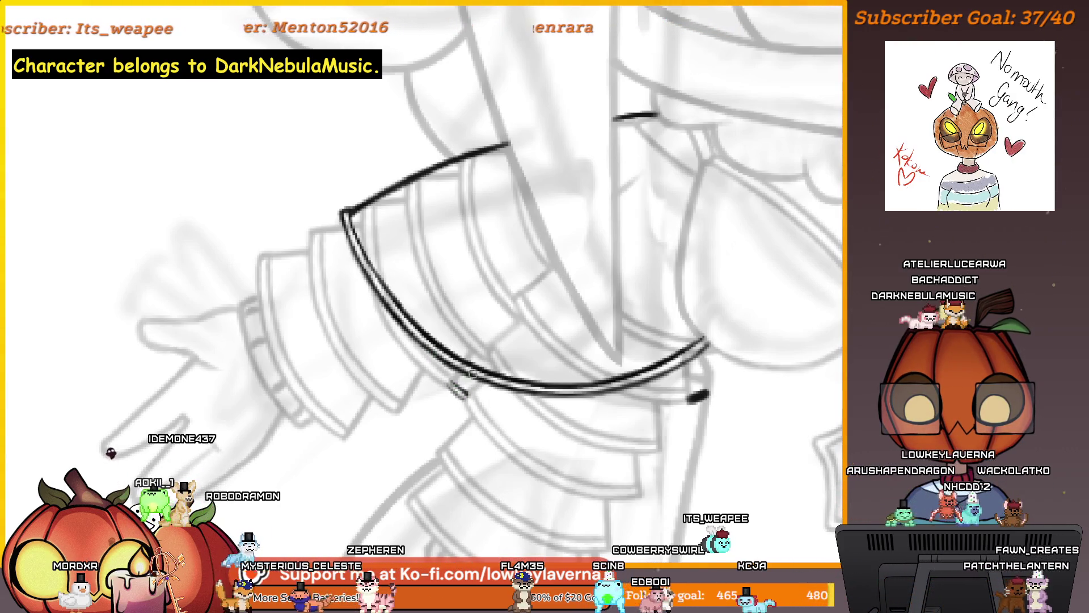
Pan and zoom along the capelet curve and out to the torso to review it.
left_click_drag(485, 390, 481, 354)
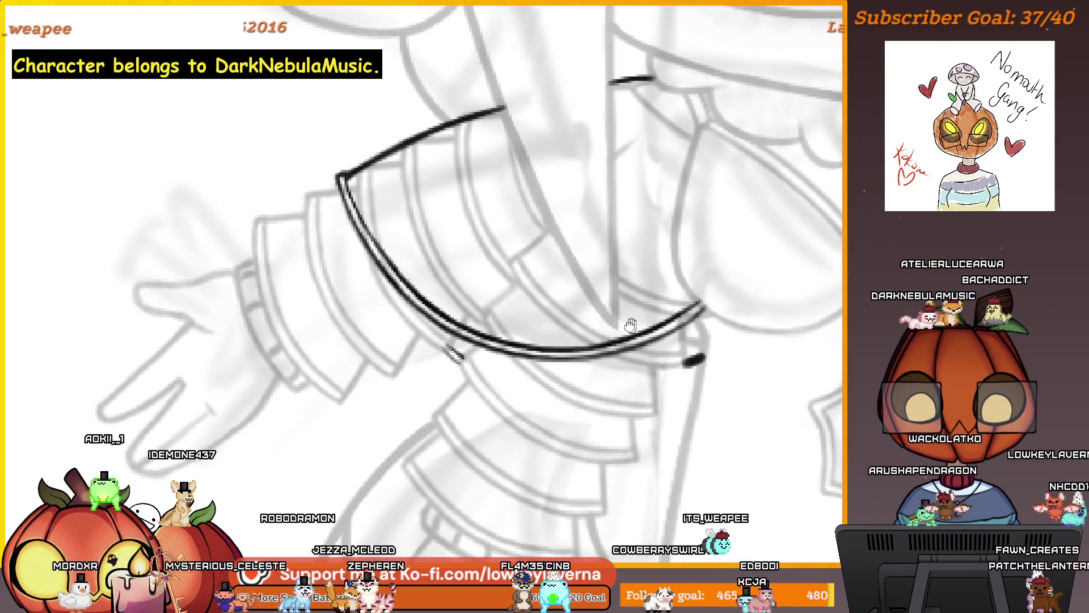
scroll(690, 310, "up", 5)
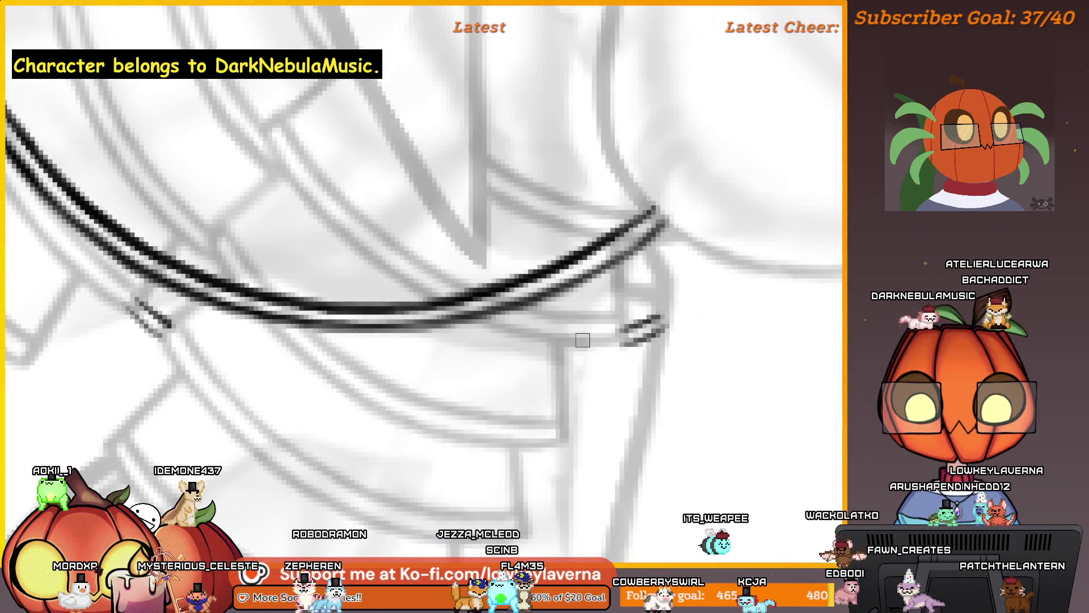
scroll(681, 340, "down", 2)
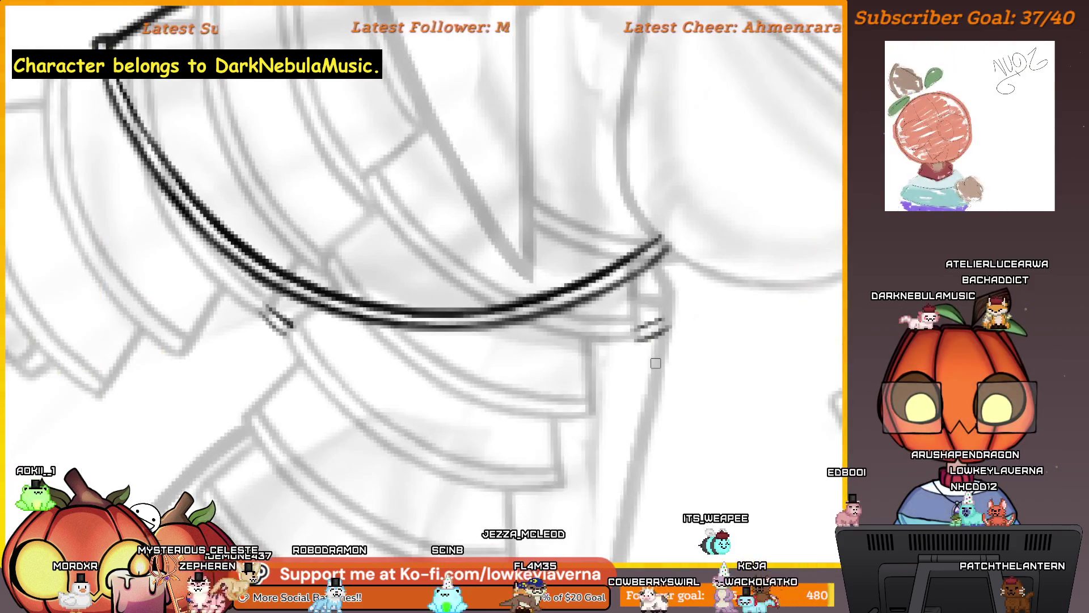
scroll(656, 311, "up", 1)
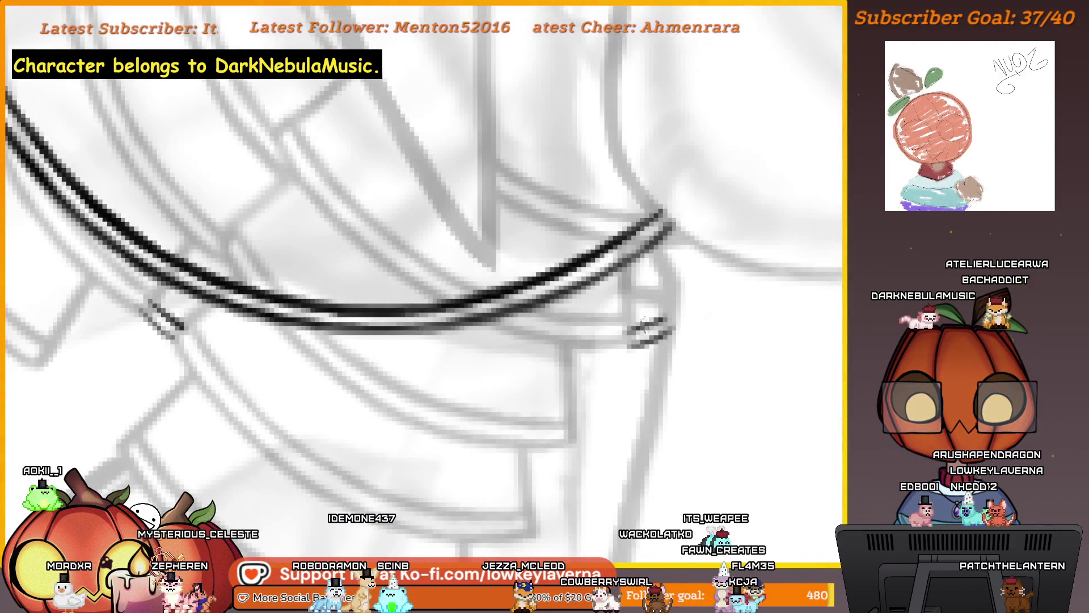
left_click_drag(418, 251, 542, 260)
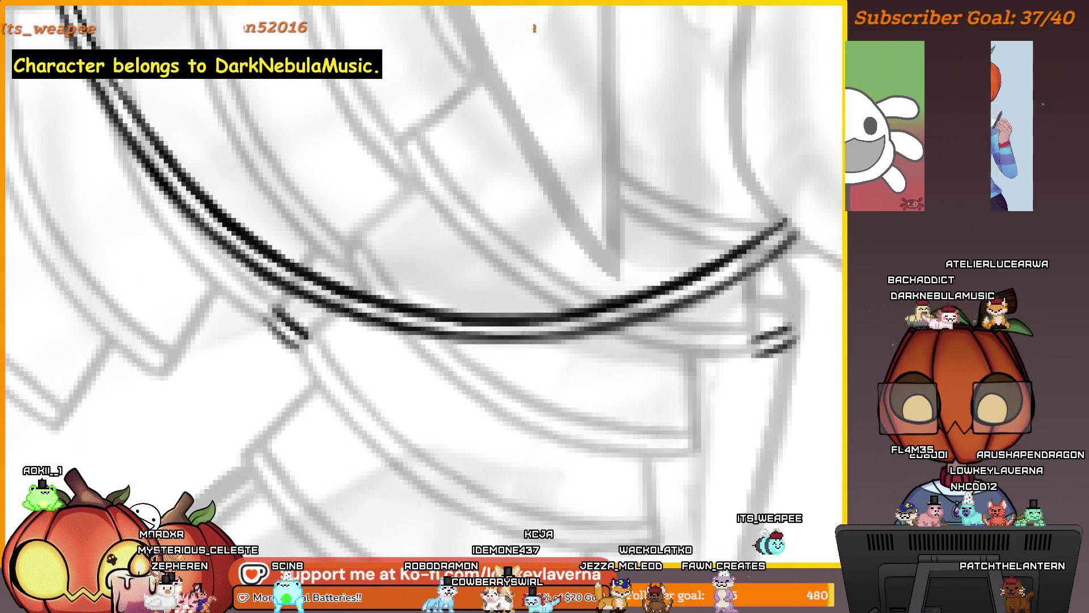
scroll(293, 346, "down", 5)
scroll(587, 387, "down", 2)
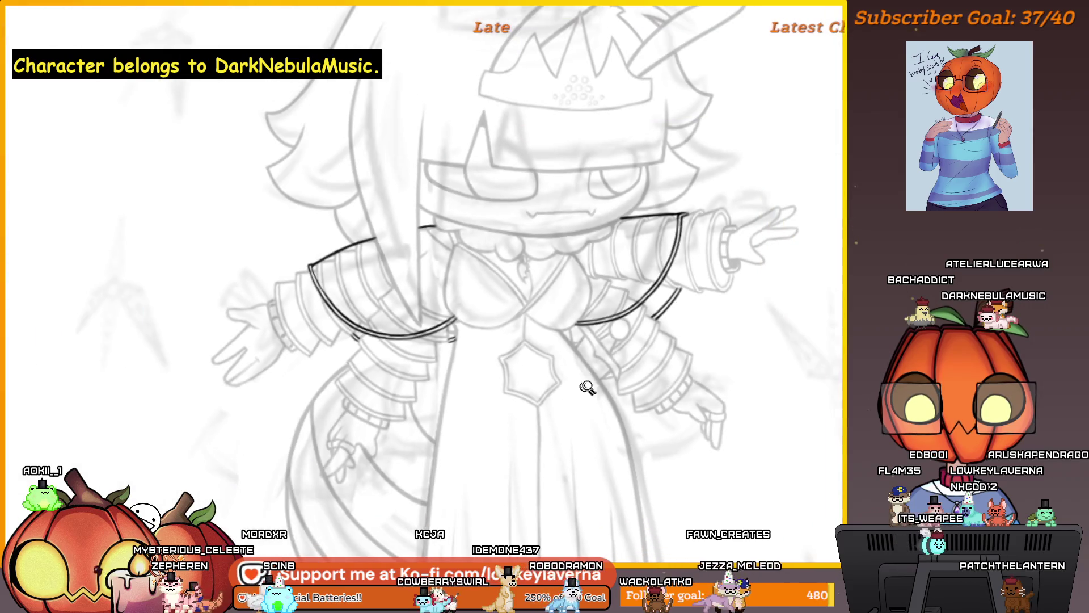
left_click_drag(692, 334, 687, 371)
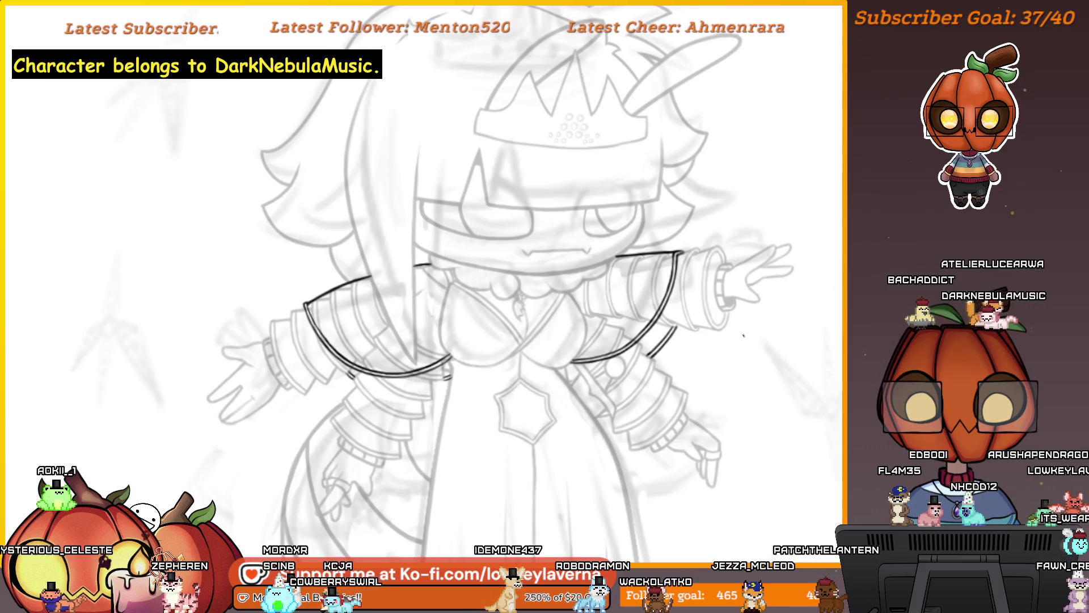
scroll(743, 335, "down", 2)
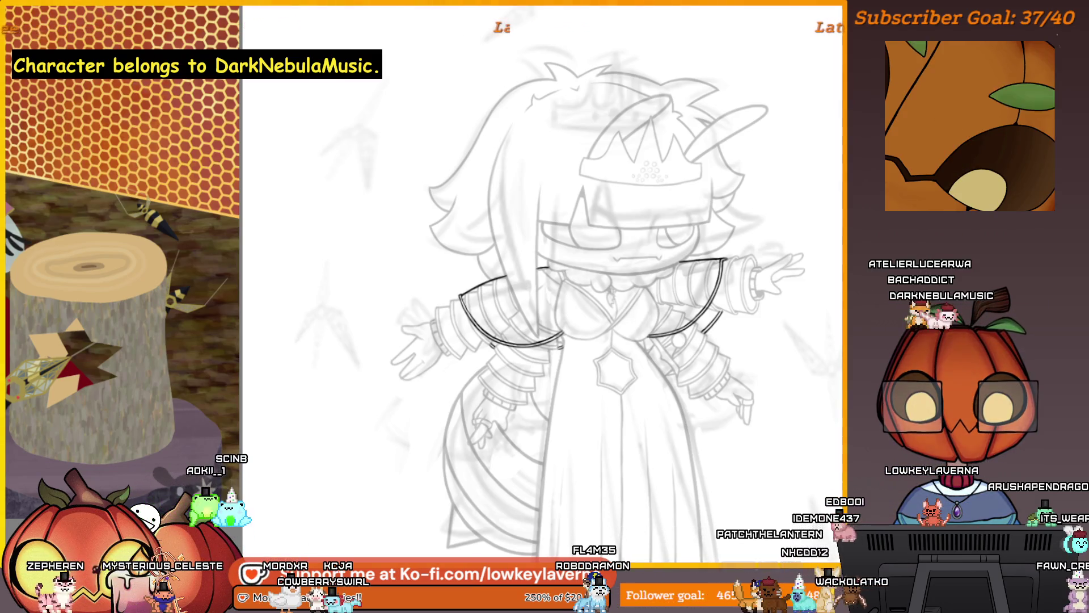
Undo to show the body lineart in full black with the capelet stroke hidden.
key("ctrl+z")
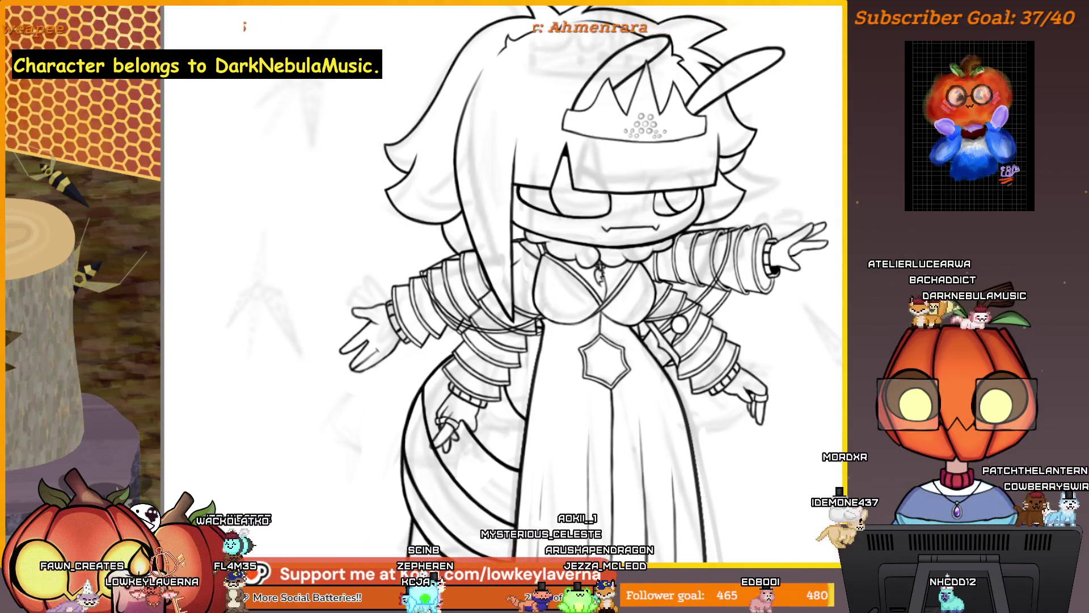
Zoom out, pan over to the bee reference, magnify it, then zoom back out.
key("ctrl+minus")
left_click_drag(823, 329, 510, 329)
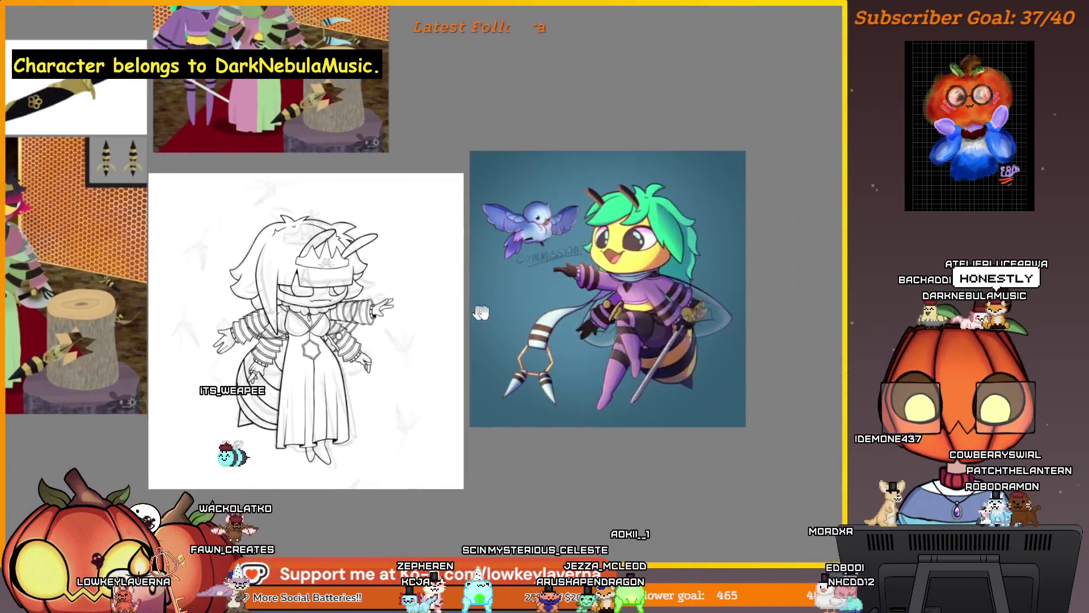
scroll(666, 329, "up", 5)
left_click(680, 235)
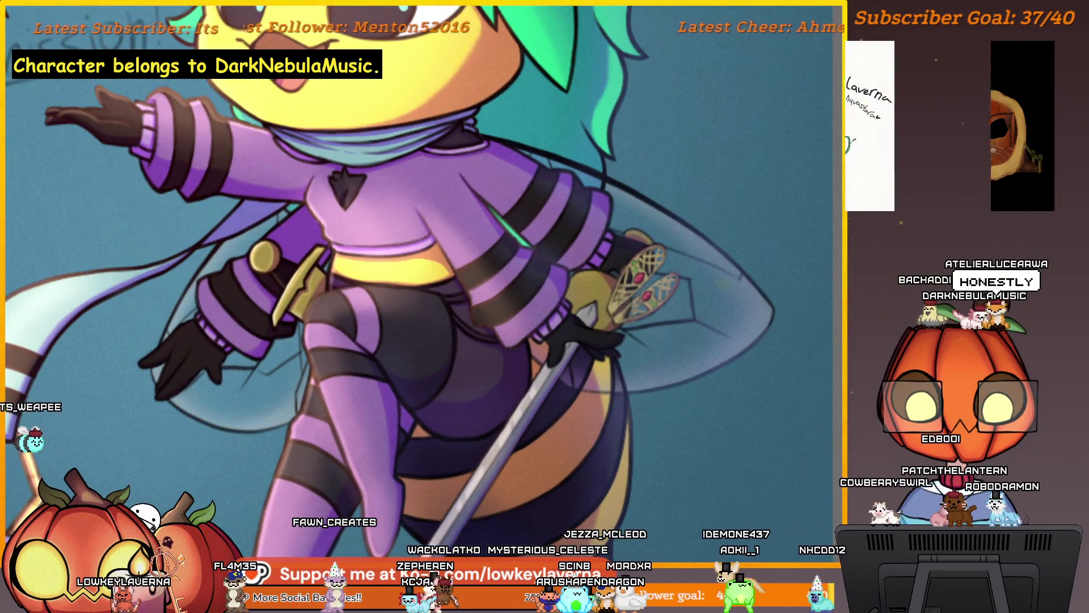
key("ctrl+0")
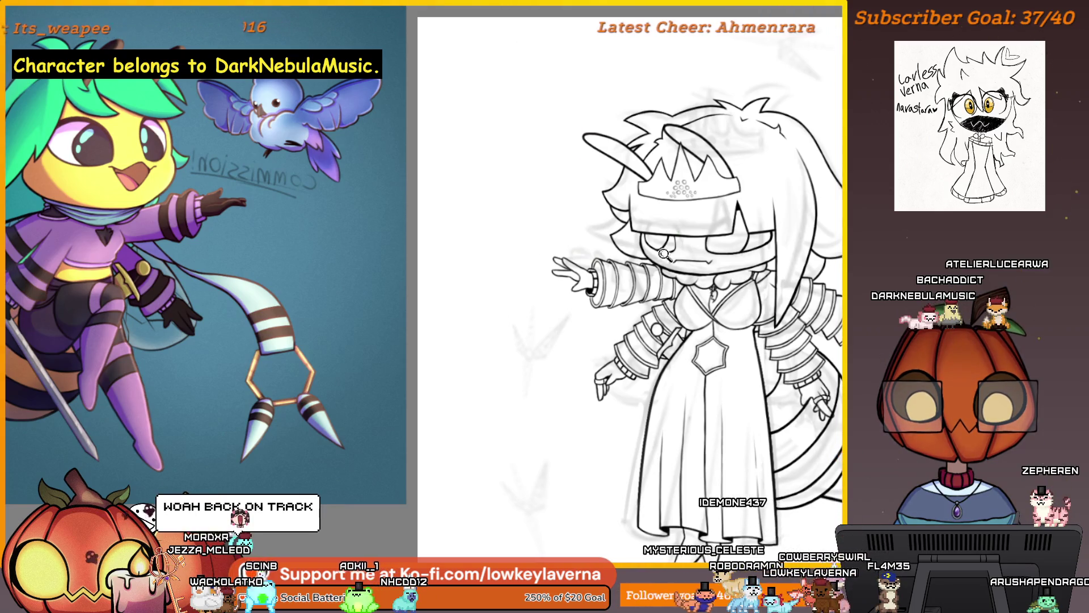
Zoom and pan to frame the outstretched arm and torso.
left_click_drag(663, 254, 740, 248)
mouse_move(732, 293)
left_mouse_down()
mouse_move(729, 305)
mouse_move(755, 300)
mouse_move(645, 304)
mouse_move(546, 288)
left_mouse_up()
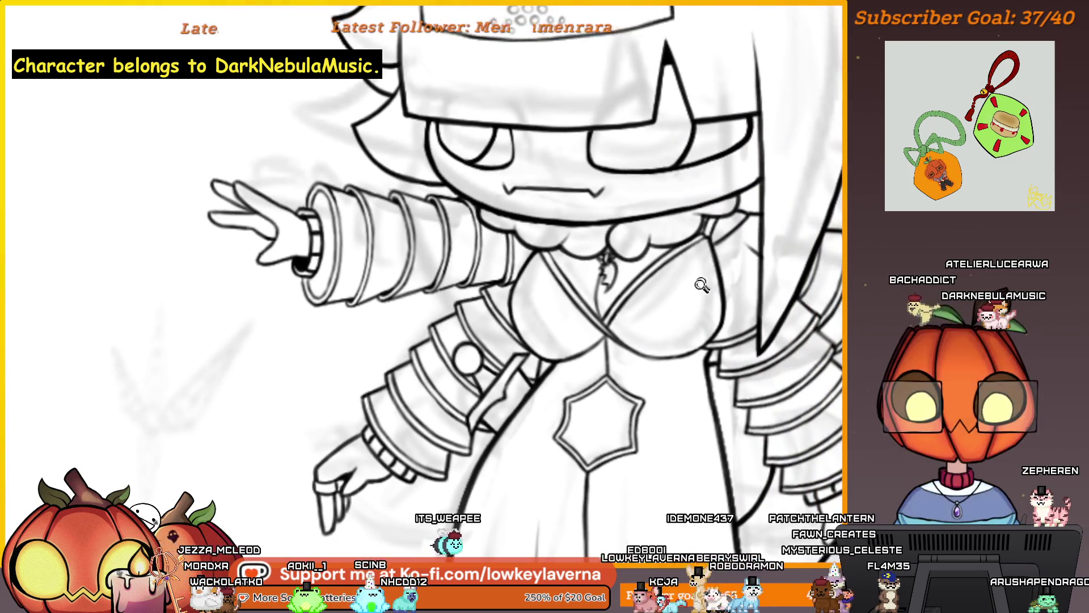
key("ctrl+0")
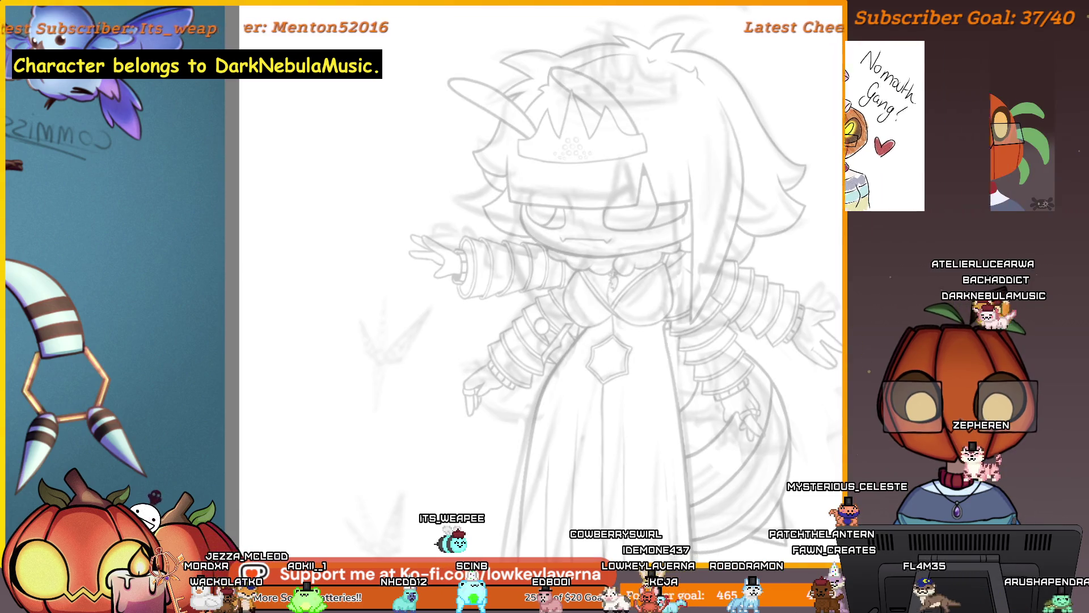
scroll(619, 269, "up", 5)
mouse_move(619, 269)
left_mouse_down()
mouse_move(669, 272)
mouse_move(693, 253)
mouse_move(668, 263)
left_mouse_up()
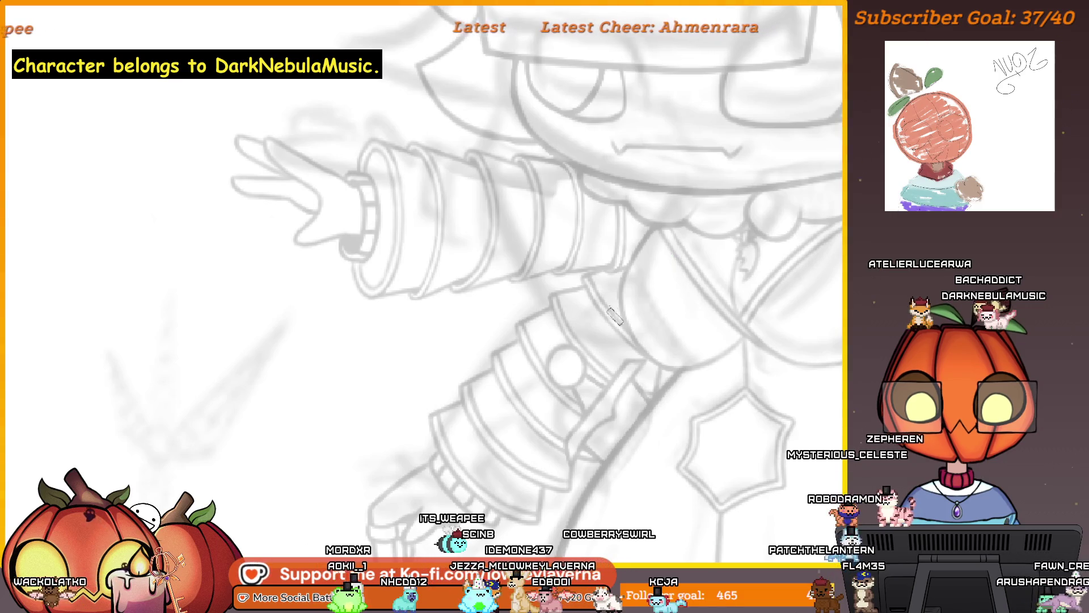
scroll(667, 312, "down", 5)
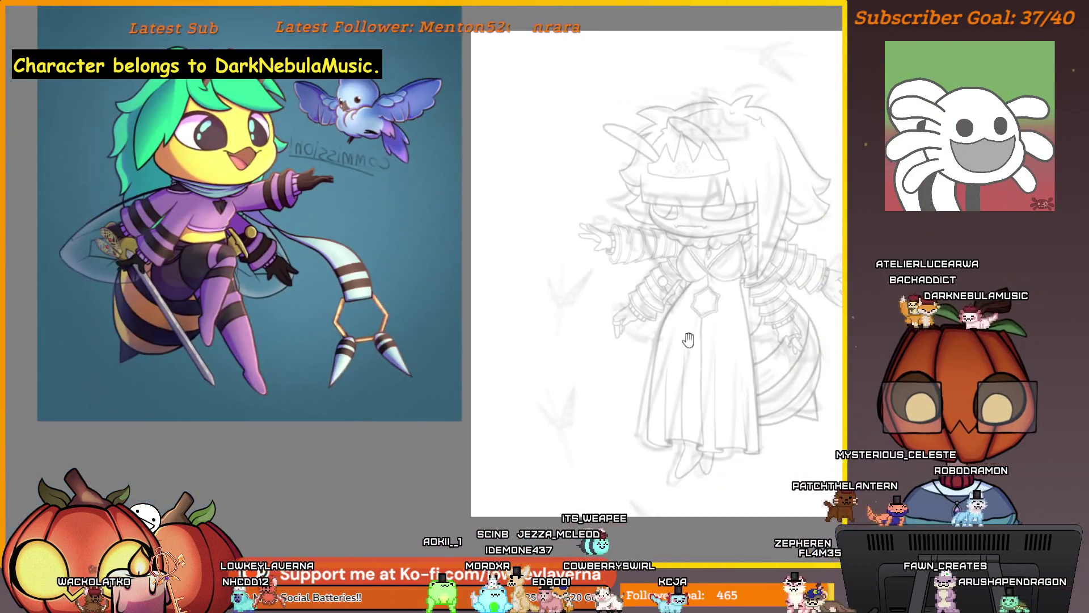
mouse_move(688, 339)
left_mouse_down()
mouse_move(322, 393)
mouse_move(230, 433)
mouse_move(550, 341)
left_mouse_up()
scroll(644, 239, "up", 5)
mouse_move(662, 248)
left_mouse_down()
mouse_move(723, 207)
mouse_move(730, 214)
mouse_move(725, 171)
mouse_move(480, 292)
left_mouse_up()
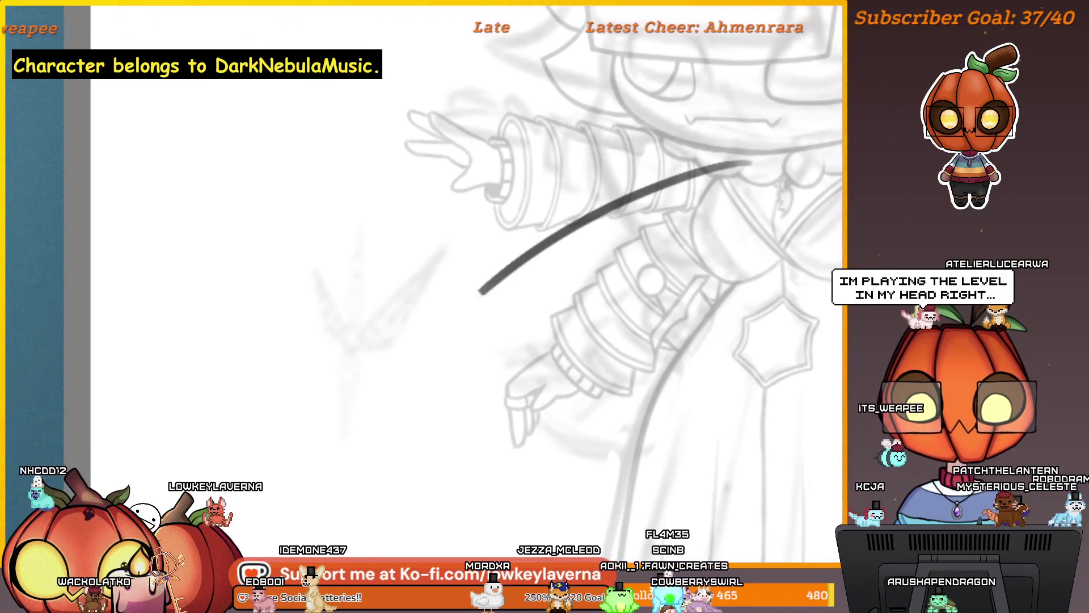
Draw the long curve from the chest under the arm, retrying it and extending its tail right.
key("ctrl+z")
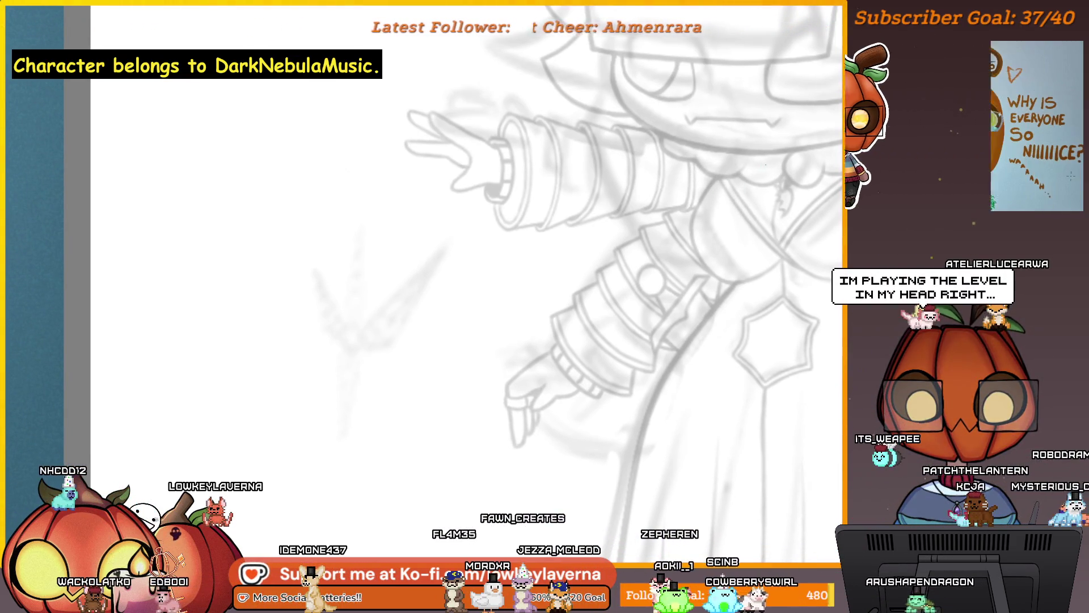
left_click_drag(740, 164, 417, 309)
key("ctrl+z")
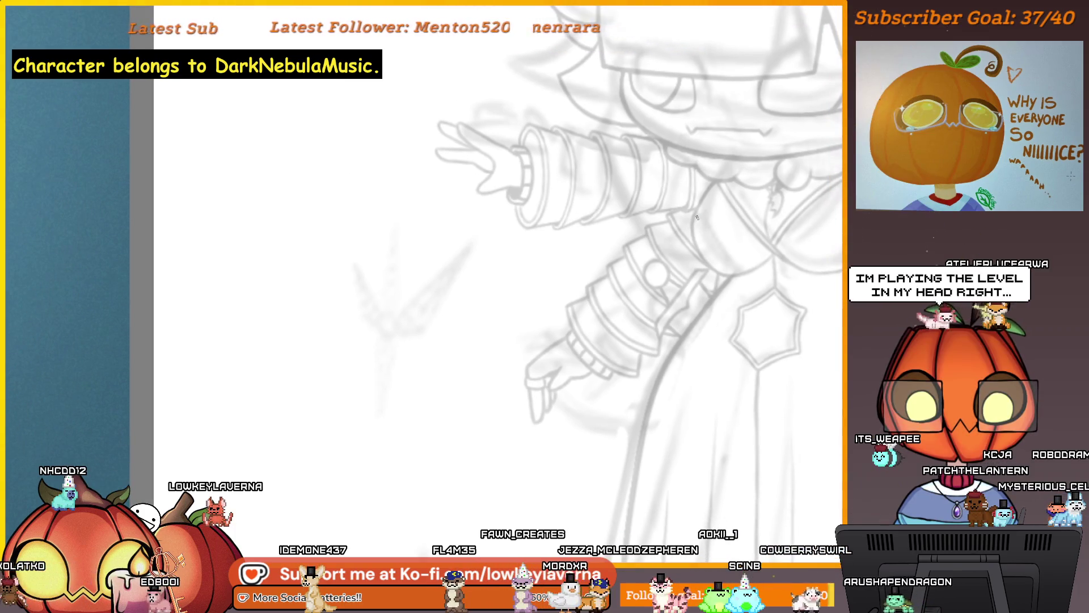
left_click_drag(747, 168, 432, 297)
key("ctrl+z")
left_click_drag(758, 167, 457, 314)
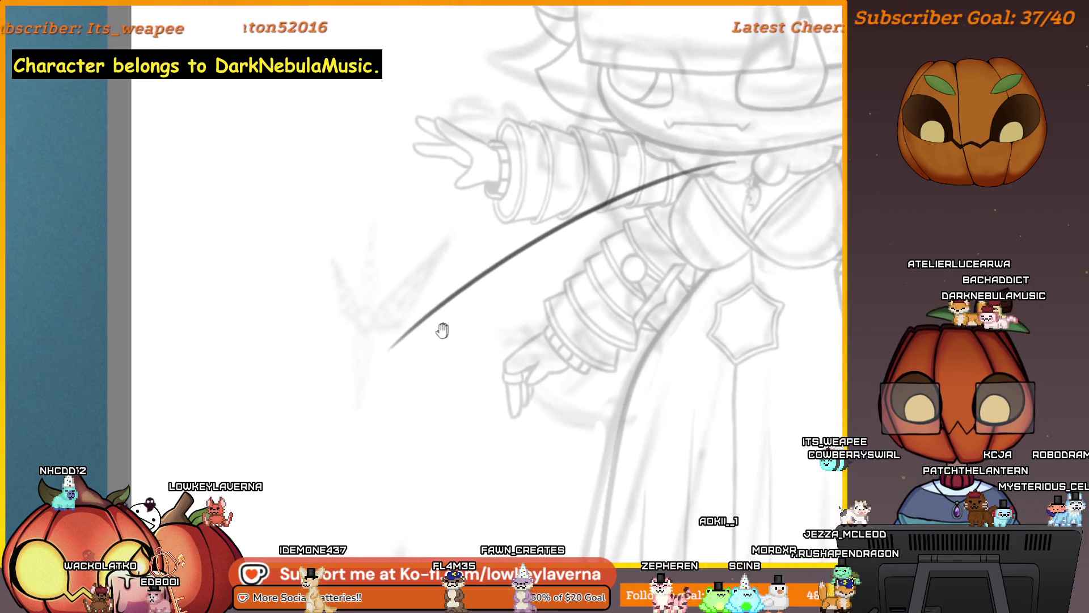
scroll(591, 364, "down", 3)
key("ctrl+z")
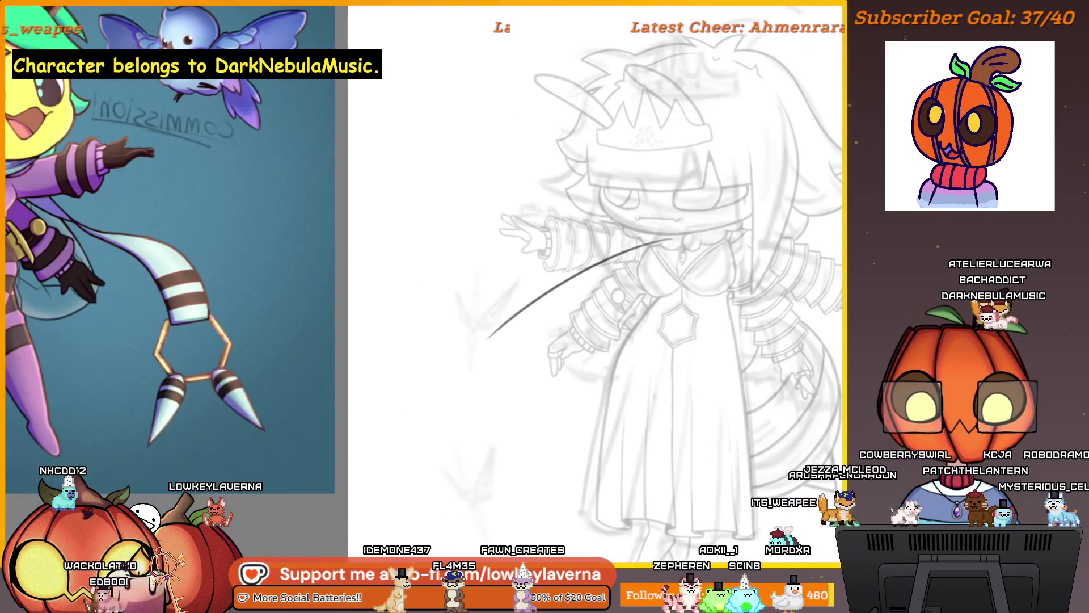
mouse_move(496, 323)
left_mouse_down()
mouse_move(493, 347)
mouse_move(514, 377)
mouse_move(556, 391)
mouse_move(606, 385)
left_mouse_up()
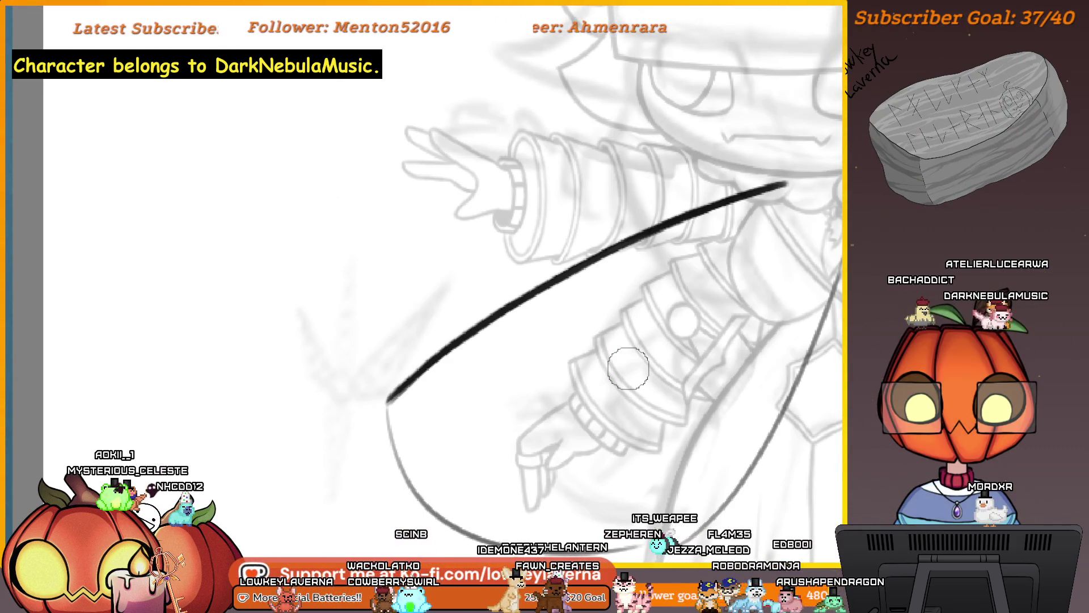
Mirror the canvas horizontally and zoom in on the curve's lower end.
mouse_move(680, 491)
left_mouse_down()
mouse_move(662, 349)
mouse_move(666, 357)
left_mouse_up()
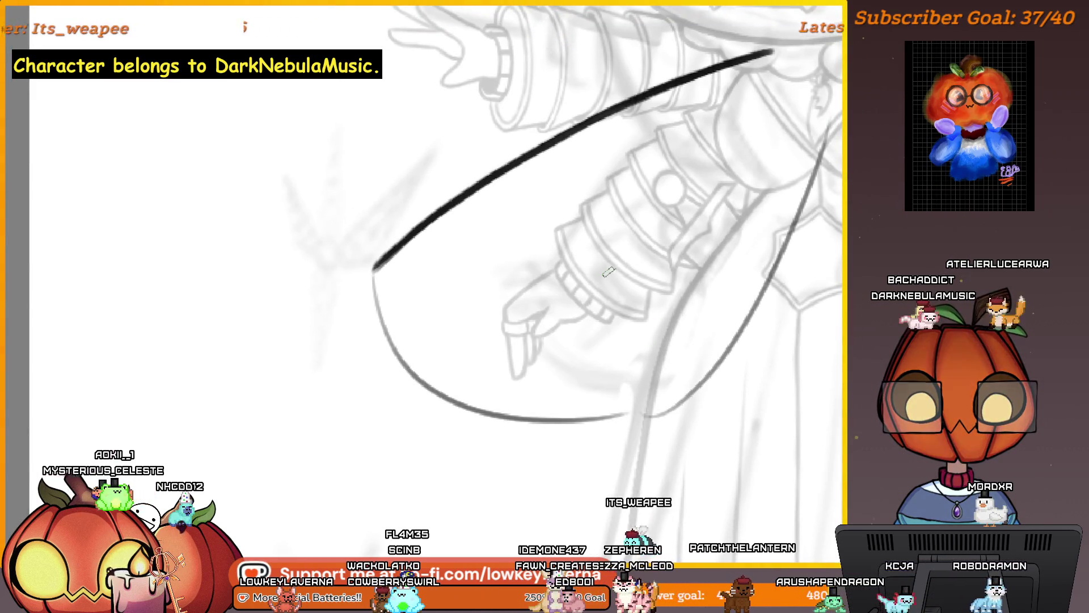
key("m")
mouse_move(327, 389)
left_mouse_down()
mouse_move(754, 299)
mouse_move(734, 277)
left_mouse_up()
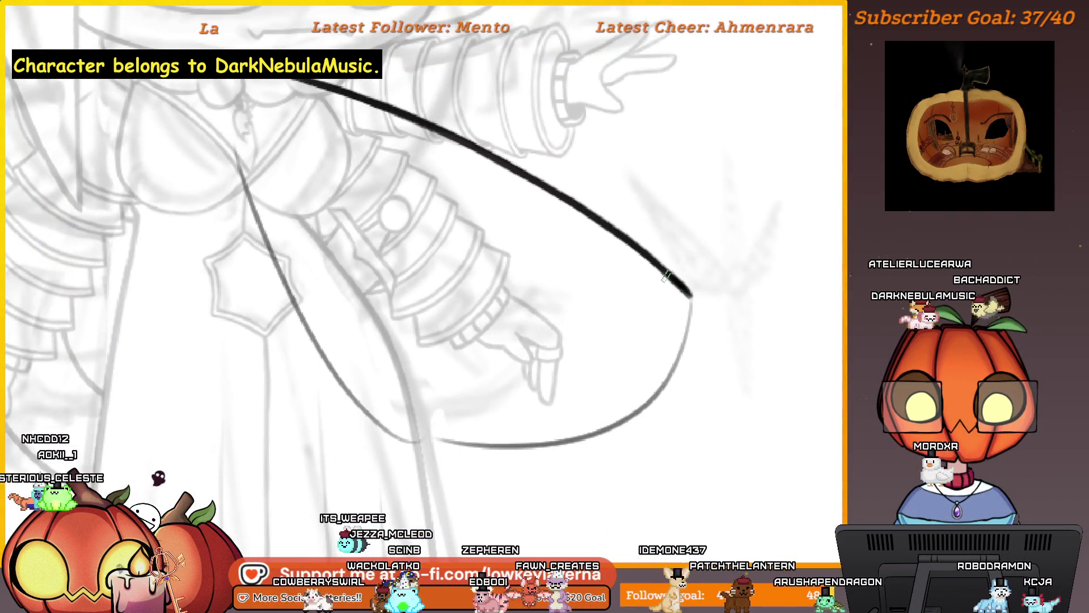
scroll(701, 334, "up", 2)
mouse_move(701, 334)
left_mouse_down()
mouse_move(785, 296)
mouse_move(768, 289)
mouse_move(768, 263)
mouse_move(798, 225)
left_mouse_up()
Trace the loop's outer side and bottom edge, then erase its lower-left part.
left_click_drag(760, 322, 800, 196)
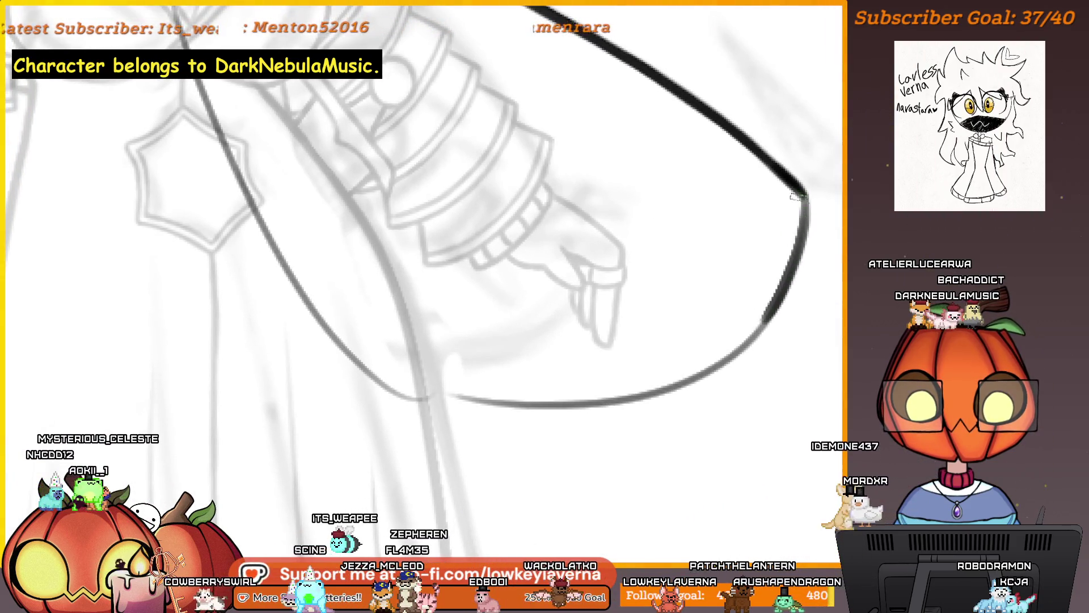
scroll(800, 201, "down", 2)
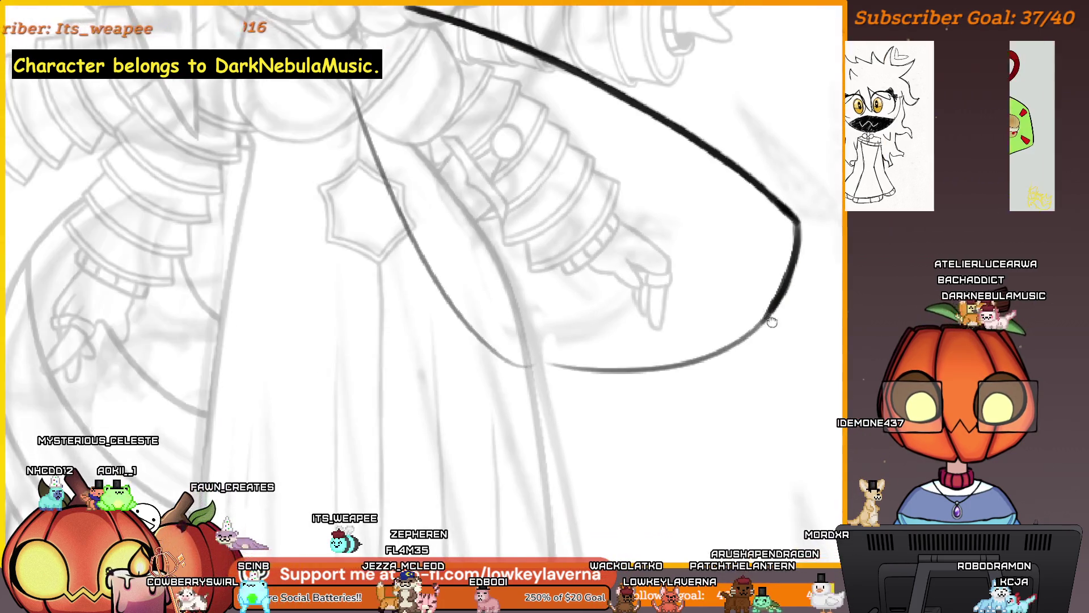
mouse_move(509, 363)
left_mouse_down()
mouse_move(755, 358)
mouse_move(724, 400)
left_mouse_up()
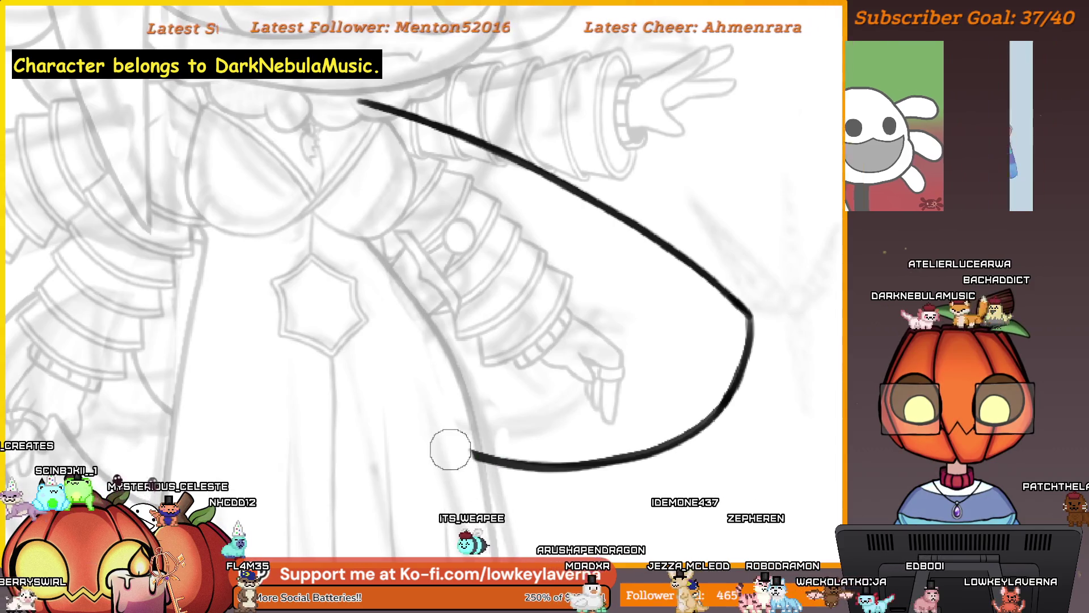
scroll(649, 299, "down", 4)
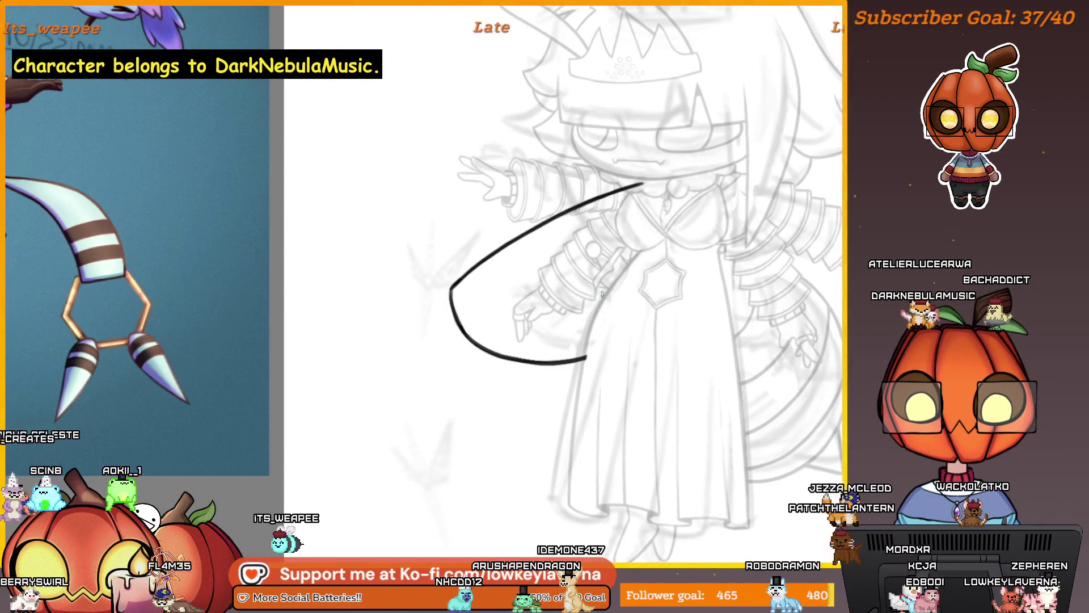
scroll(589, 334, "up", 4)
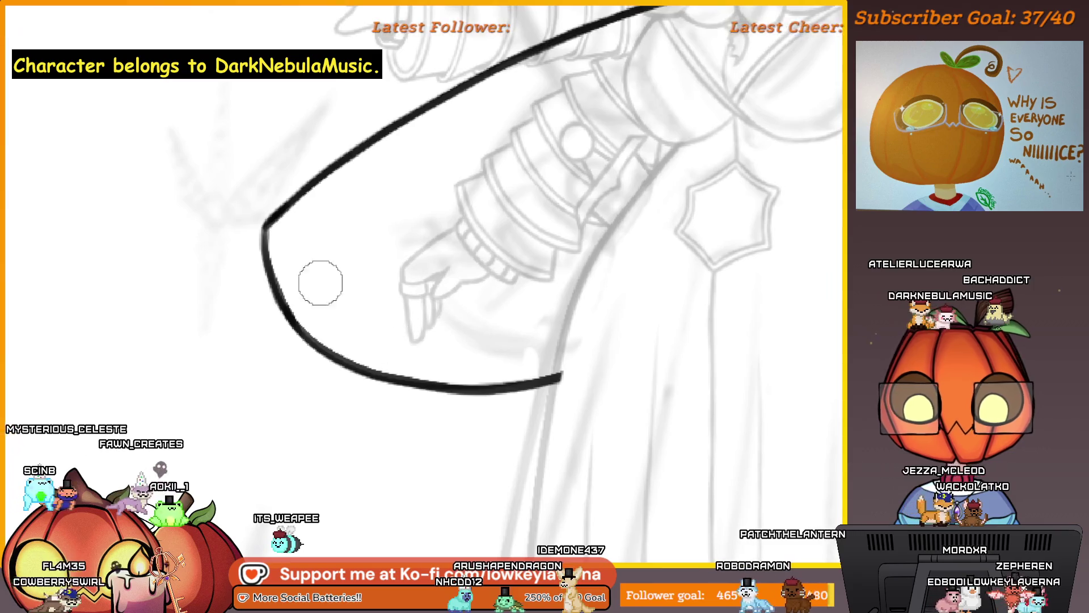
mouse_move(265, 235)
left_mouse_down()
mouse_move(289, 318)
mouse_move(326, 347)
left_mouse_up()
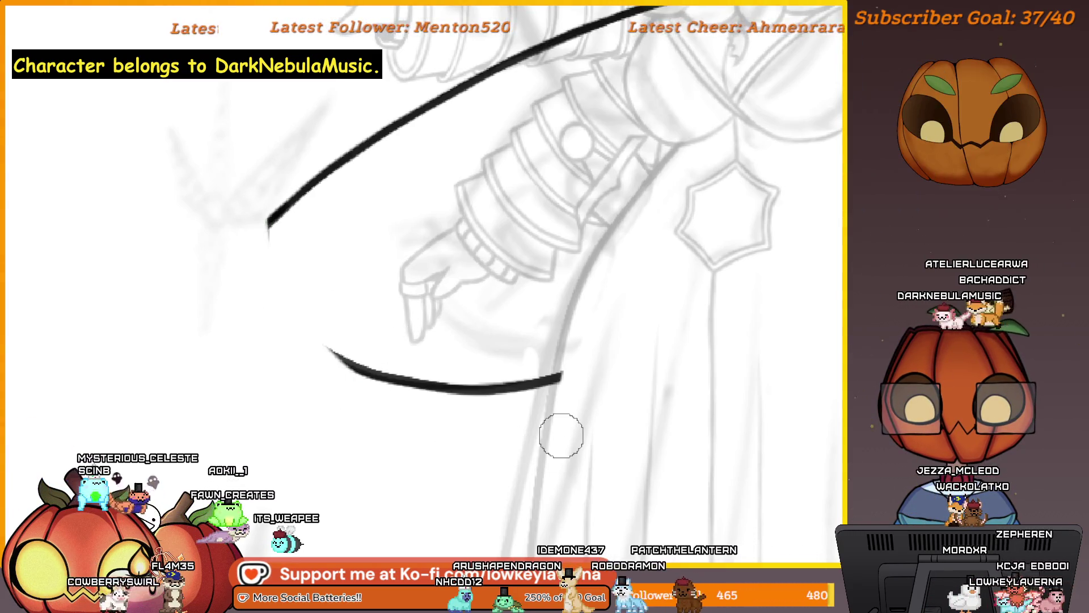
left_click_drag(392, 241, 392, 280)
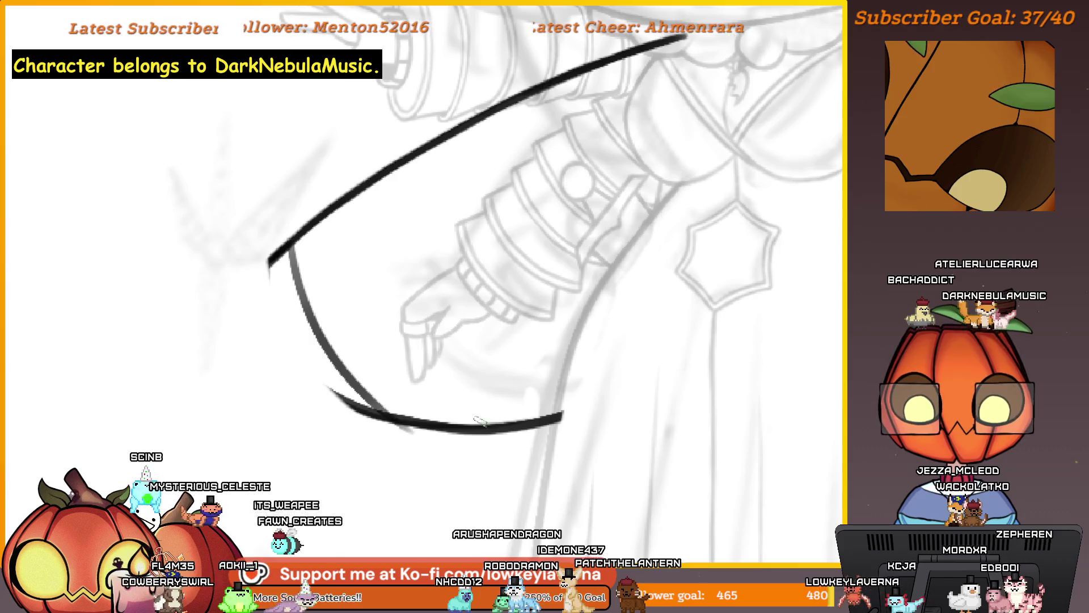
scroll(479, 420, "down", 5)
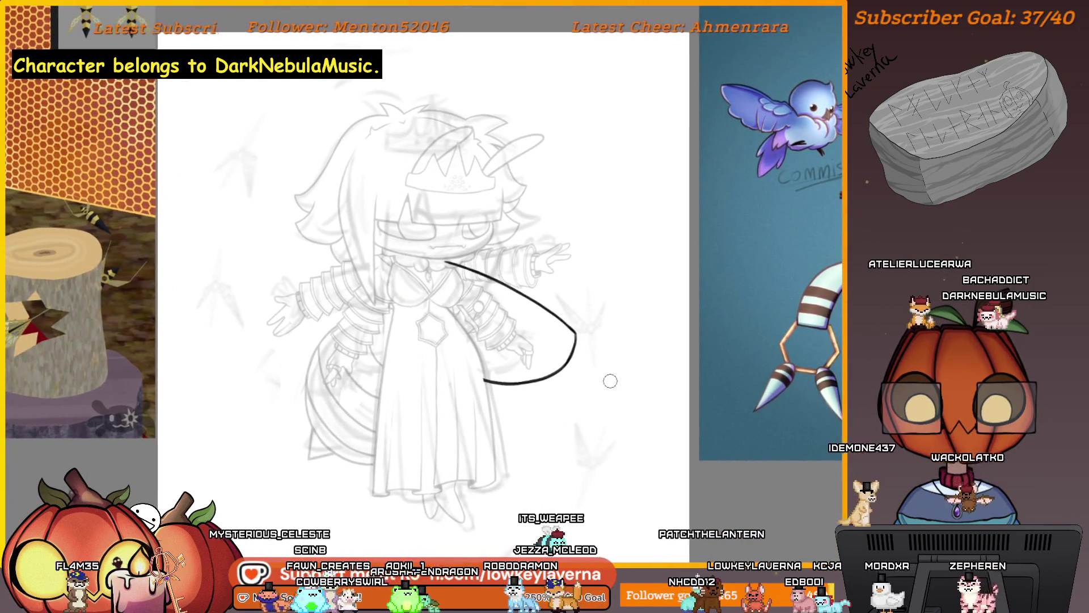
Erase the curve from its upper end, check it in mirrored view, and undo the dark strokes.
scroll(510, 243, "up", 5)
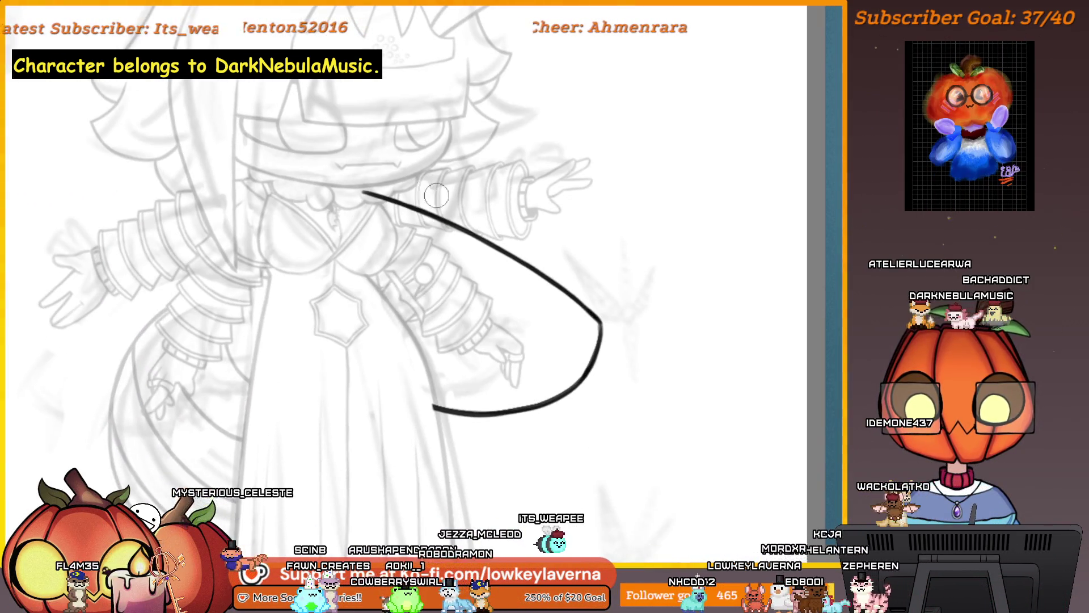
left_click_drag(359, 171, 522, 264)
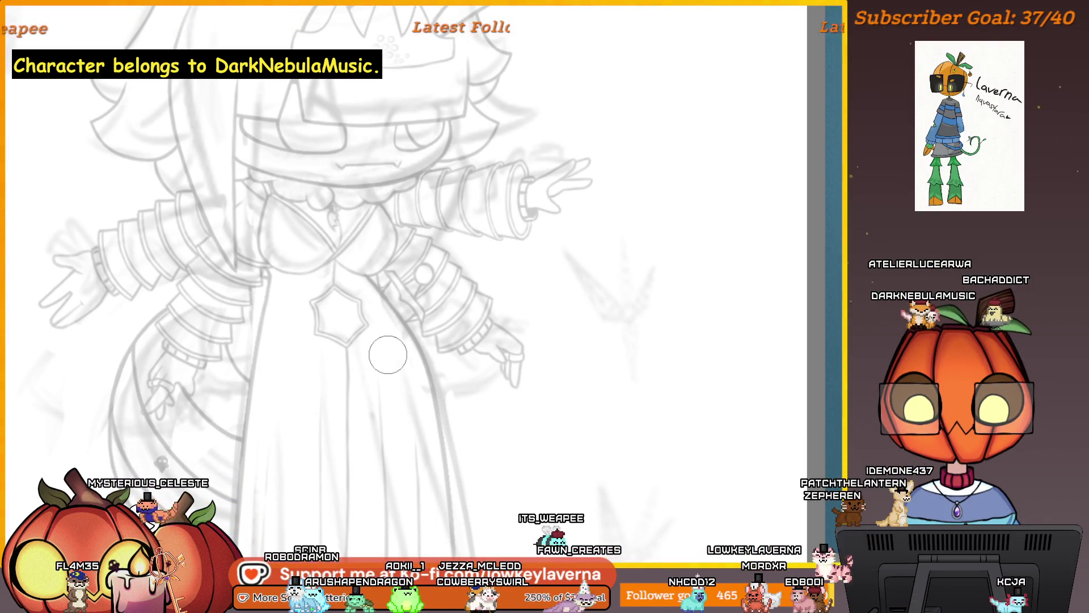
mouse_move(436, 222)
left_mouse_down()
mouse_move(526, 198)
mouse_move(673, 328)
left_mouse_up()
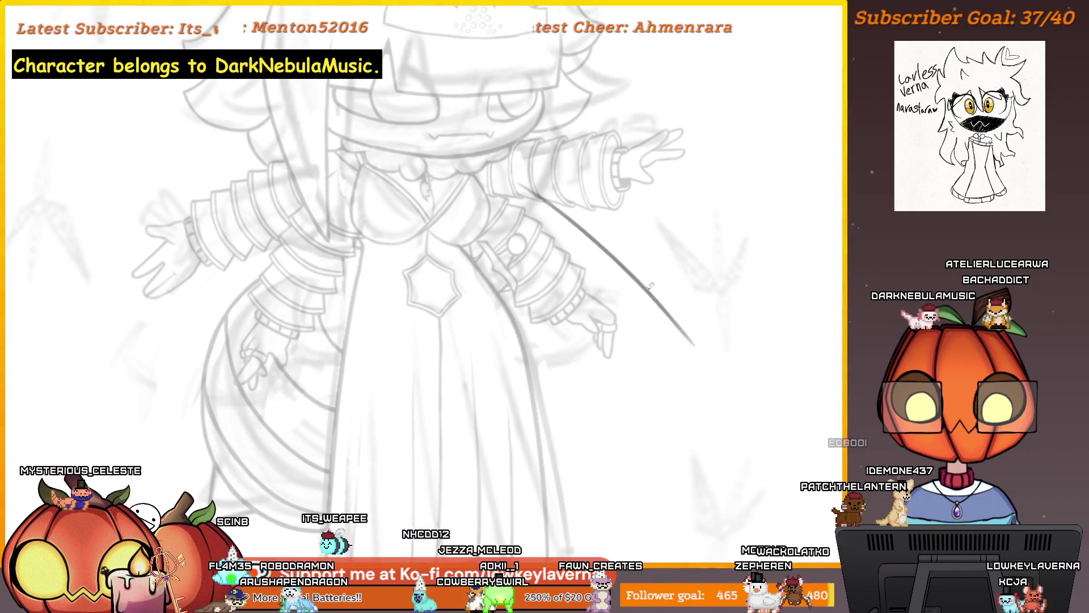
key("m")
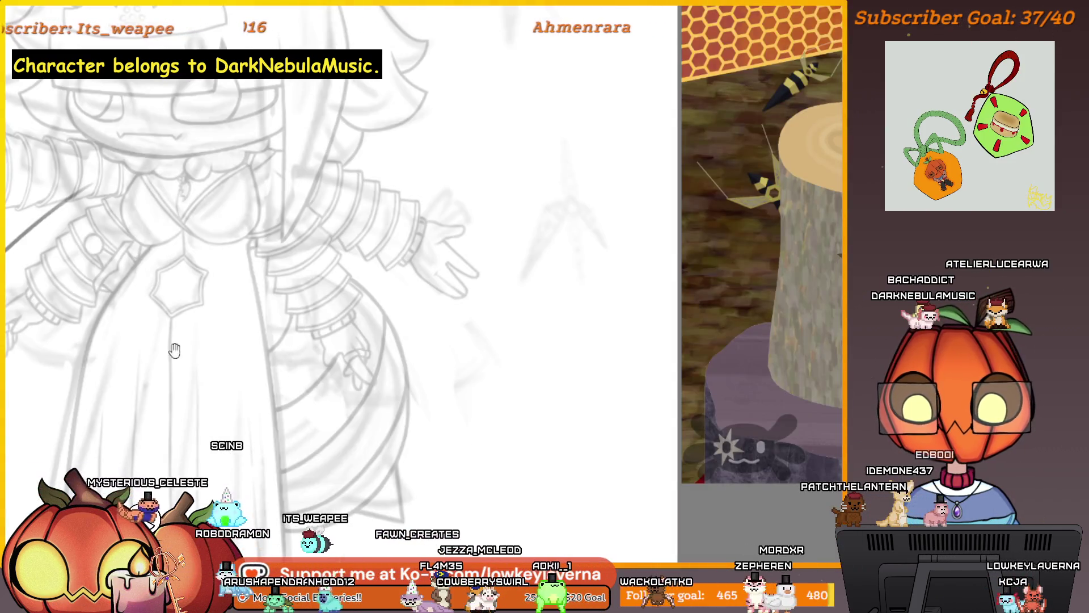
key("m")
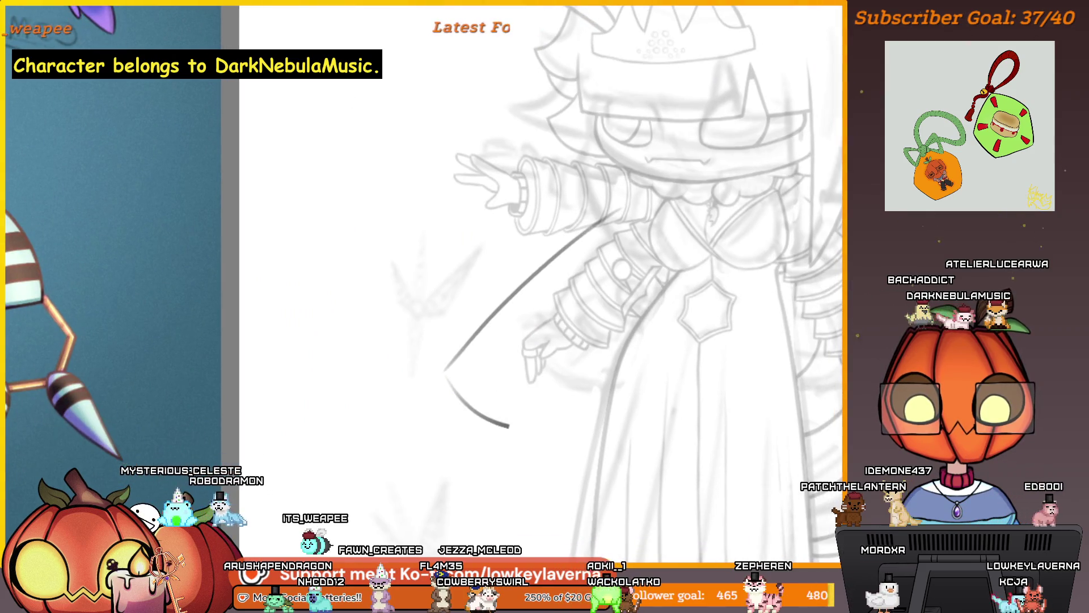
key("ctrl+z")
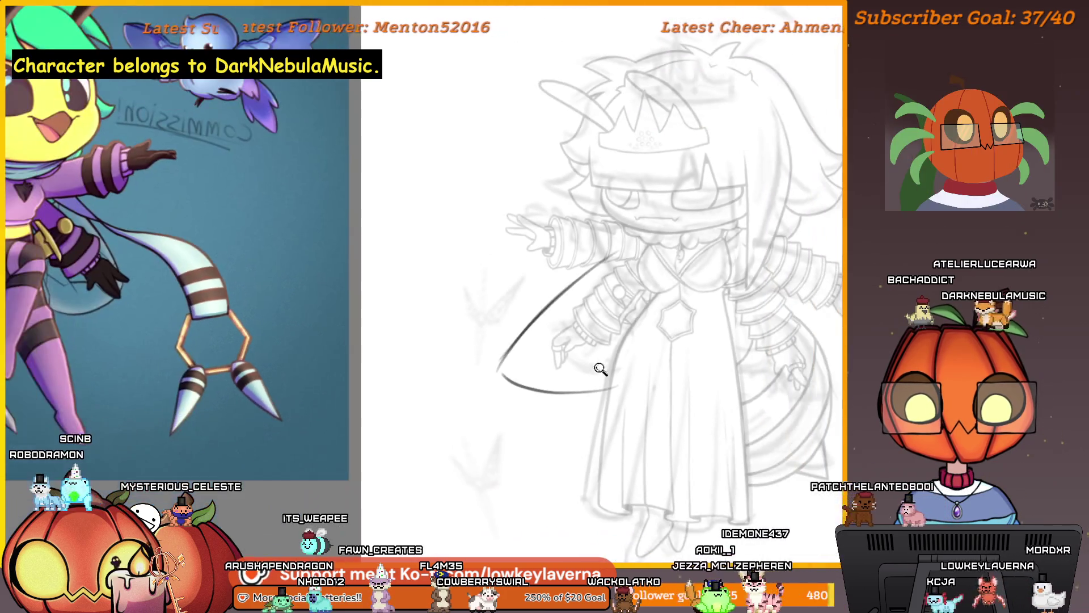
scroll(583, 348, "up", 2)
key("ctrl+z")
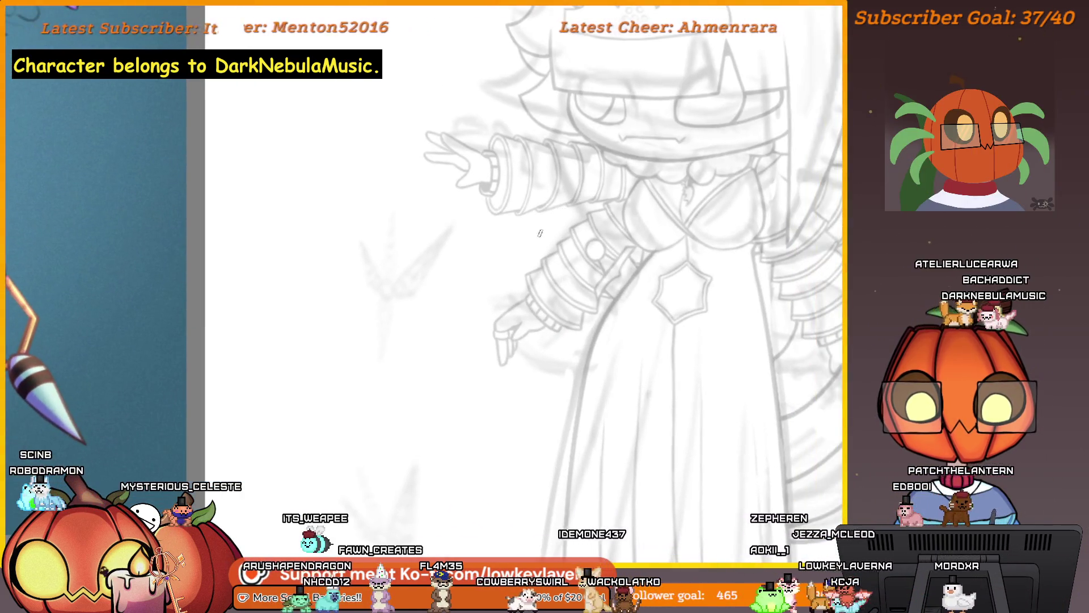
Redraw the cape curve sweeping down and right below the arm, erasing stray ends.
left_click_drag(430, 343, 530, 407)
mouse_move(432, 394)
left_mouse_down()
mouse_move(493, 426)
mouse_move(611, 448)
left_mouse_up()
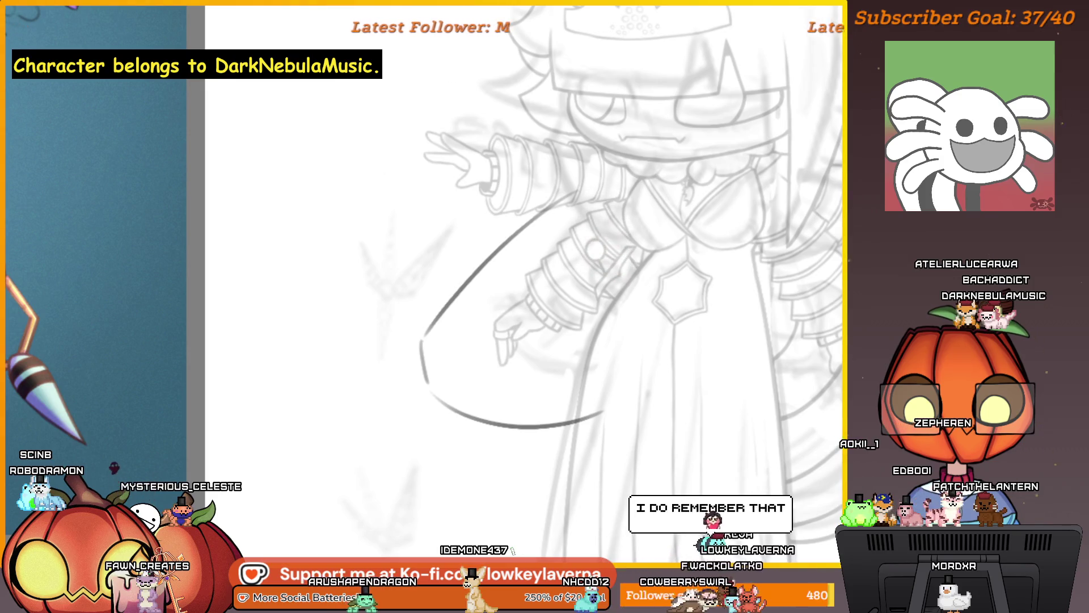
scroll(454, 363, "up", 3)
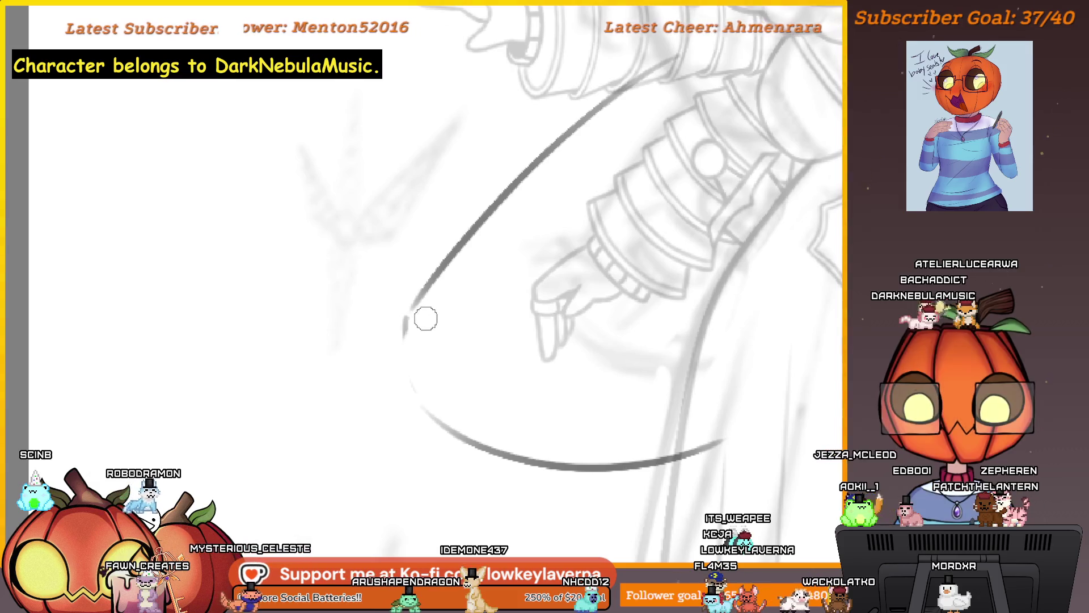
scroll(555, 341, "down", 3)
left_click_drag(631, 409, 522, 399)
mouse_move(477, 329)
left_mouse_down()
mouse_move(698, 142)
mouse_move(638, 148)
mouse_move(629, 173)
left_mouse_up()
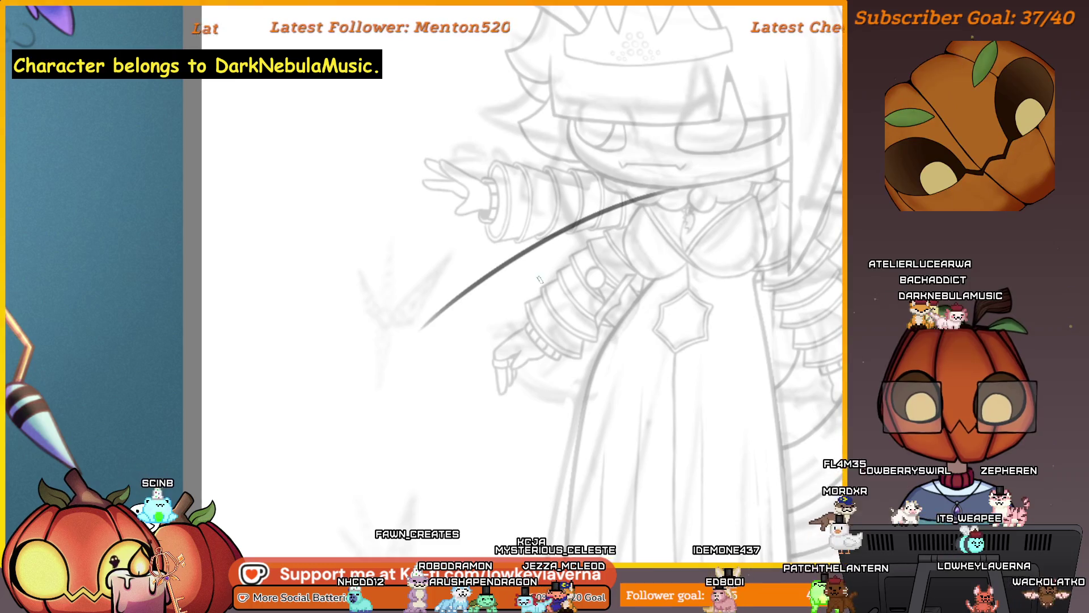
mouse_move(421, 324)
left_mouse_down()
mouse_move(368, 470)
mouse_move(420, 513)
mouse_move(584, 432)
left_mouse_up()
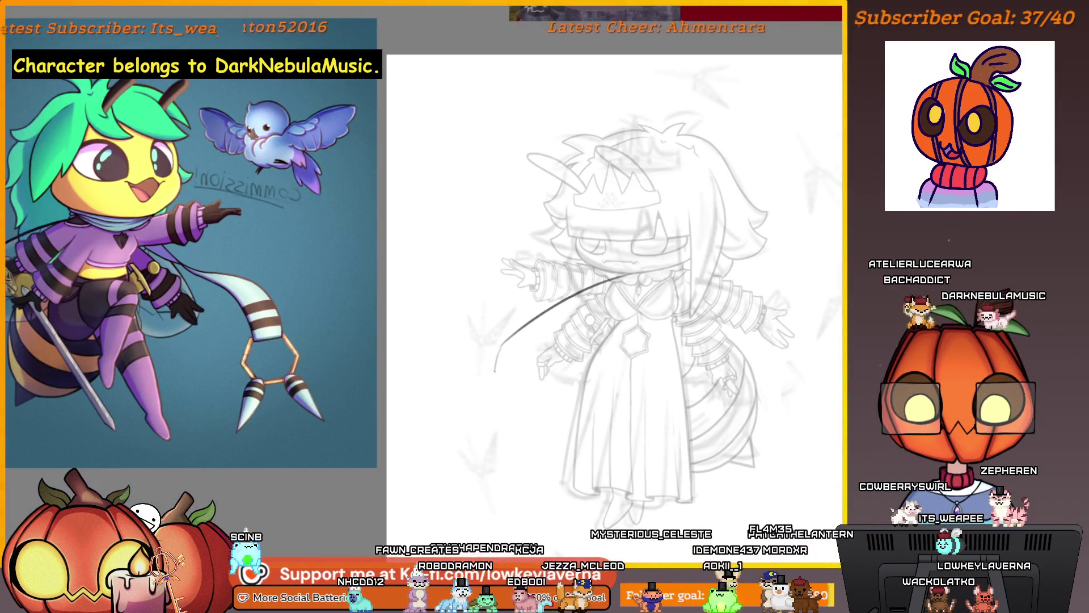
Try several versions of the cape's lower curve, undoing each attempt.
mouse_move(498, 396)
left_mouse_down()
mouse_move(539, 408)
mouse_move(625, 404)
left_mouse_up()
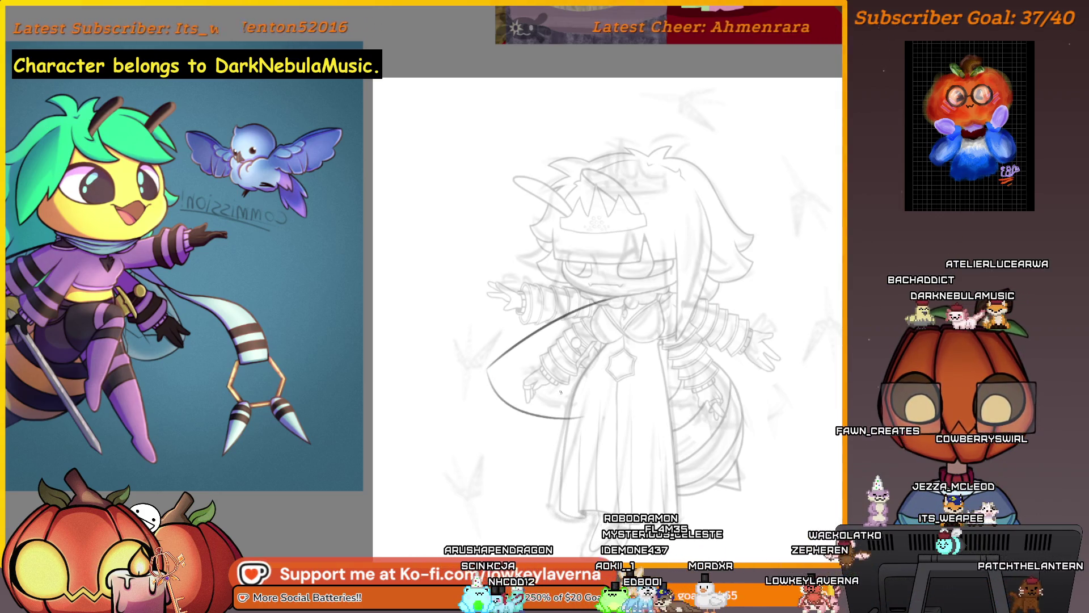
key("ctrl+z")
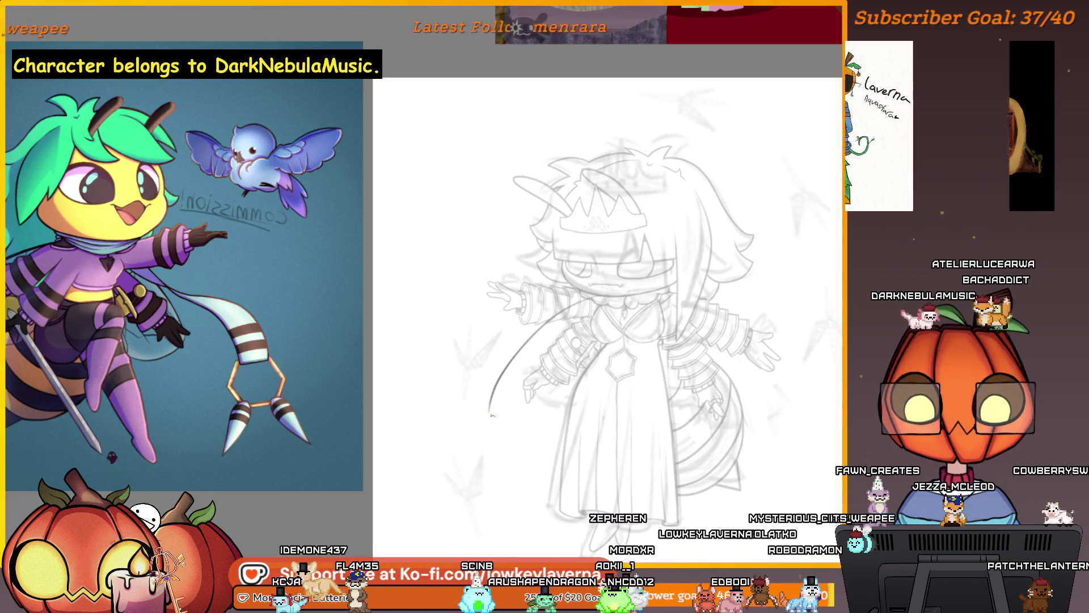
left_click_drag(598, 316, 490, 414)
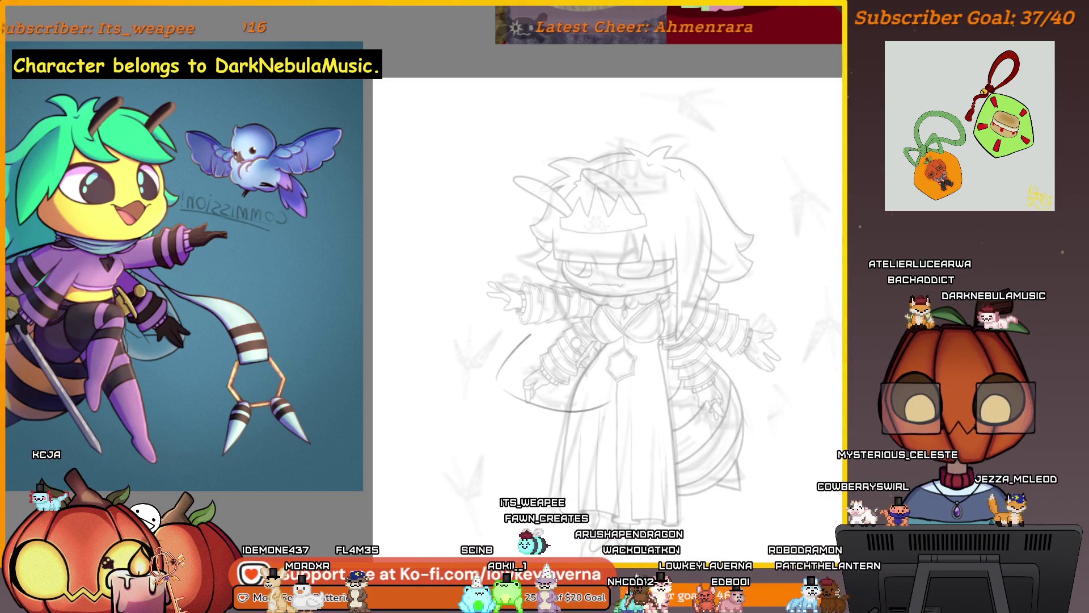
key("ctrl+z")
left_click_drag(607, 292, 496, 377)
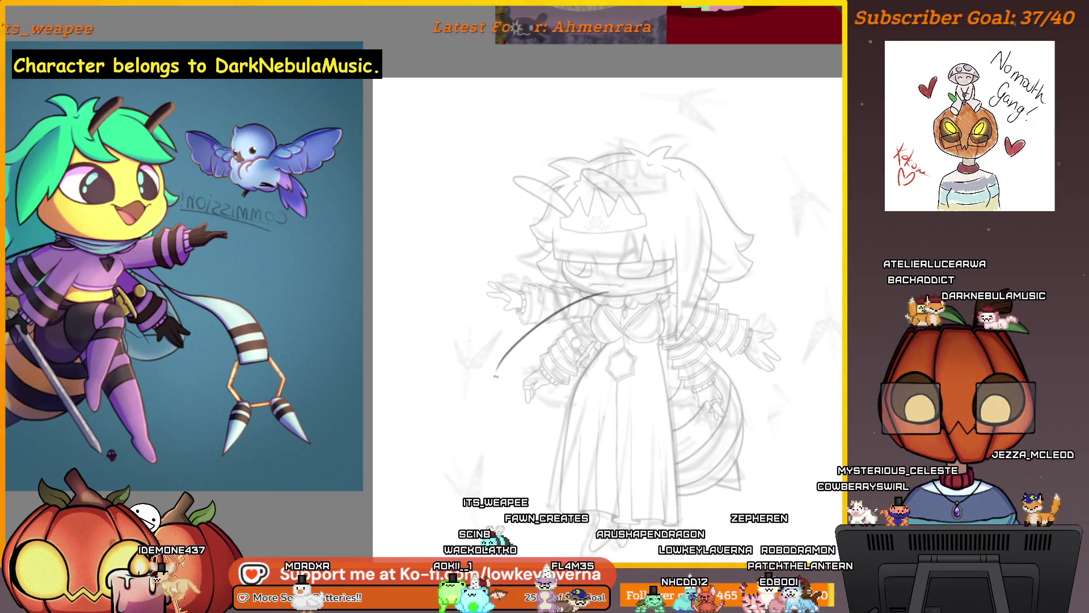
key("ctrl+z")
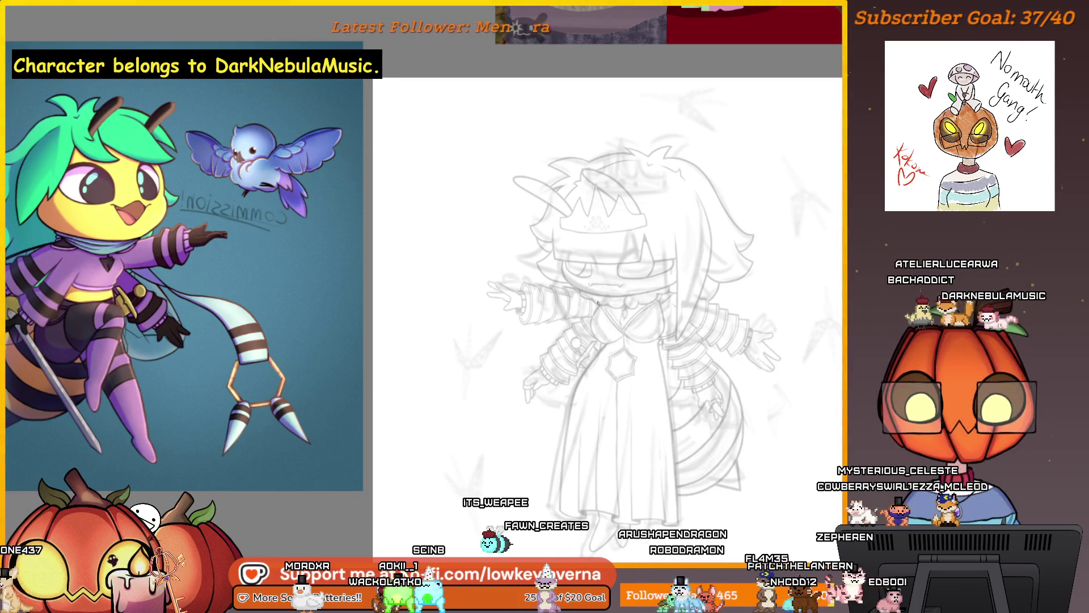
left_click_drag(495, 400, 596, 396)
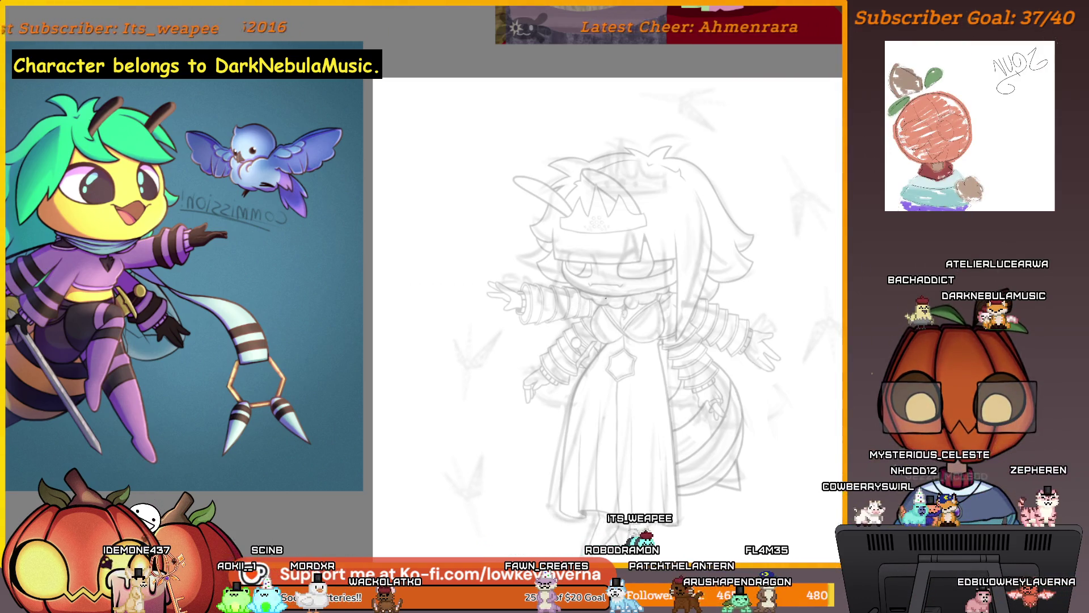
Redraw the long curve around the figure's lower left down toward the hem.
mouse_move(546, 309)
left_mouse_down()
mouse_move(542, 441)
mouse_move(610, 391)
left_mouse_up()
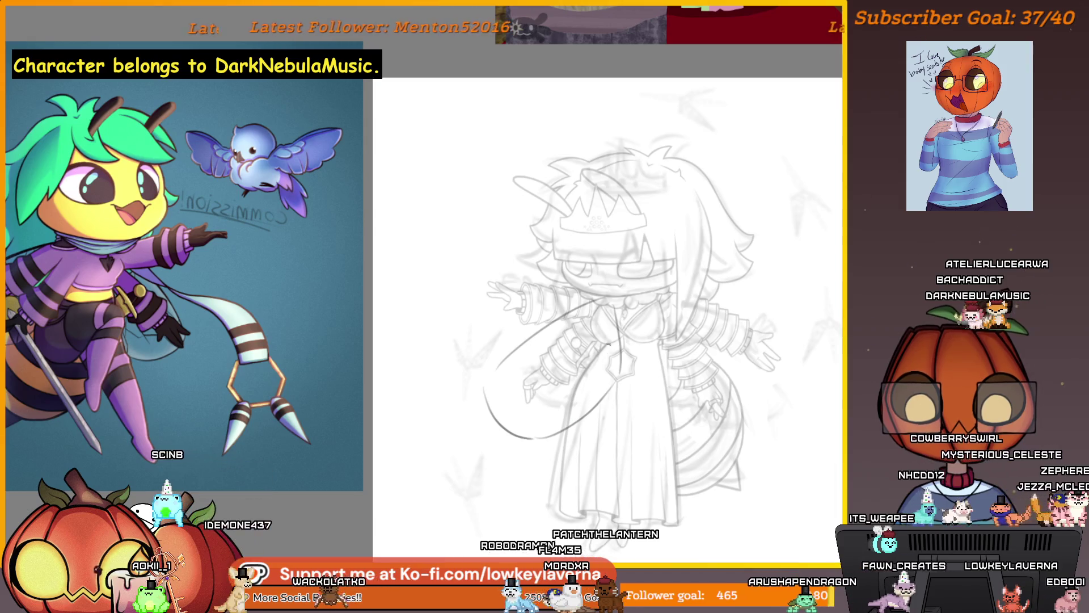
key("ctrl+z")
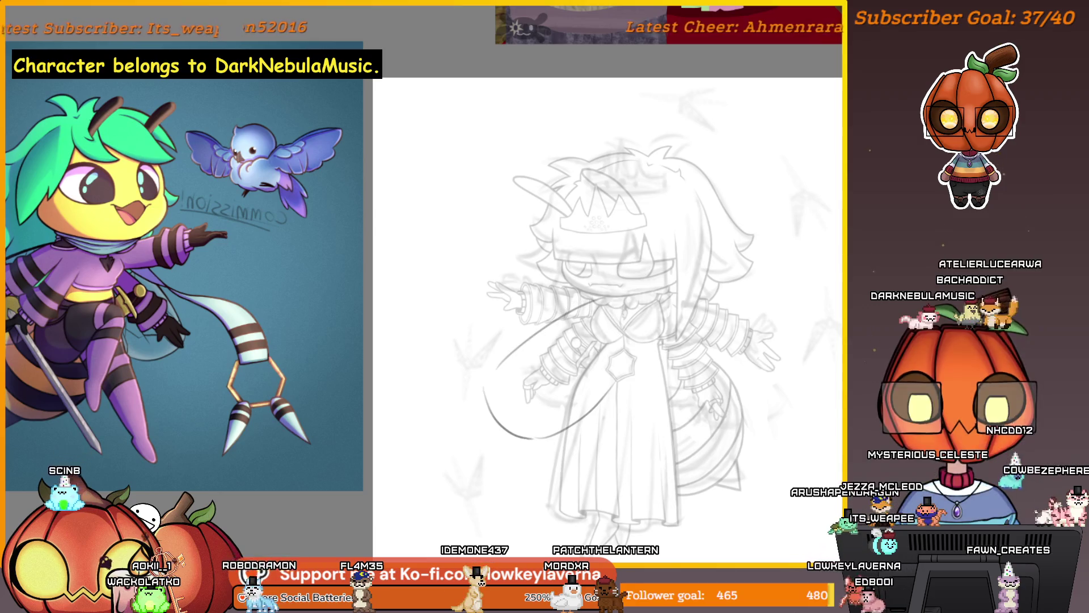
left_click_drag(596, 310, 546, 440)
key("ctrl+z")
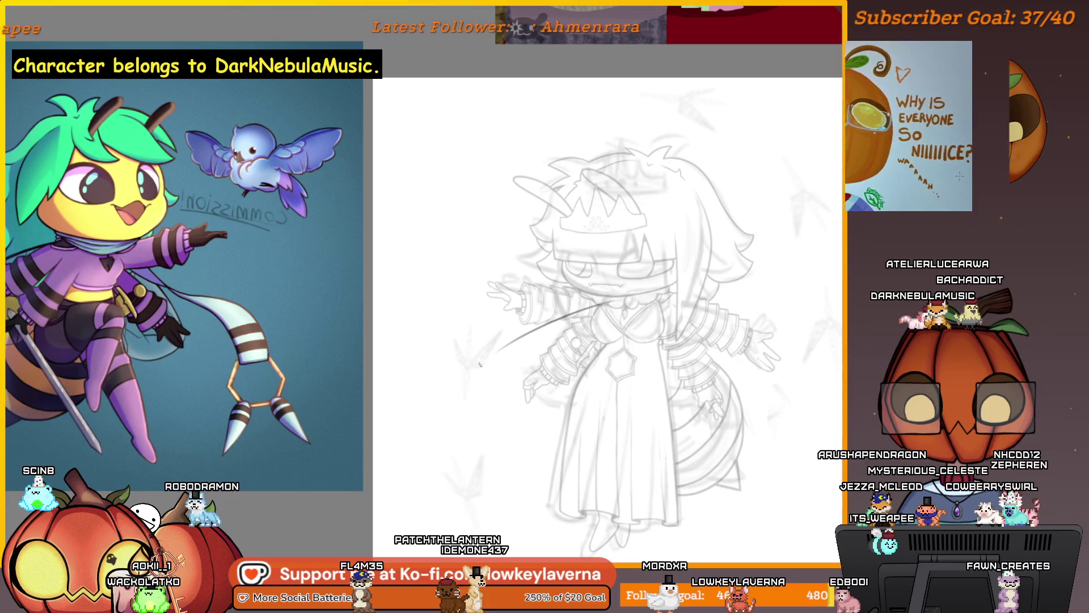
mouse_move(493, 363)
left_mouse_down()
mouse_move(541, 444)
mouse_move(611, 389)
mouse_move(636, 323)
left_mouse_up()
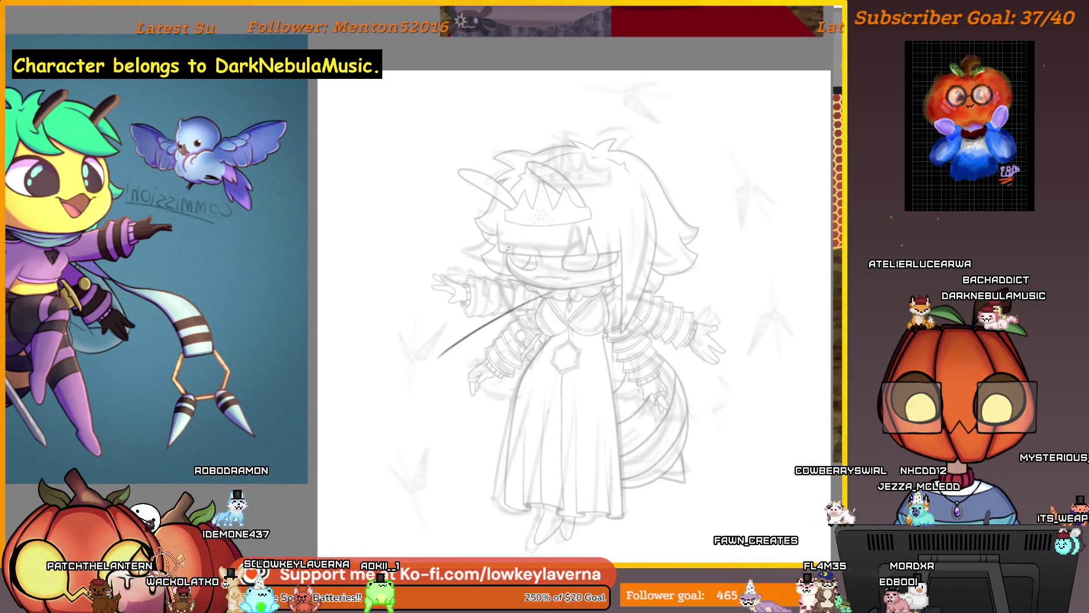
key("ctrl+z")
left_click_drag(525, 313, 454, 400)
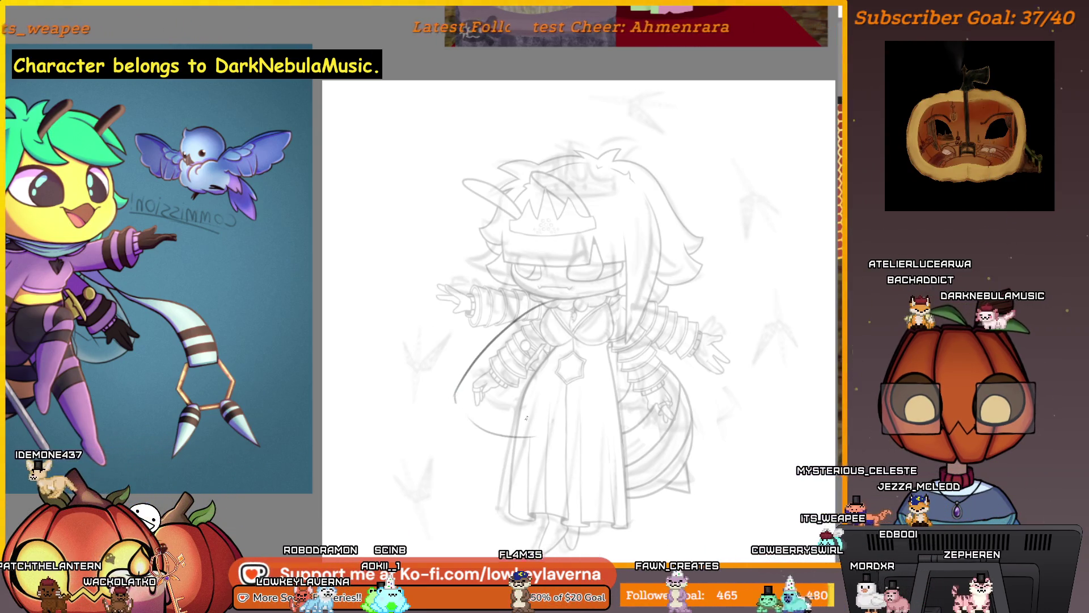
Add a line up the torso and close the cape curve at its lower left, then zoom out.
left_click_drag(570, 399, 590, 308)
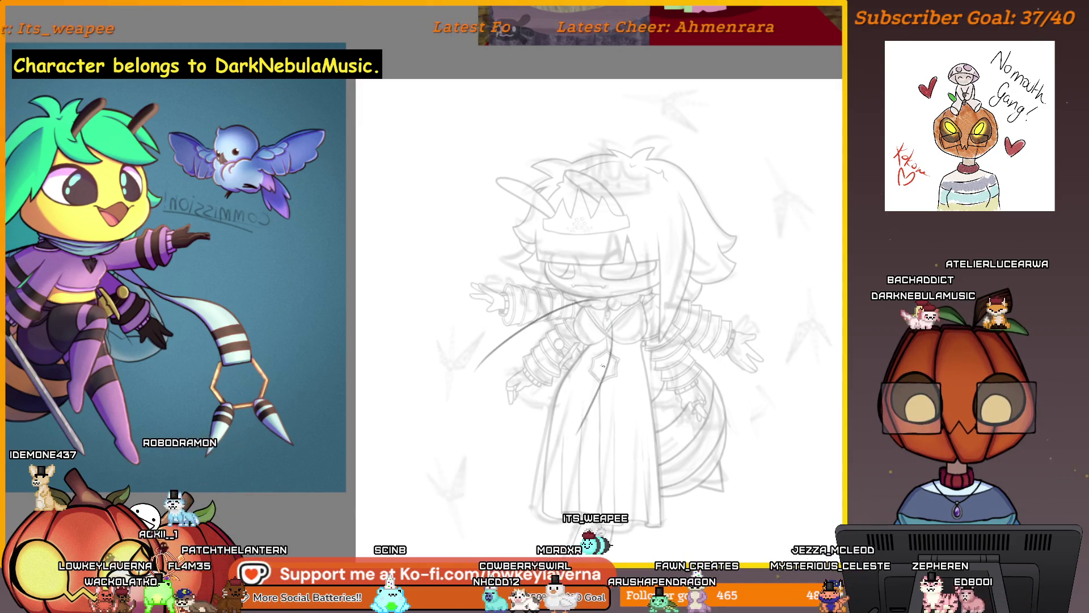
left_click_drag(603, 366, 602, 347)
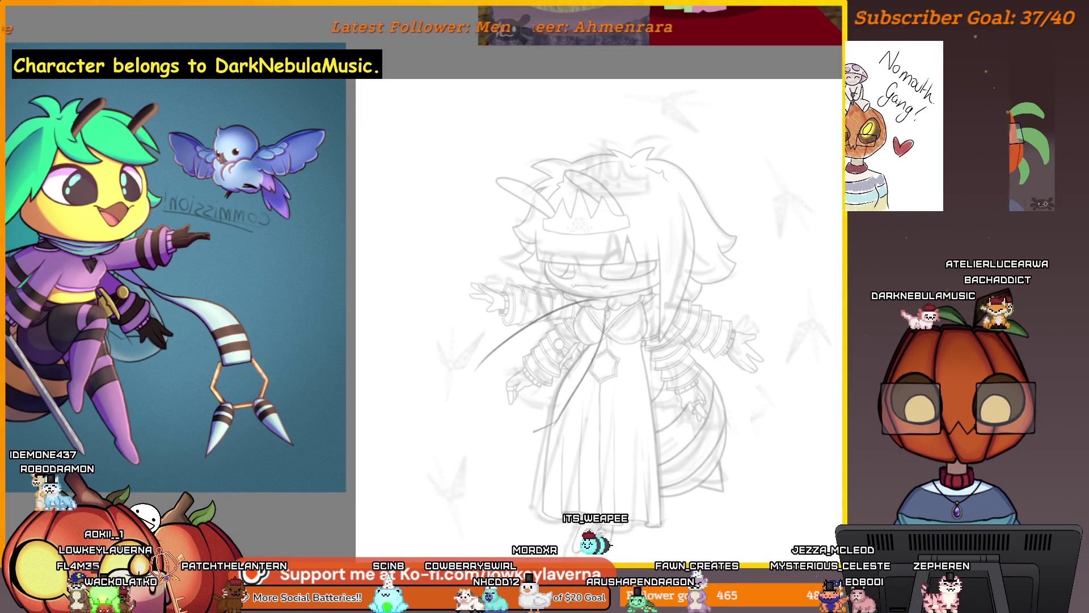
left_click_drag(482, 445, 510, 440)
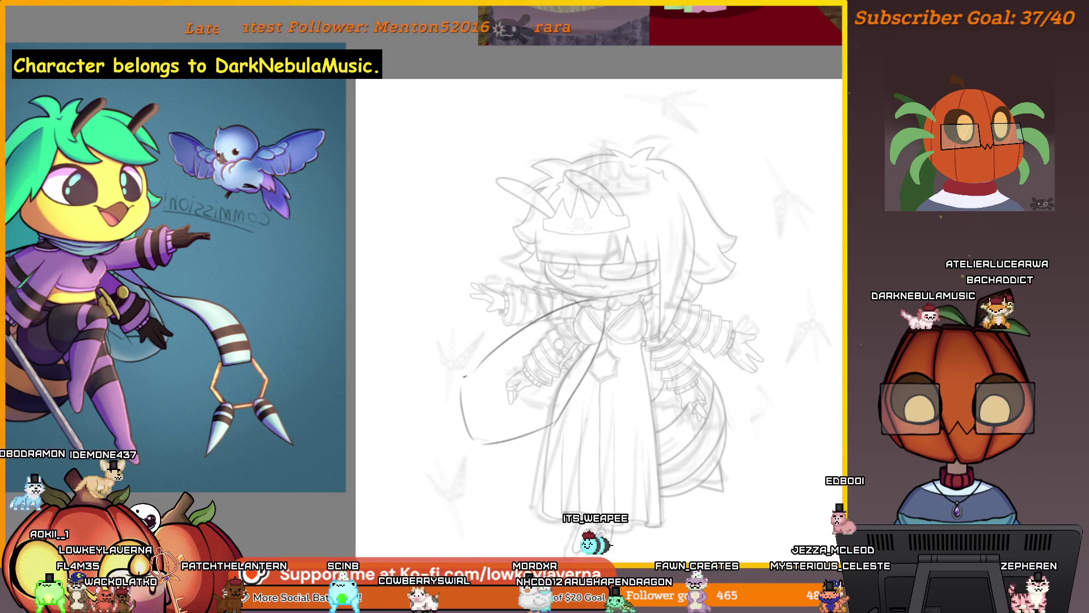
mouse_move(476, 370)
left_mouse_down()
mouse_move(462, 392)
mouse_move(477, 441)
left_mouse_up()
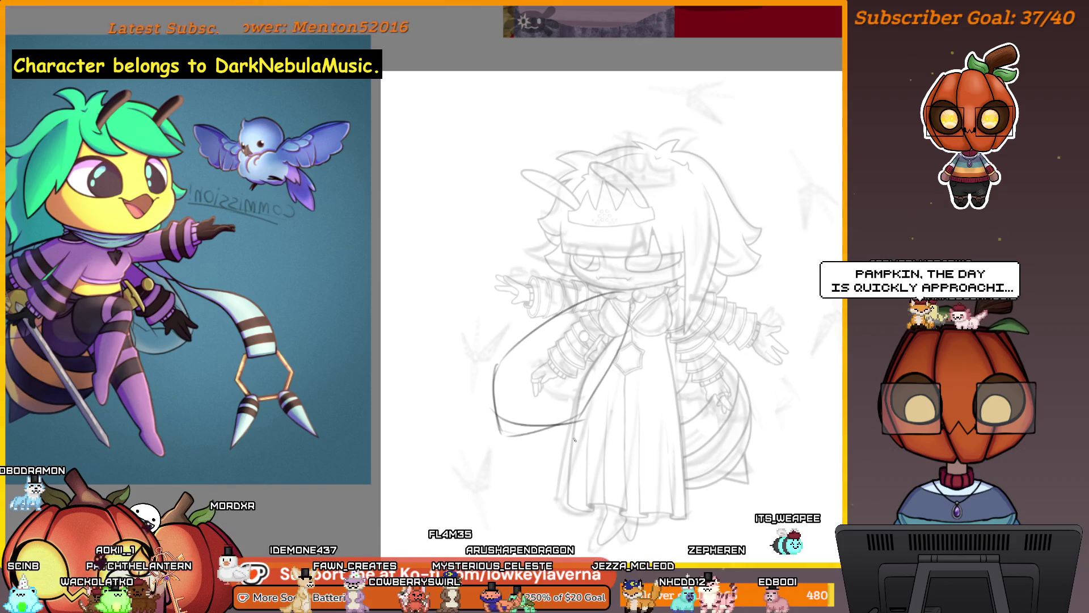
key("ctrl+z")
left_click_drag(630, 303, 585, 426)
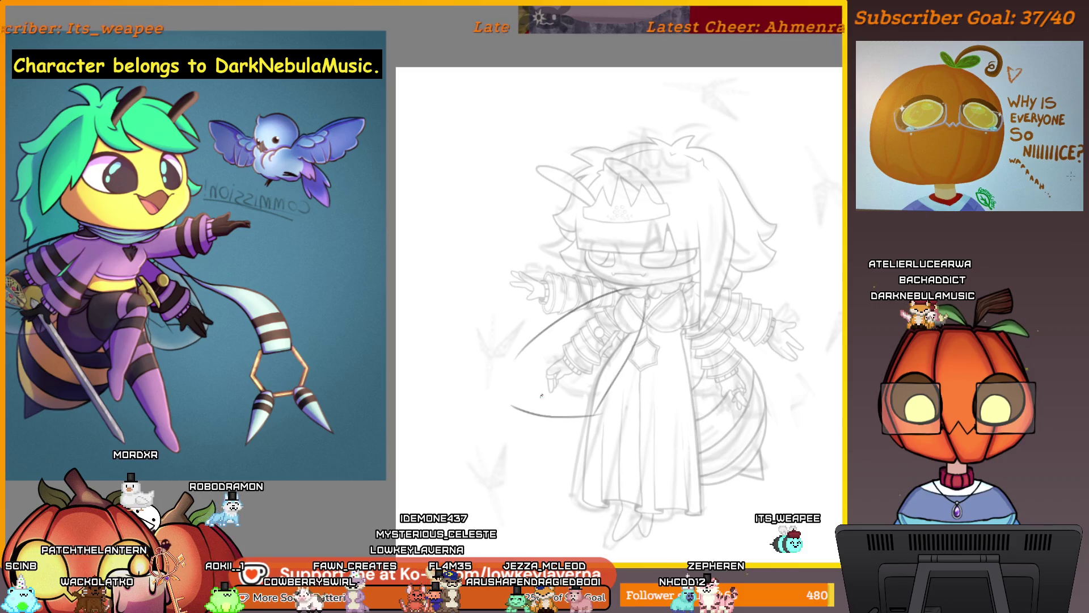
left_click_drag(513, 357, 505, 400)
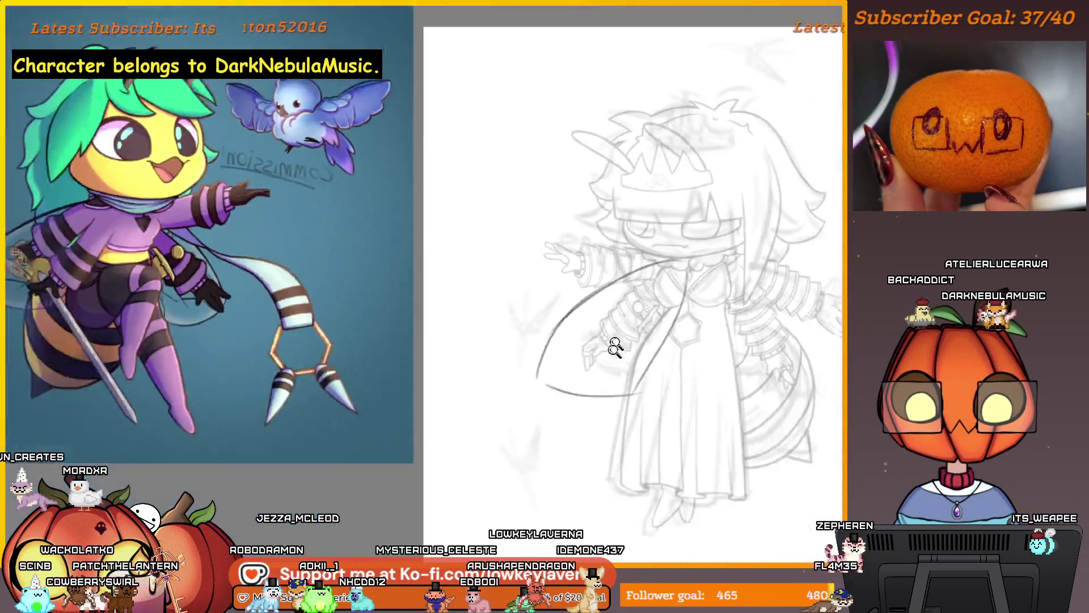
scroll(614, 346, "down", 3)
mouse_move(615, 346)
left_mouse_down()
mouse_move(471, 466)
mouse_move(332, 479)
mouse_move(700, 478)
left_mouse_up()
scroll(591, 275, "up", 5)
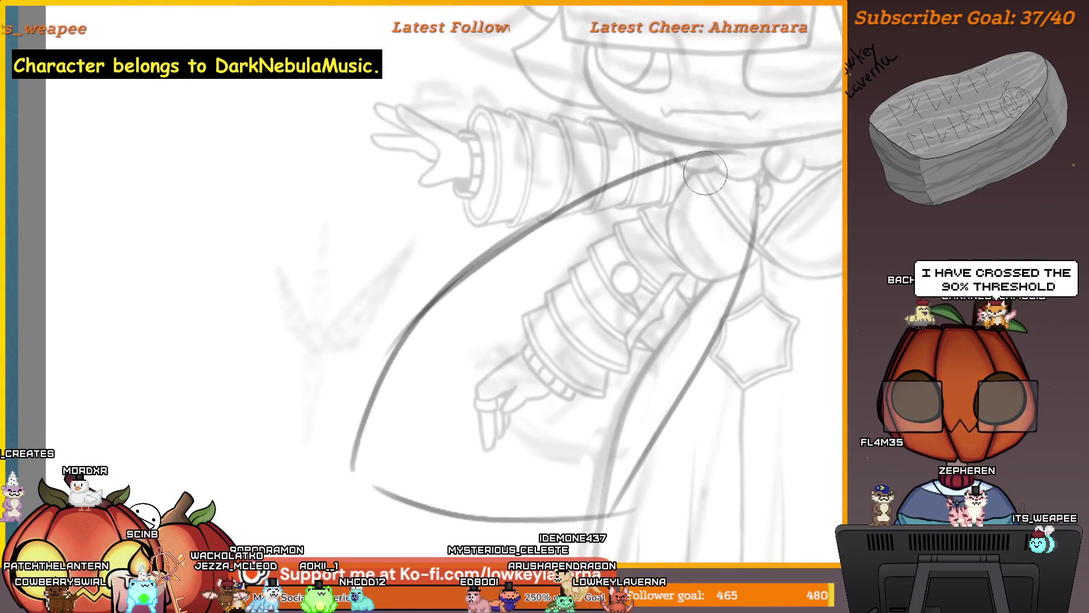
Erase the long curve's upper and middle sections and start a new dark stroke near the collar.
mouse_move(705, 173)
left_mouse_down()
mouse_move(539, 206)
mouse_move(376, 352)
left_mouse_up()
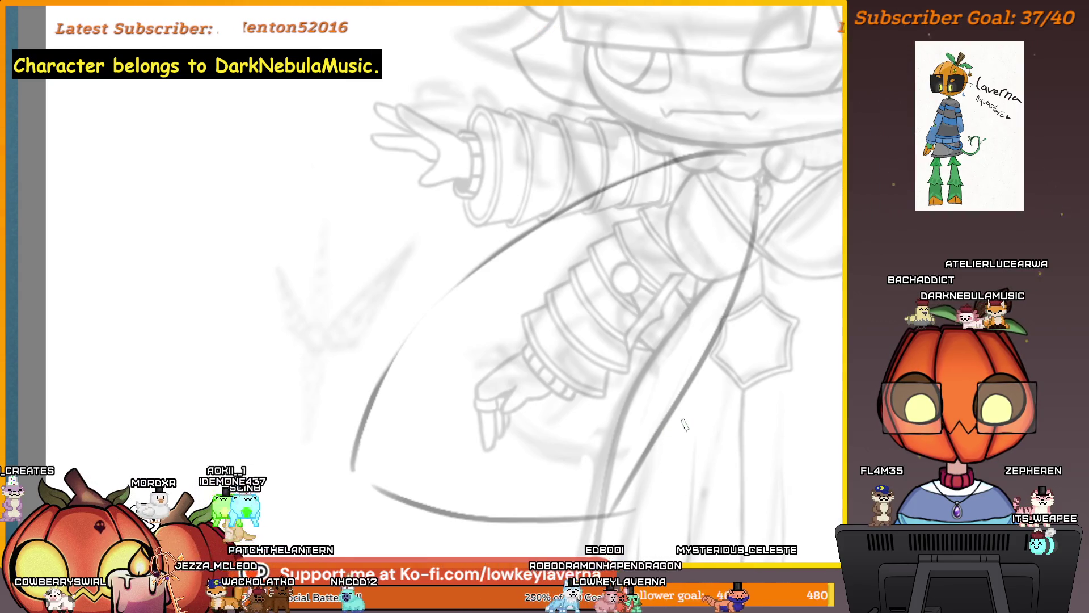
mouse_move(710, 384)
left_mouse_down()
mouse_move(764, 377)
mouse_move(739, 395)
left_mouse_up()
mouse_move(718, 433)
left_mouse_down()
mouse_move(717, 418)
mouse_move(773, 397)
mouse_move(713, 397)
left_mouse_up()
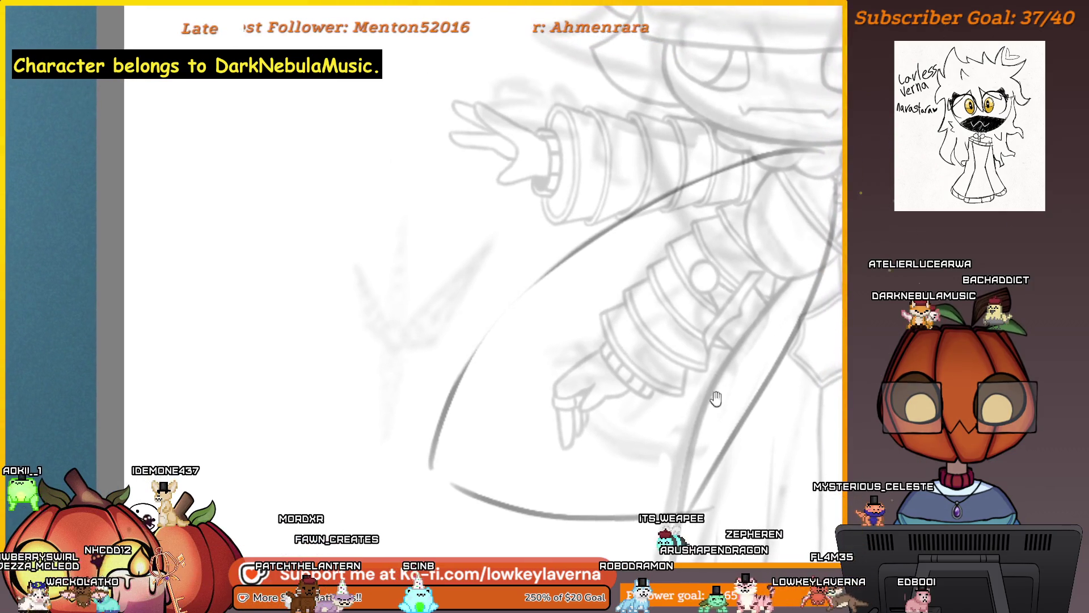
mouse_move(759, 275)
left_mouse_down()
mouse_move(732, 267)
mouse_move(724, 211)
mouse_move(735, 196)
left_mouse_up()
left_click_drag(769, 144, 751, 134)
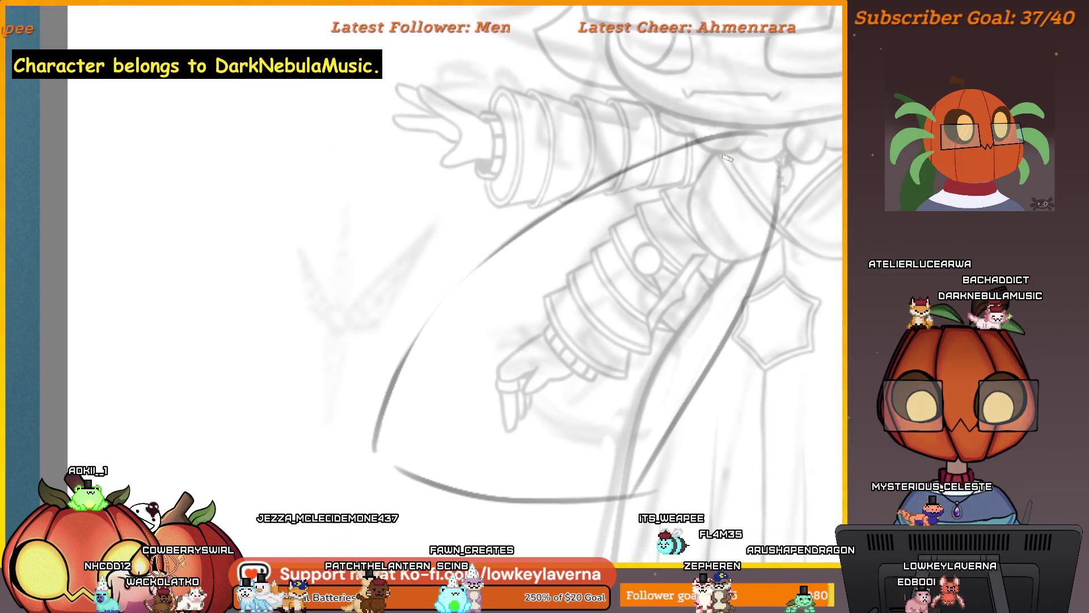
left_click_drag(732, 131, 618, 165)
left_click_drag(619, 165, 625, 167)
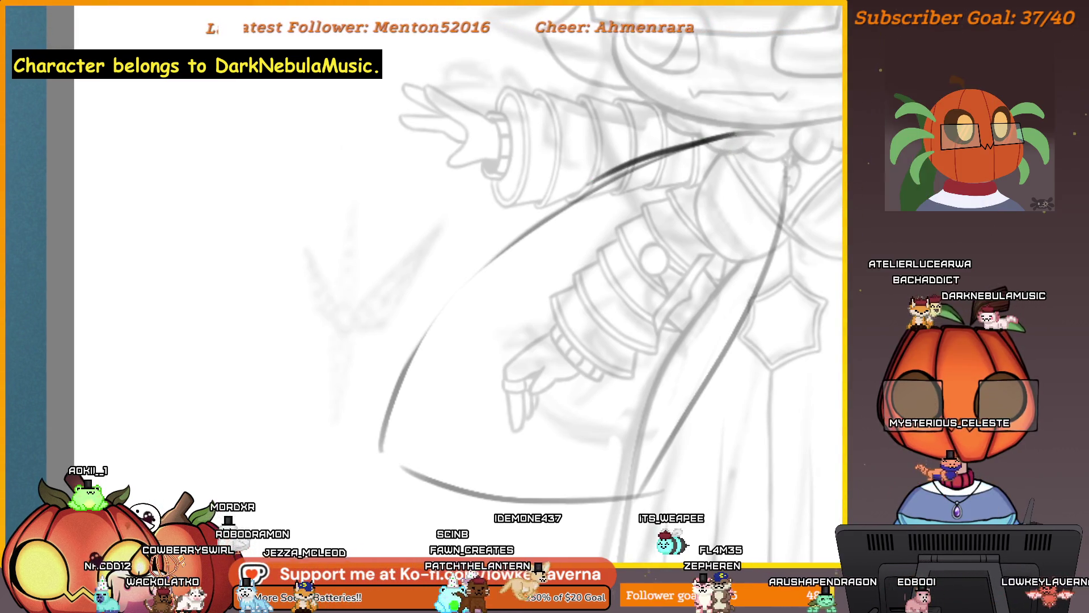
Ink the long cape curve over the arm darker and smoother, panning along it to check.
mouse_move(709, 178)
left_mouse_down()
mouse_move(669, 184)
mouse_move(685, 176)
mouse_move(675, 175)
left_mouse_up()
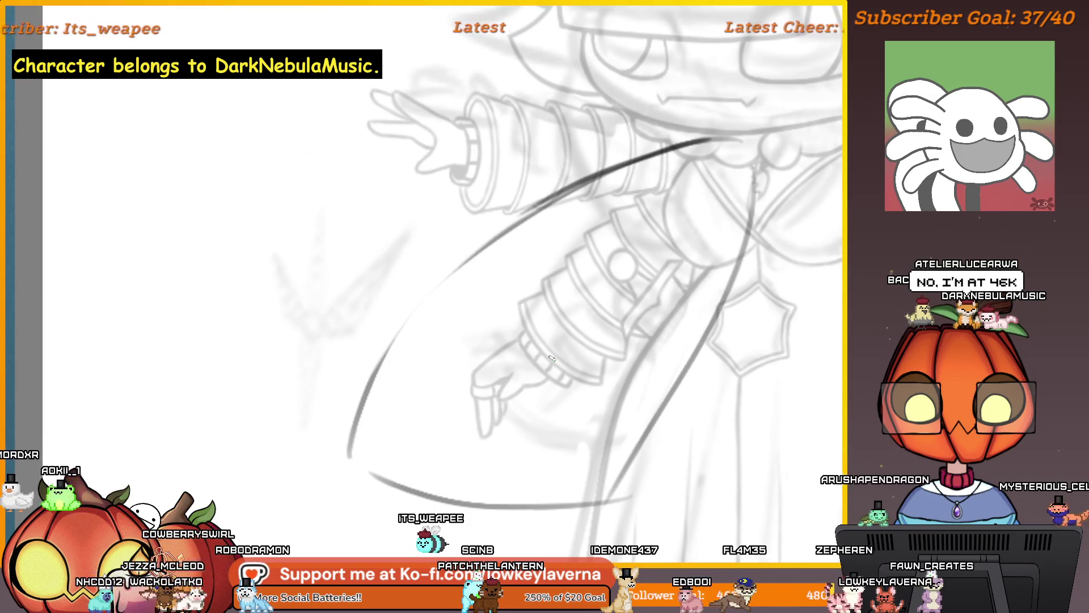
left_click_drag(539, 392, 576, 400)
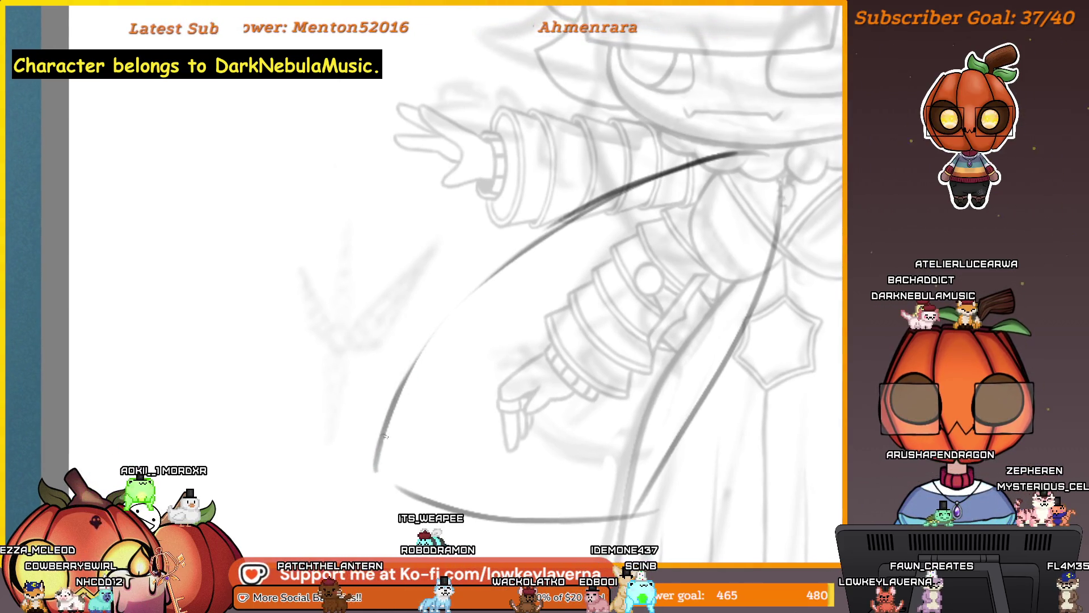
left_click_drag(397, 388, 538, 233)
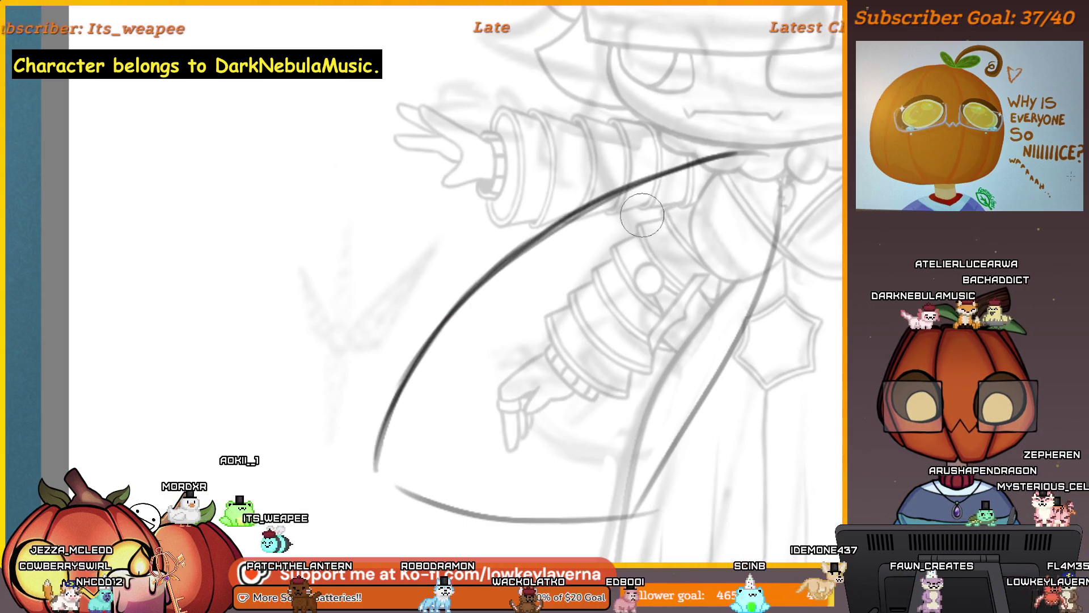
left_click_drag(636, 218, 660, 215)
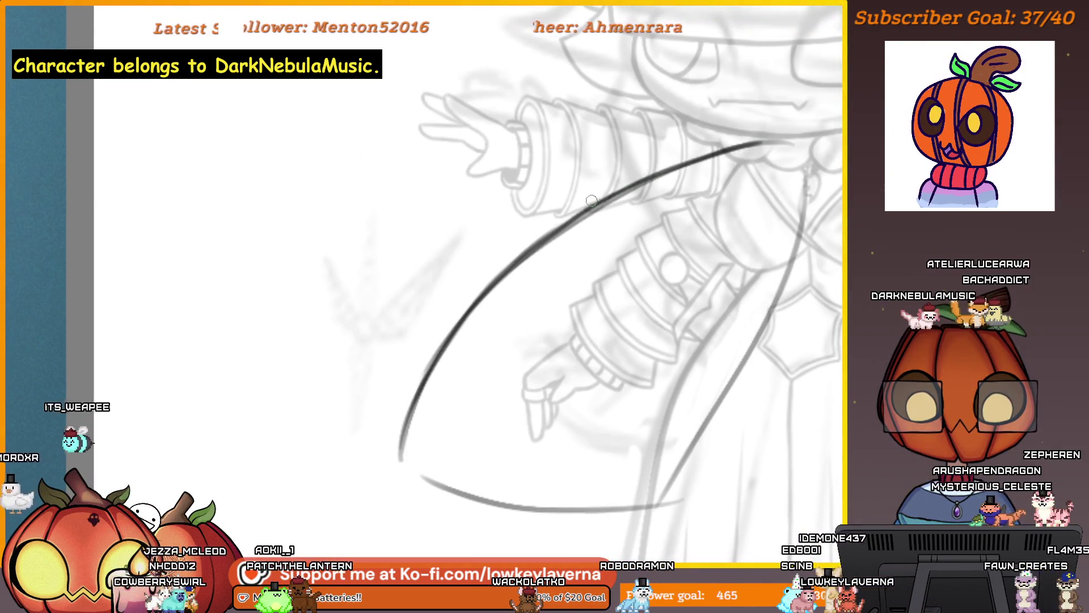
mouse_move(627, 219)
left_mouse_down()
mouse_move(635, 257)
mouse_move(734, 243)
mouse_move(702, 213)
left_mouse_up()
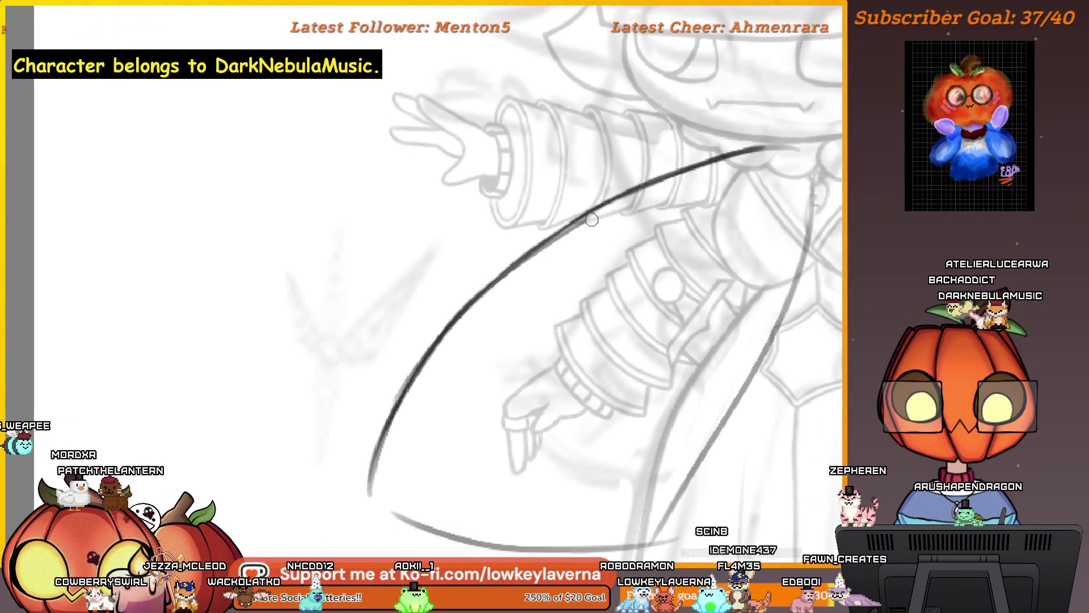
scroll(556, 311, "down", 2)
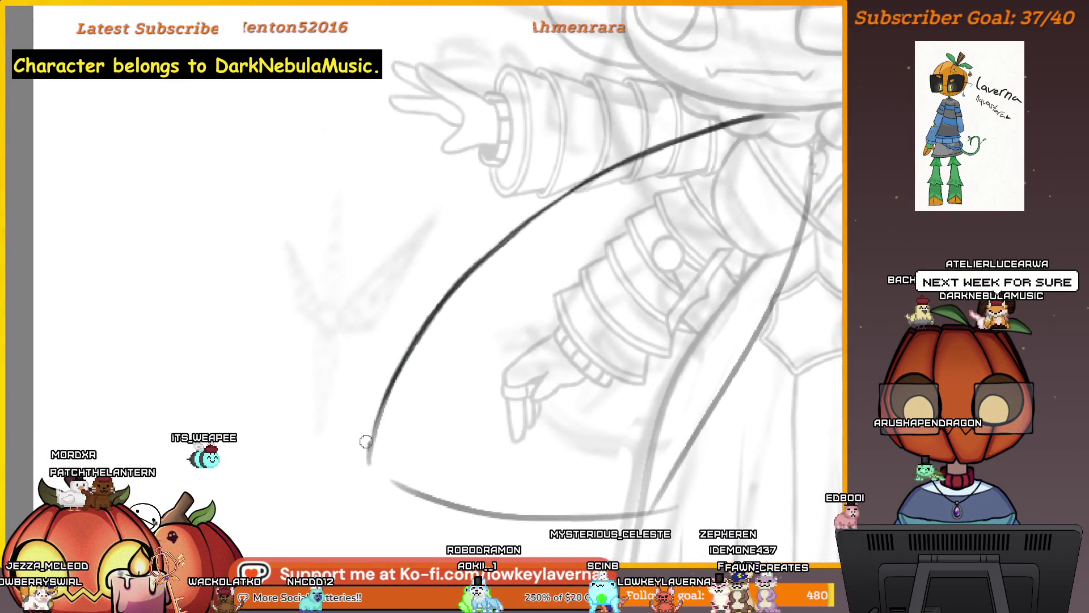
left_click_drag(572, 180, 552, 211)
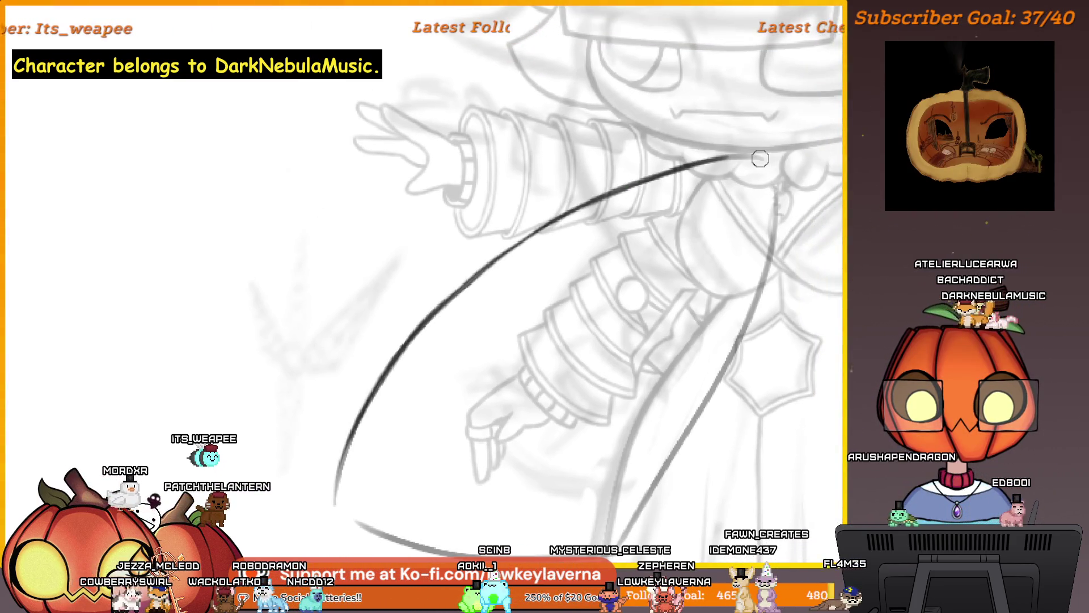
mouse_move(668, 208)
left_mouse_down()
mouse_move(777, 77)
mouse_move(706, 104)
left_mouse_up()
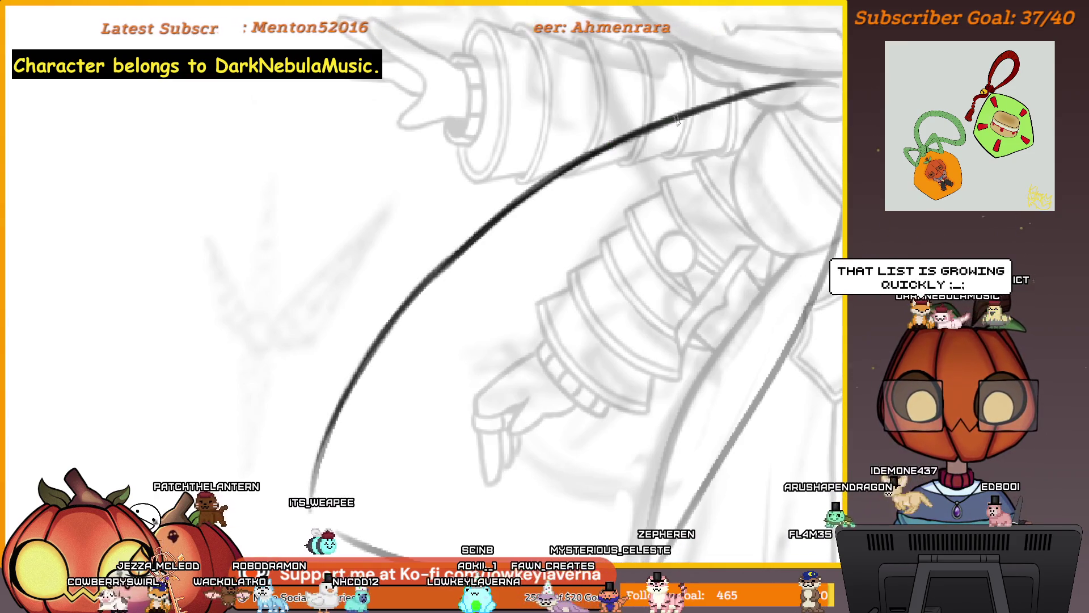
left_click_drag(584, 170, 616, 212)
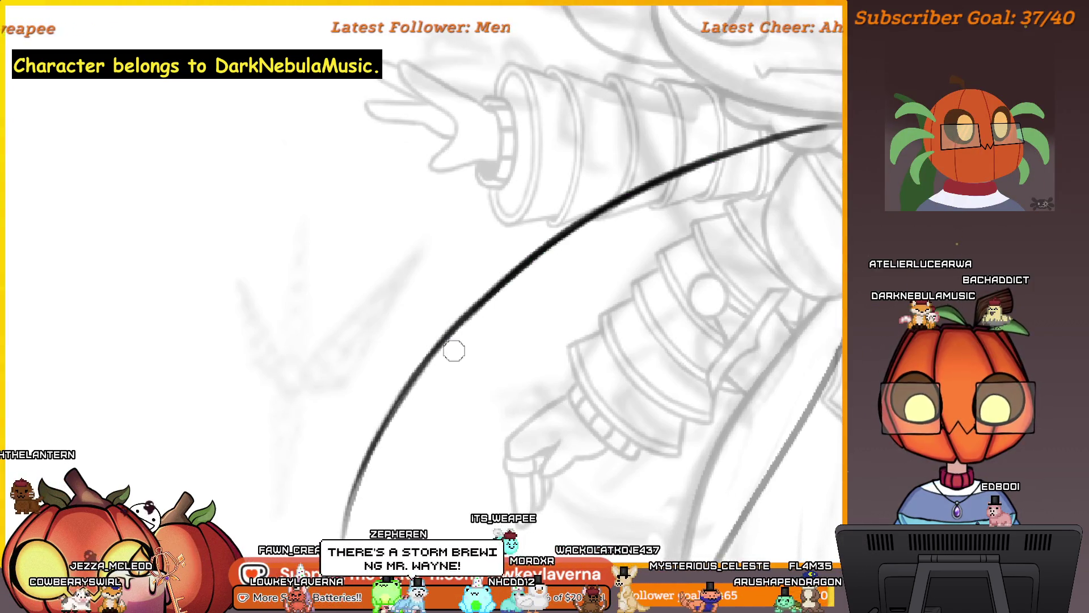
scroll(499, 317, "down", 3)
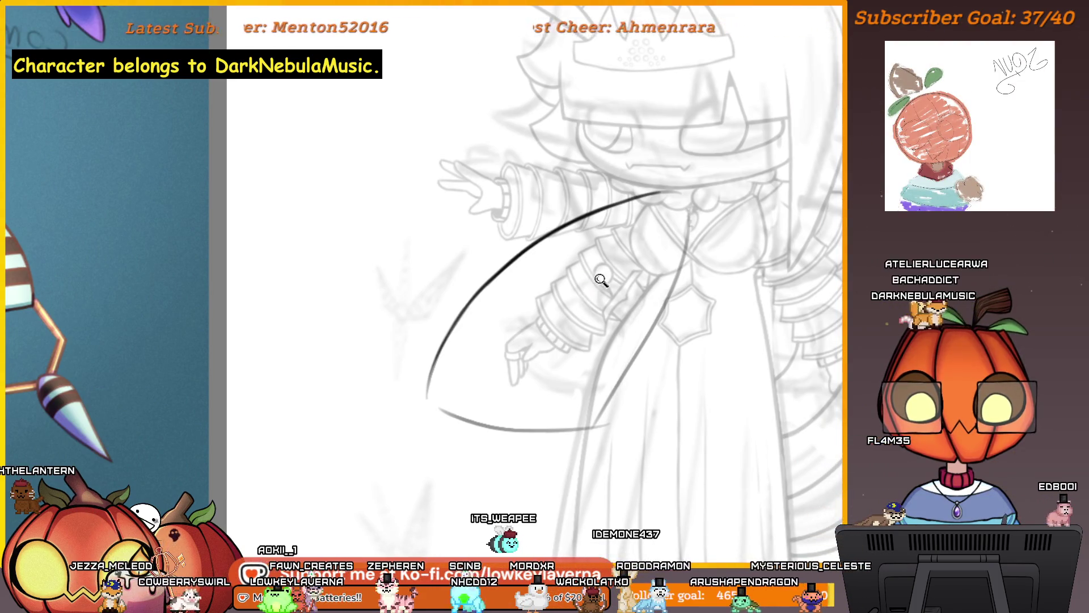
scroll(601, 279, "down", 2)
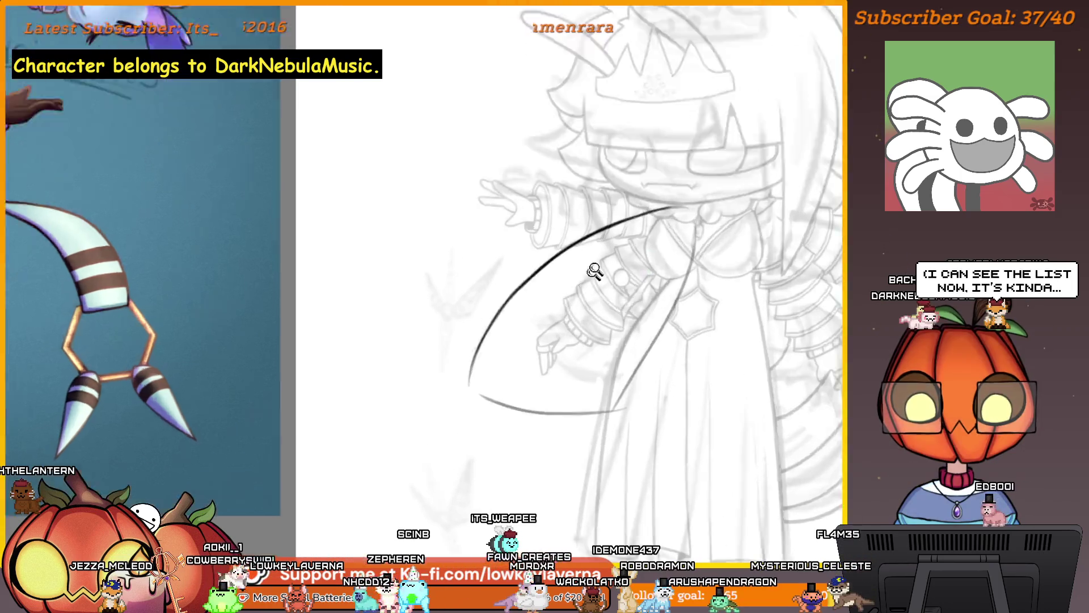
scroll(594, 271, "up", 3)
scroll(611, 224, "up", 2)
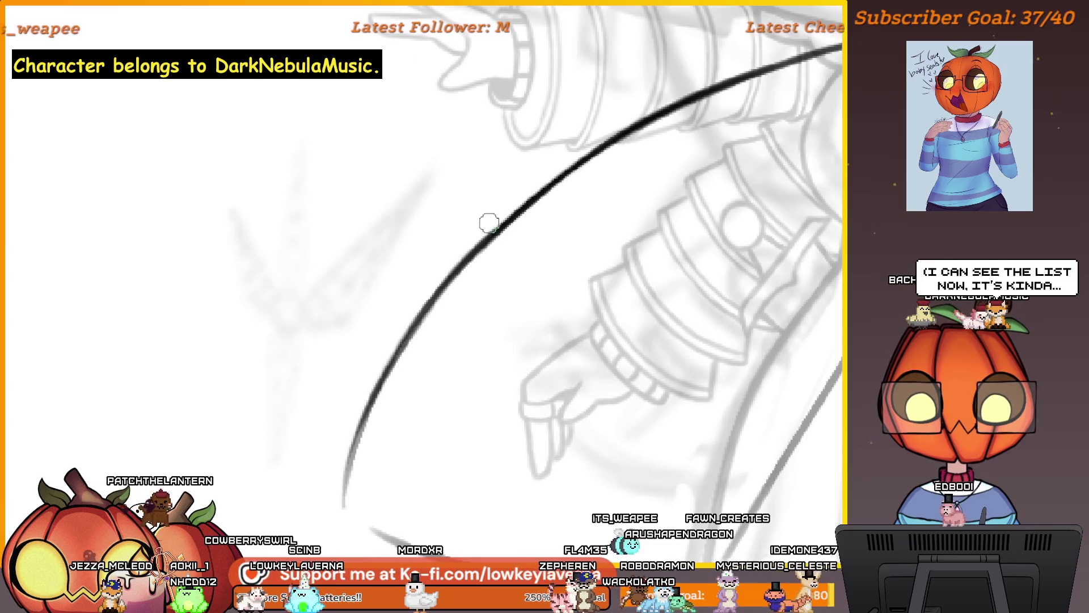
scroll(469, 295, "up", 1)
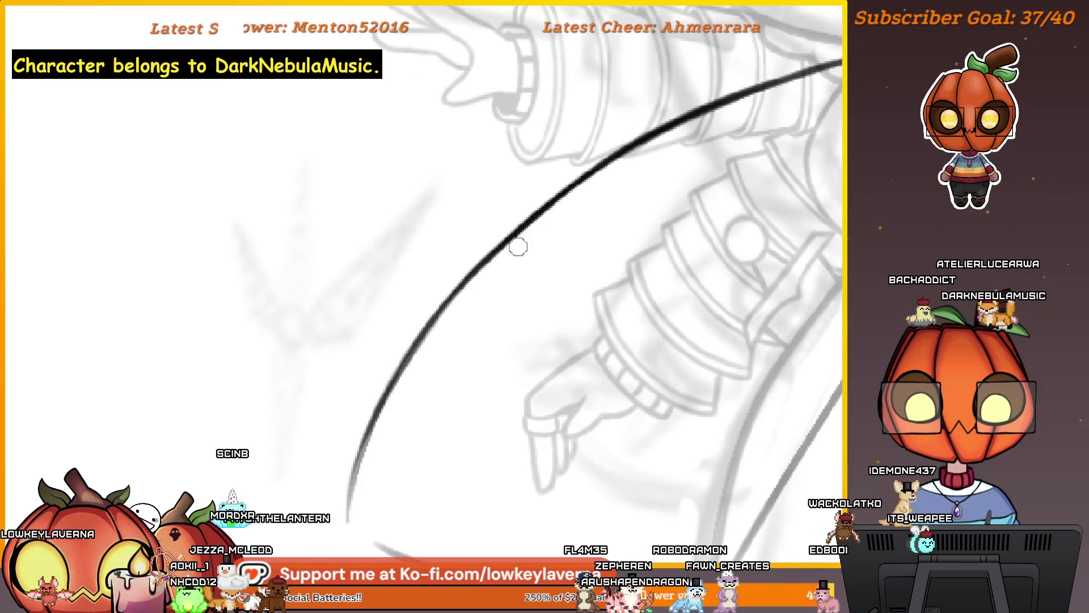
left_click_drag(615, 170, 681, 289)
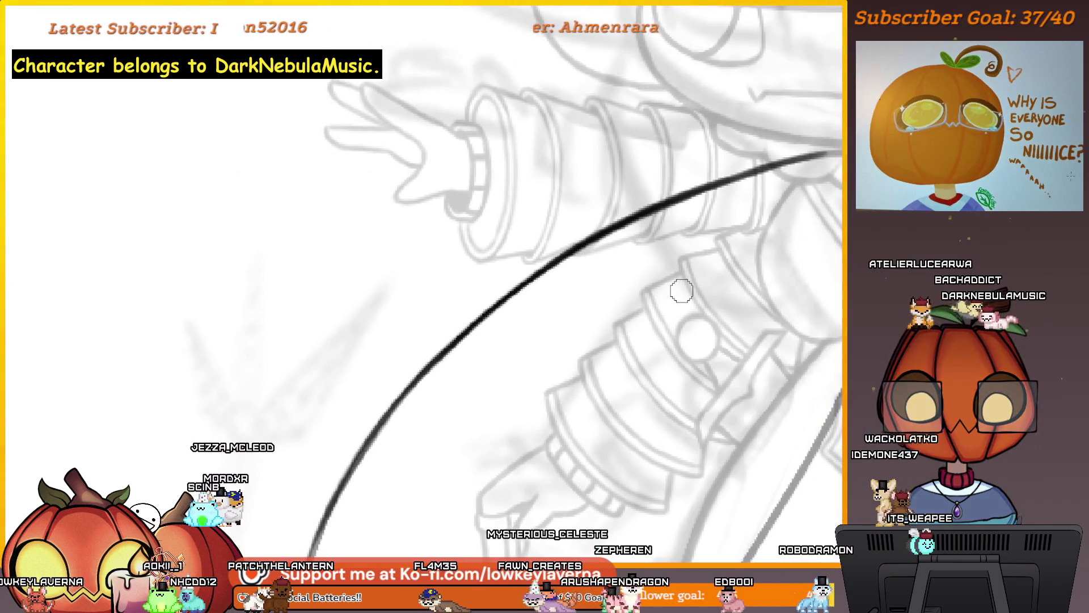
left_click_drag(753, 211, 734, 203)
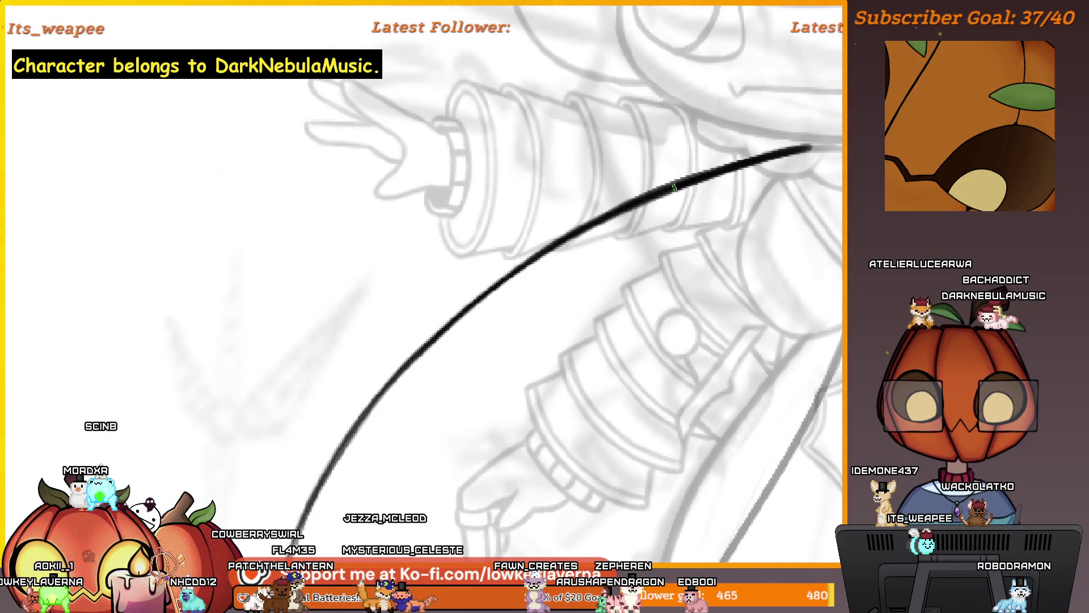
left_click_drag(532, 259, 709, 158)
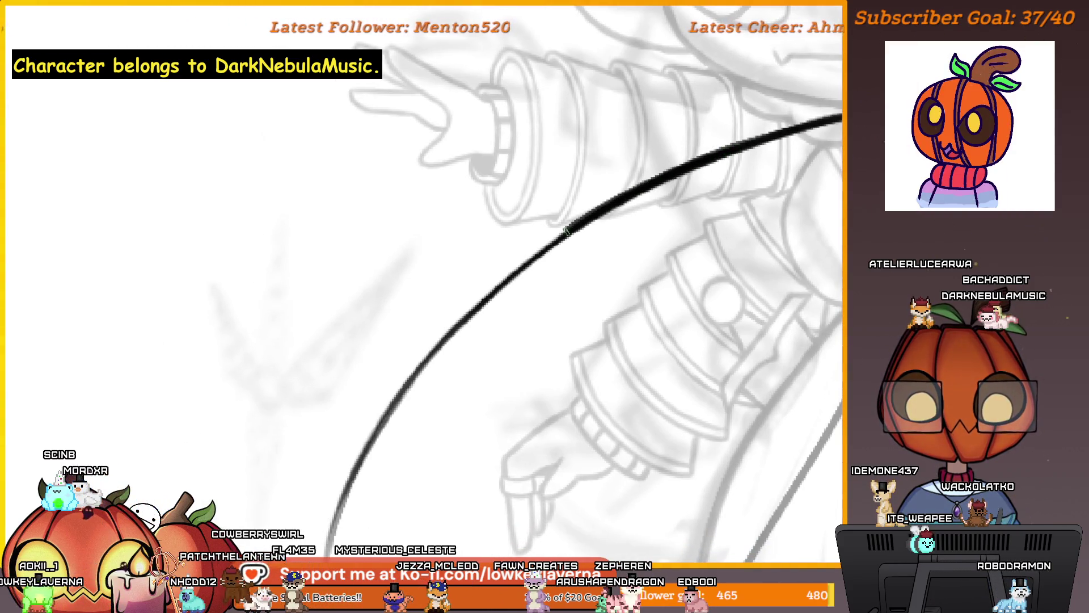
left_click_drag(573, 238, 697, 139)
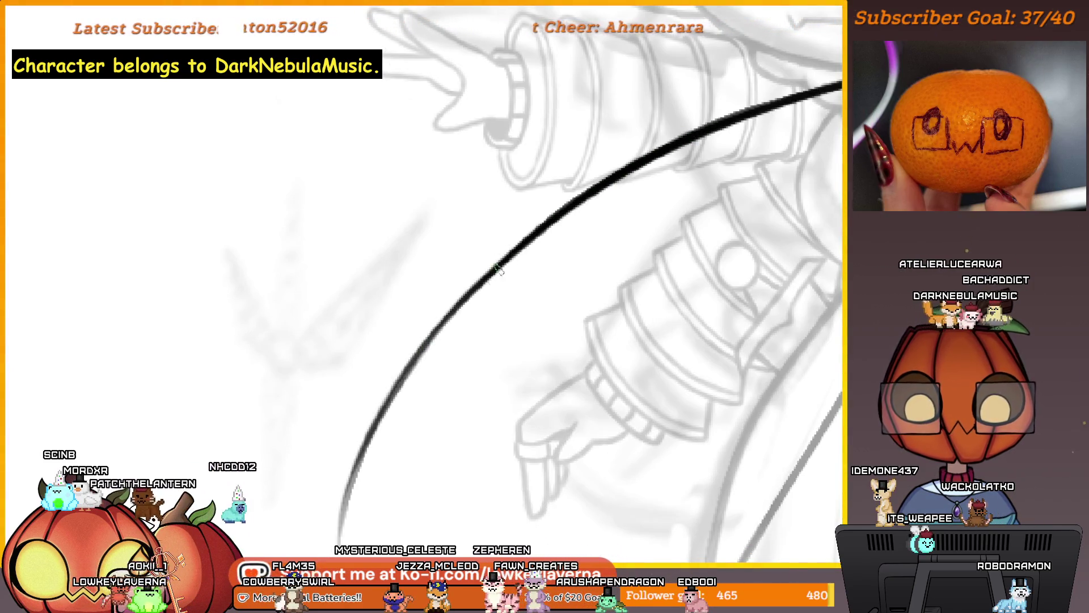
left_click_drag(618, 167, 573, 224)
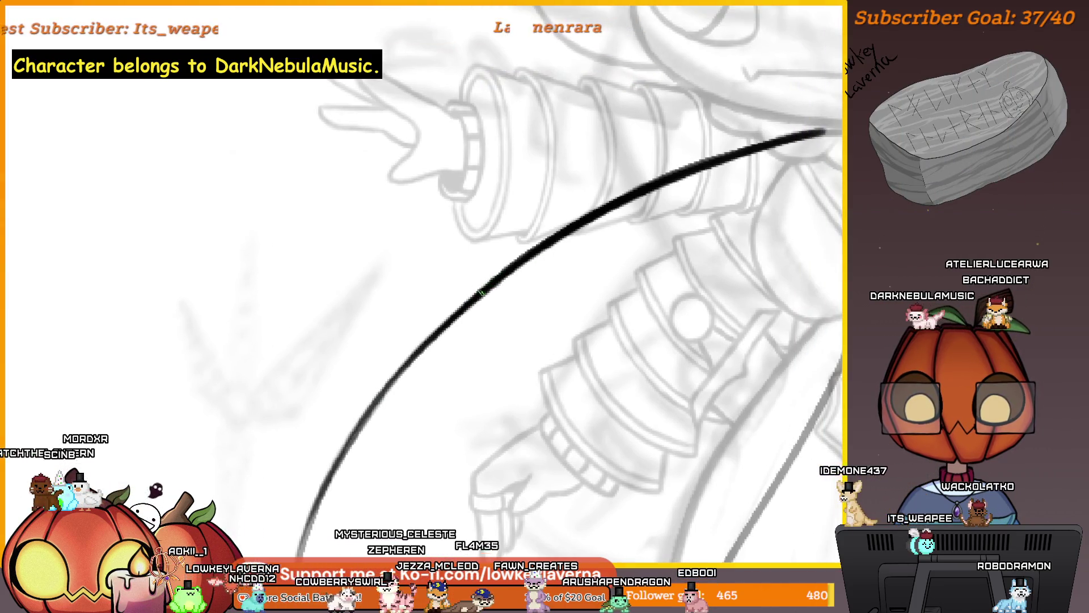
mouse_move(704, 170)
left_mouse_down()
mouse_move(729, 184)
mouse_move(705, 170)
mouse_move(719, 187)
mouse_move(702, 219)
left_mouse_up()
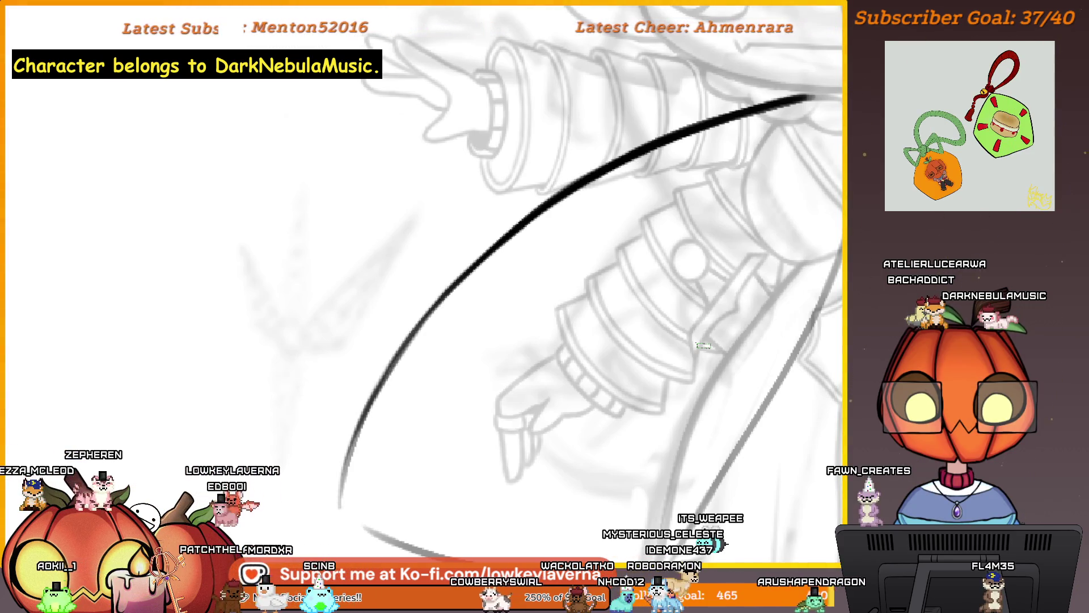
mouse_move(630, 216)
left_mouse_down()
mouse_move(661, 203)
mouse_move(675, 159)
mouse_move(720, 97)
mouse_move(672, 104)
left_mouse_up()
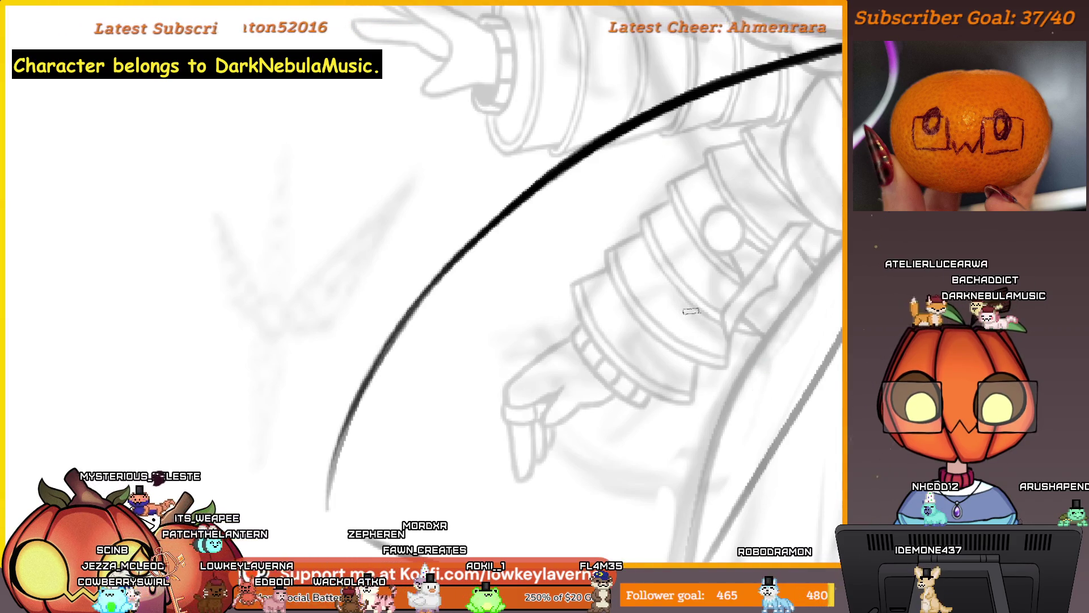
mouse_move(691, 311)
left_mouse_down()
mouse_move(668, 272)
mouse_move(759, 160)
left_mouse_up()
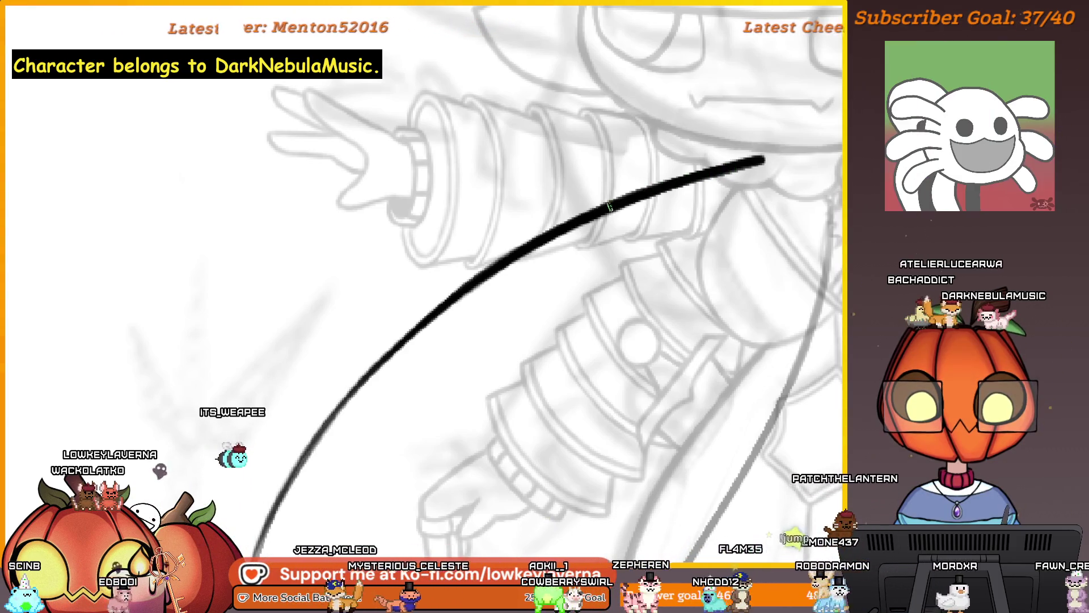
mouse_move(547, 291)
left_mouse_down()
mouse_move(683, 204)
mouse_move(627, 229)
left_mouse_up()
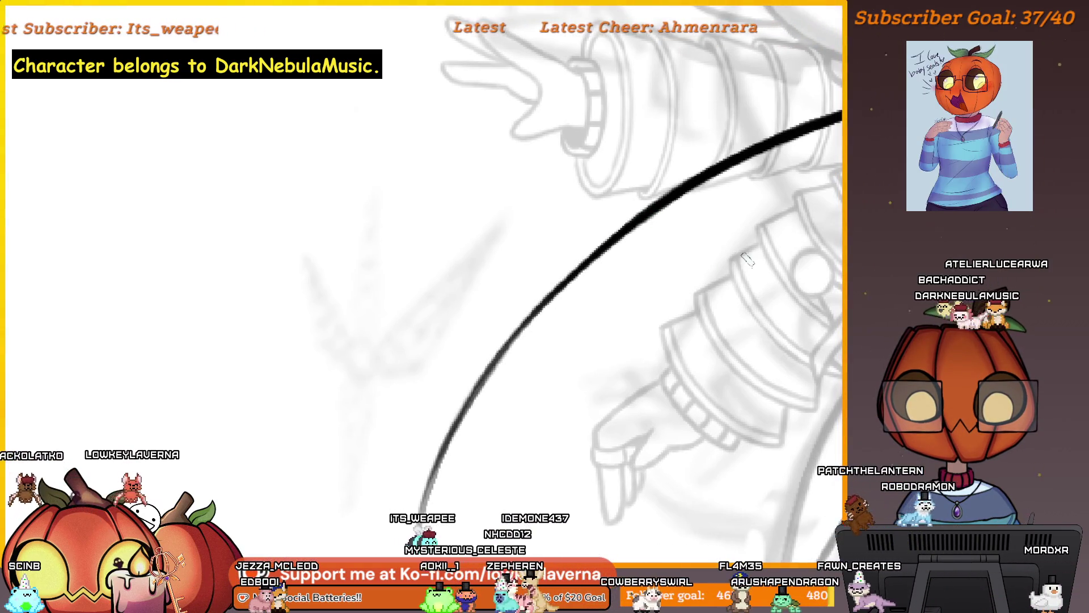
left_click_drag(736, 260, 679, 183)
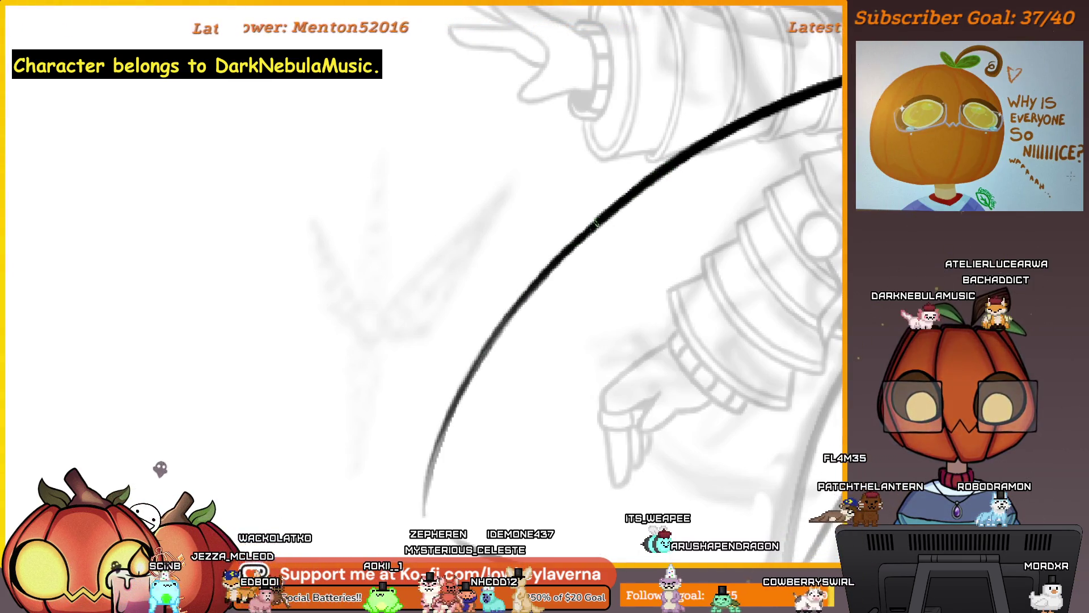
left_click_drag(441, 409, 572, 237)
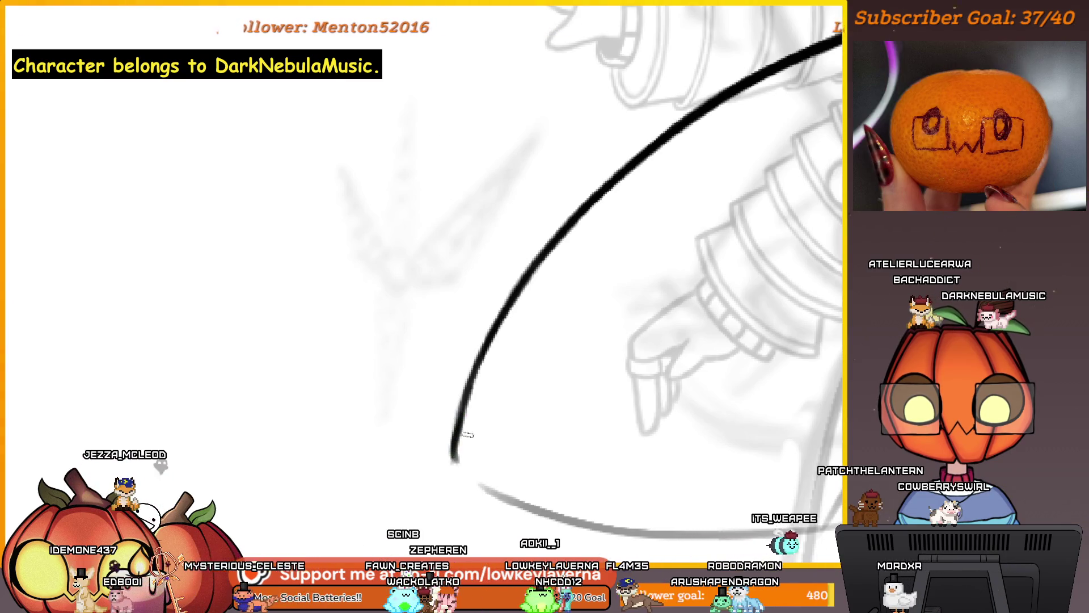
Ink a long tapered bottom edge for the cape from the curve's end, redrawing it twice.
key("h")
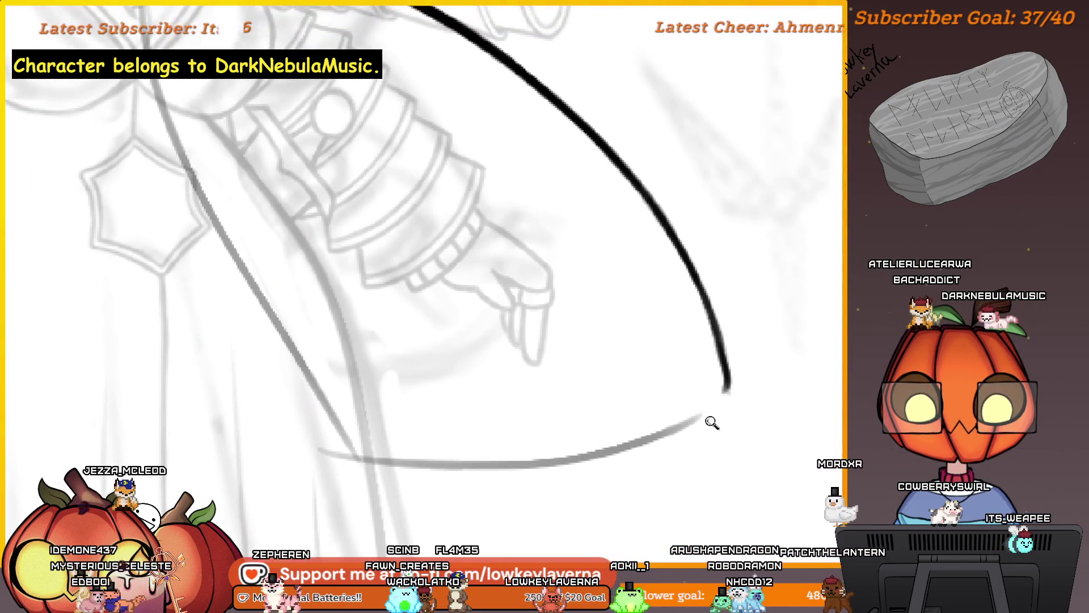
mouse_move(712, 422)
left_mouse_down()
mouse_move(766, 363)
mouse_move(749, 418)
mouse_move(773, 414)
mouse_move(776, 446)
mouse_move(539, 451)
left_mouse_up()
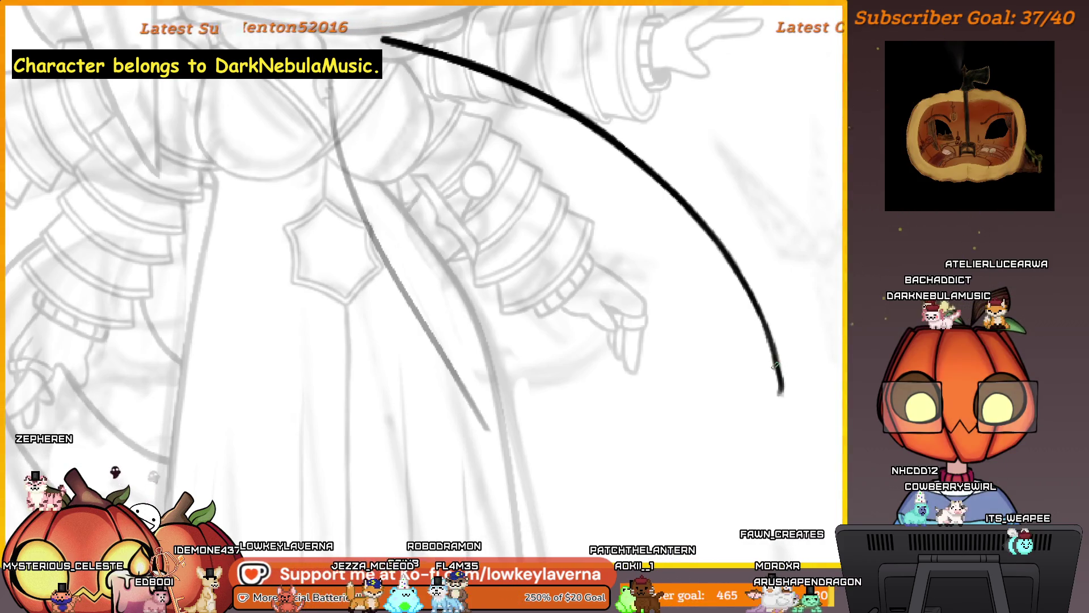
left_click(760, 437)
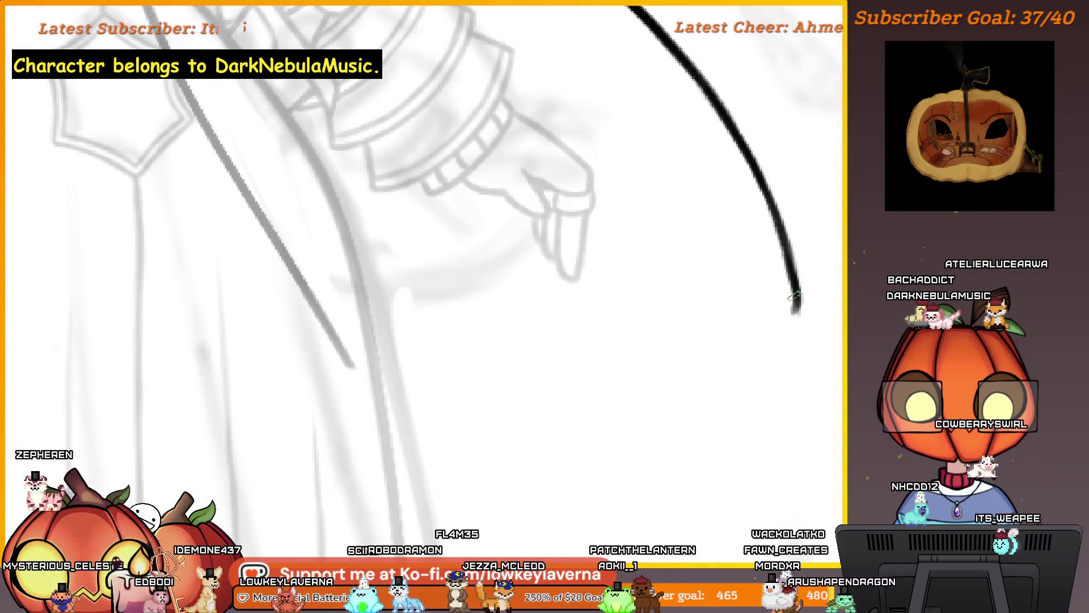
left_click_drag(797, 301, 448, 388)
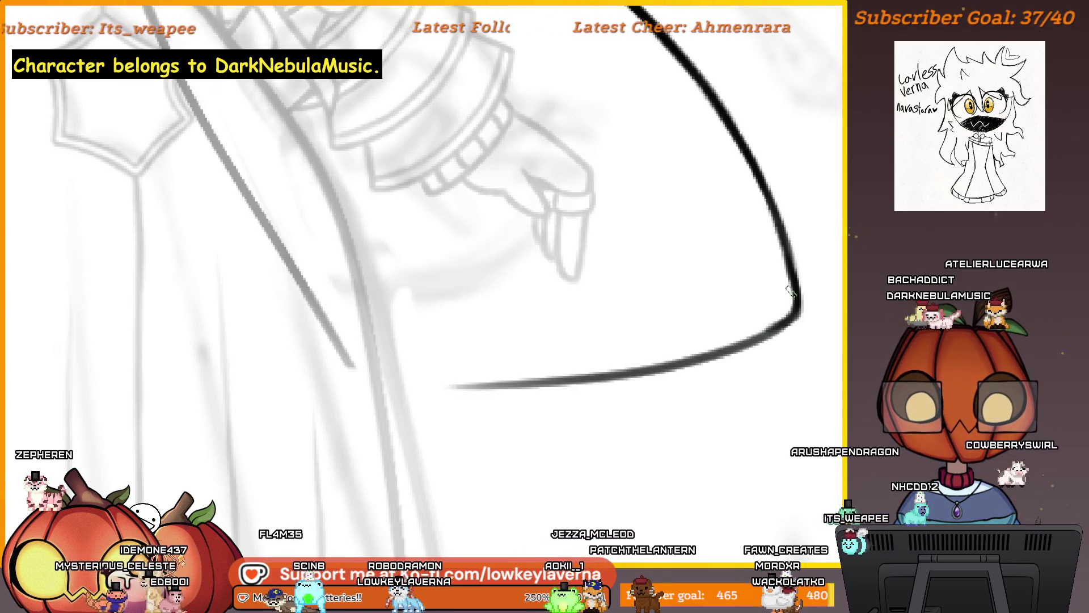
left_click_drag(467, 340, 704, 414)
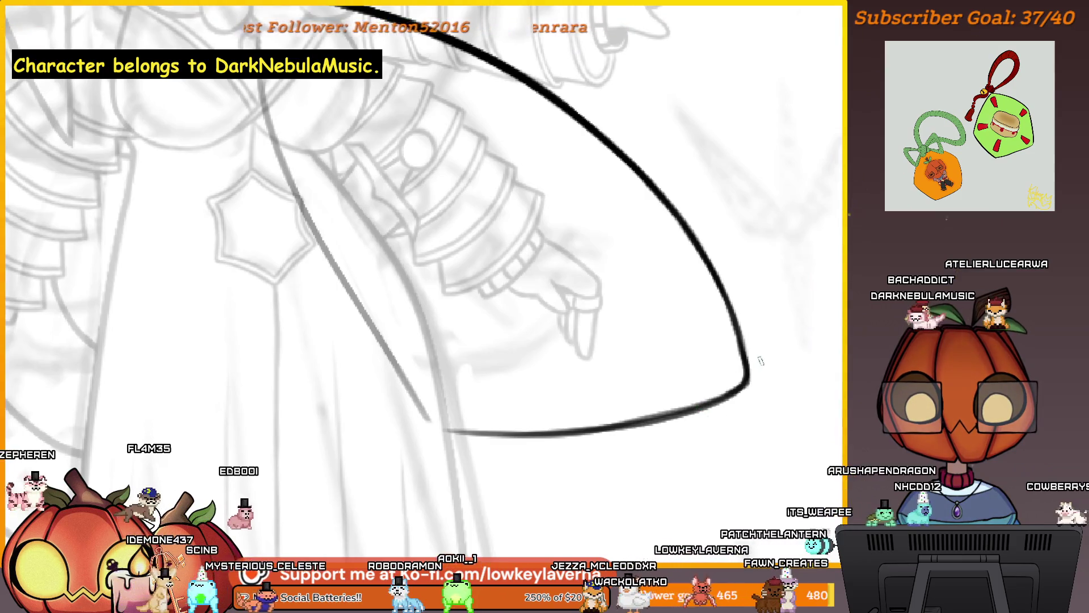
key("ctrl+z")
left_click_drag(748, 379, 499, 435)
left_click(707, 355)
key("ctrl+z")
left_click_drag(780, 323, 441, 407)
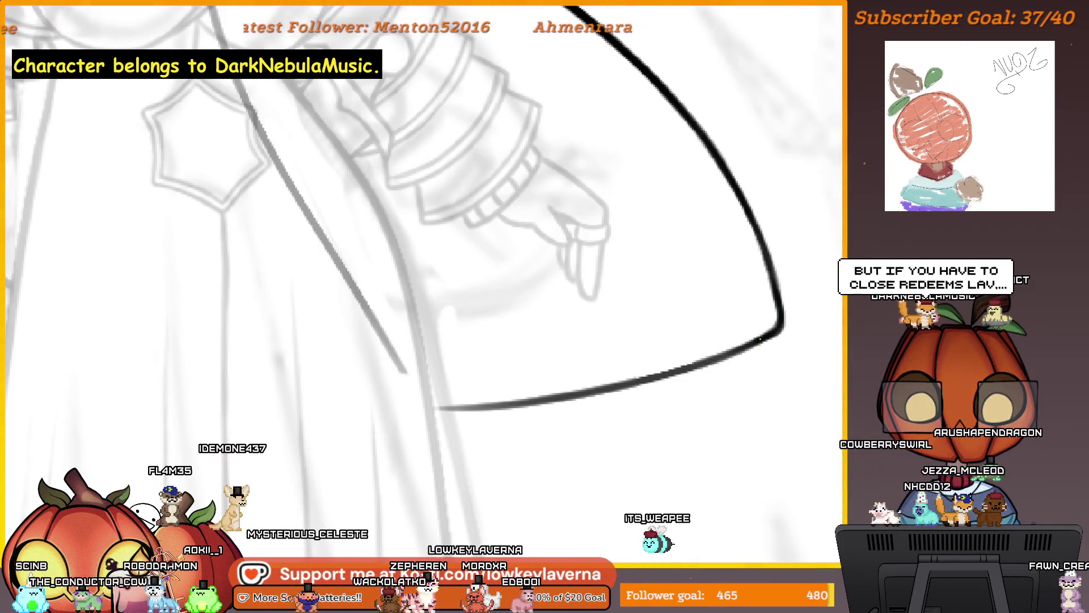
Reframe the view on the sleeve's lower curve and readjust the brush size.
left_click_drag(760, 339, 797, 350)
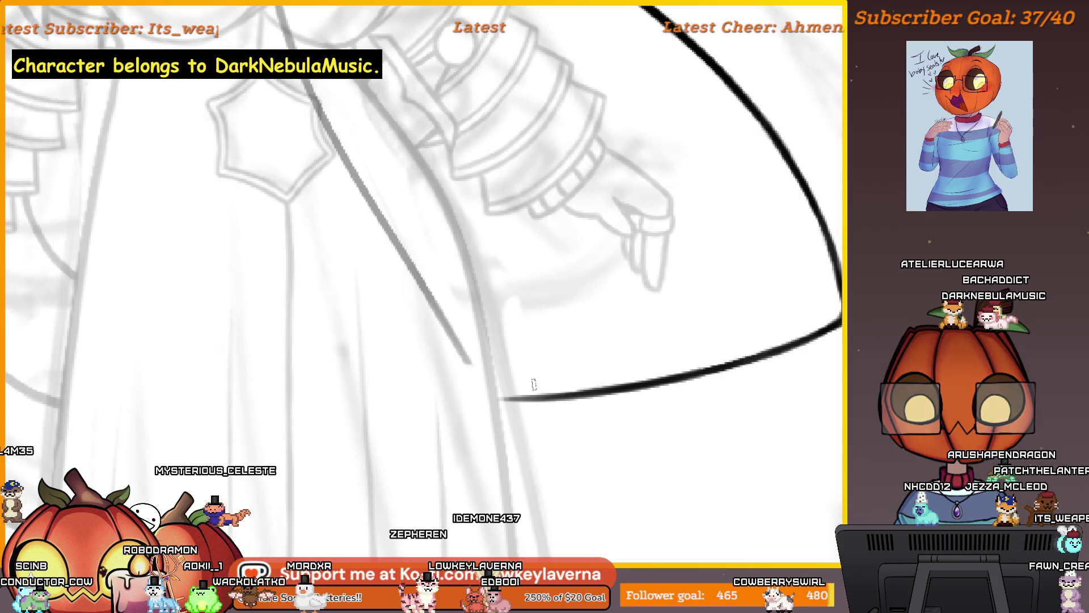
left_click_drag(533, 384, 227, 449)
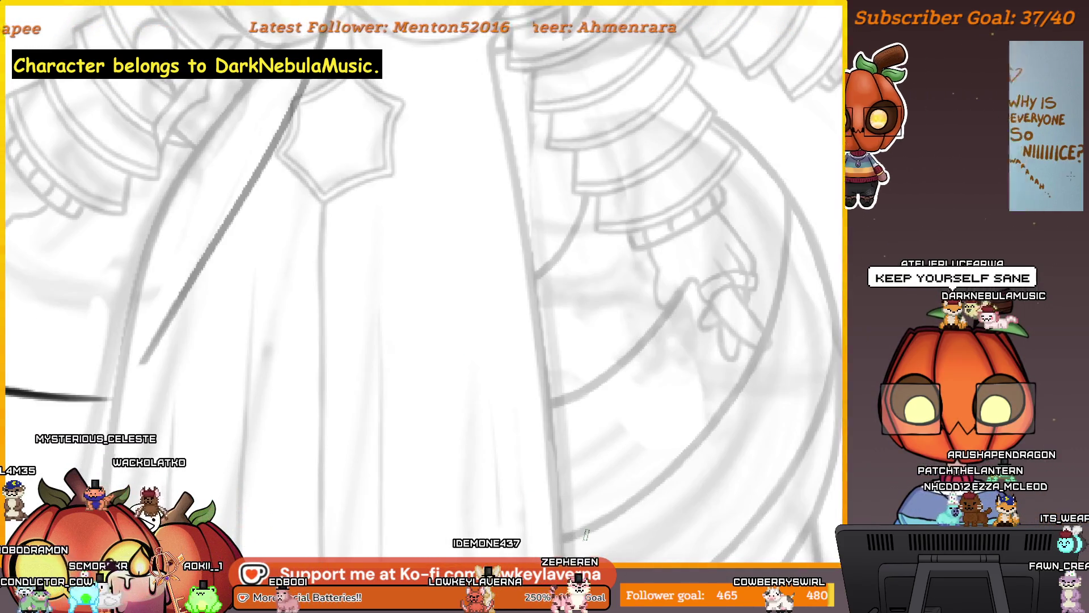
left_click_drag(560, 503, 747, 530)
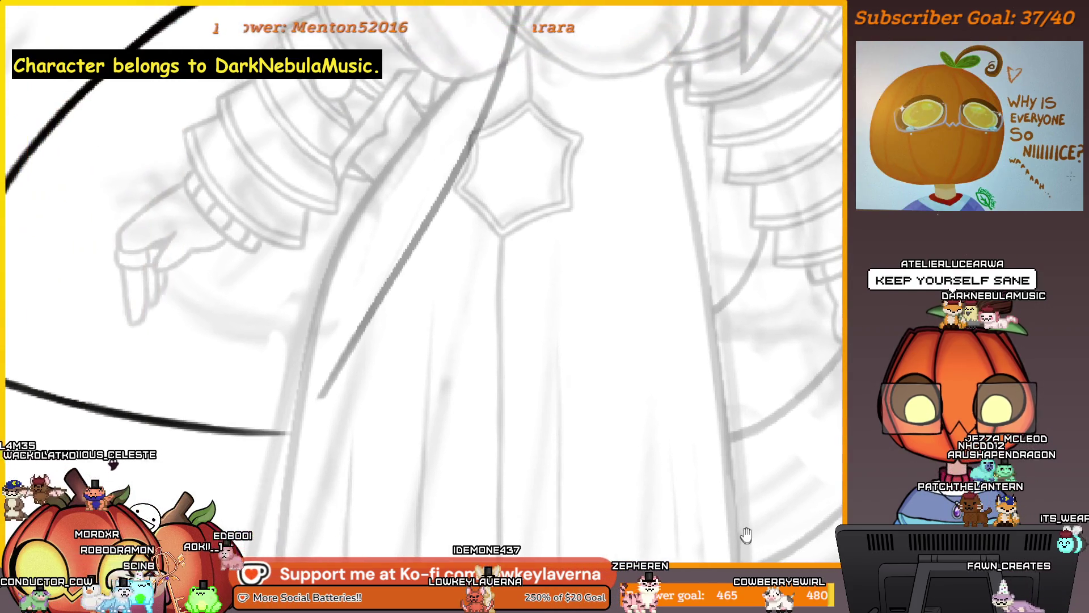
left_click_drag(513, 389, 624, 444)
scroll(625, 445, "down", 3)
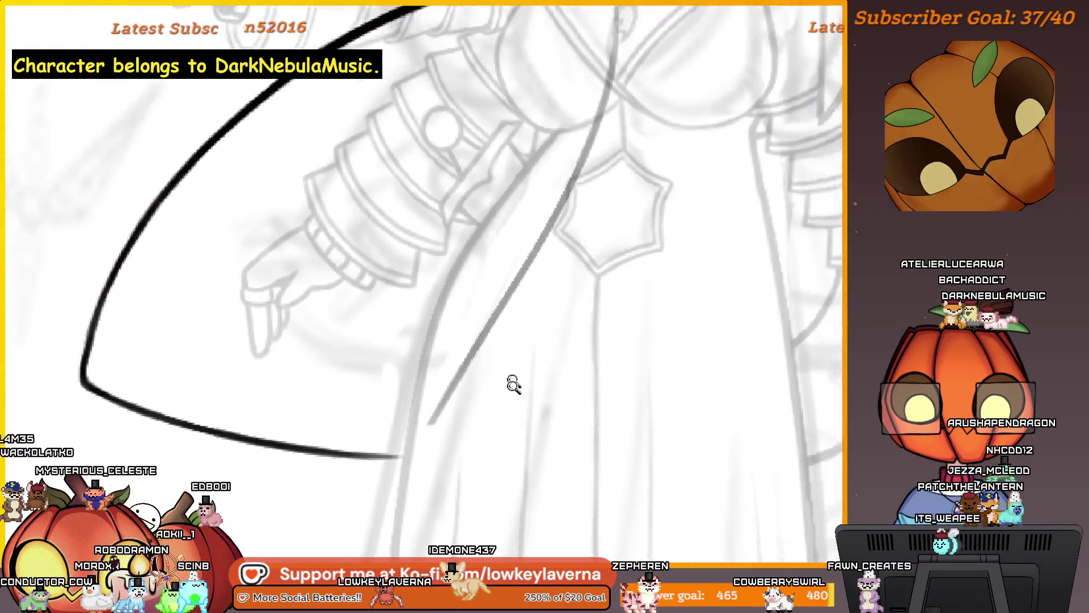
scroll(510, 382, "down", 3)
scroll(424, 377, "up", 3)
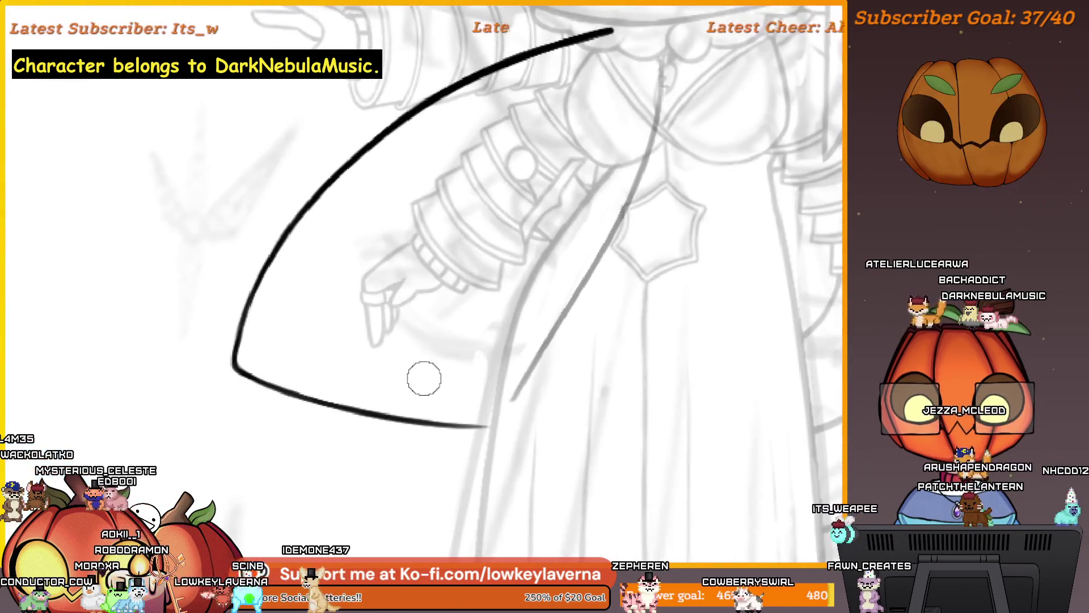
key("bracketleft")
key("bracketleft")
key("bracketleft")
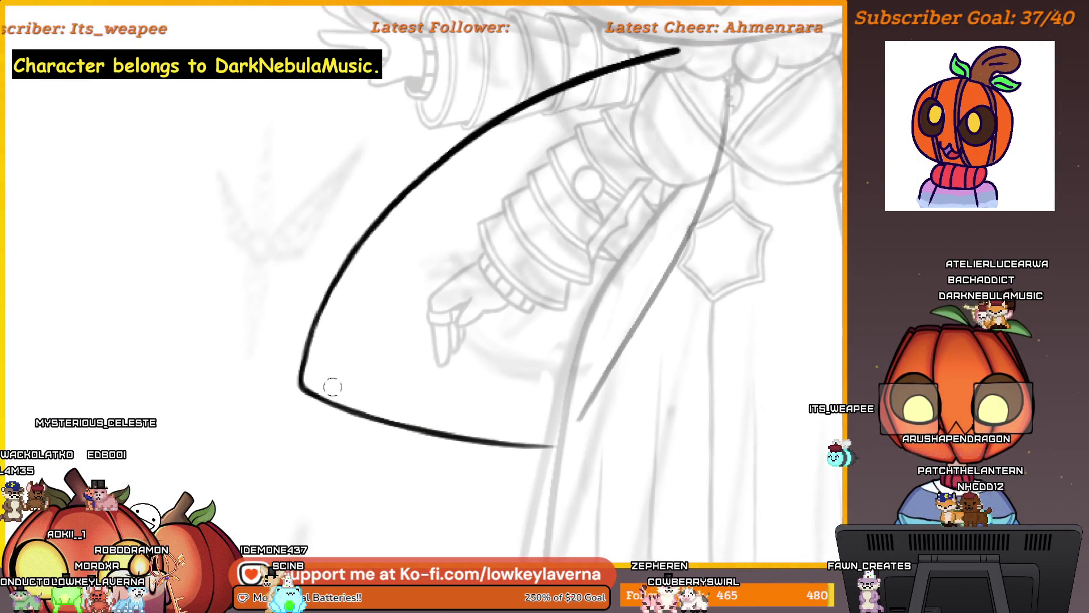
key("bracketright")
key("bracketright")
key("bracketright")
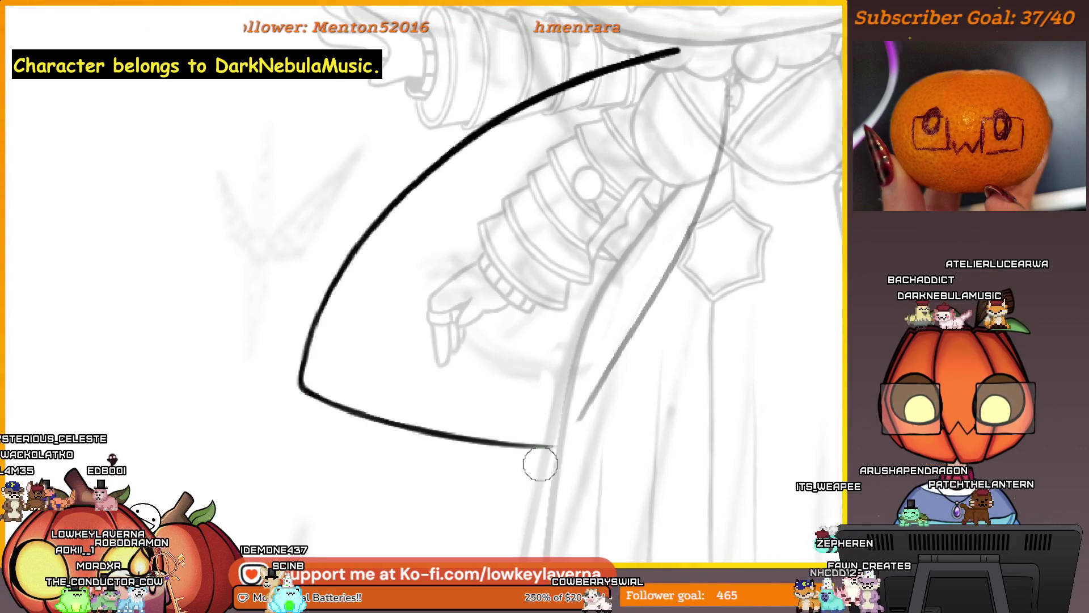
Zoom into the stroke's corner and extend the sleeve's bottom line further right.
left_click_drag(540, 464, 604, 441)
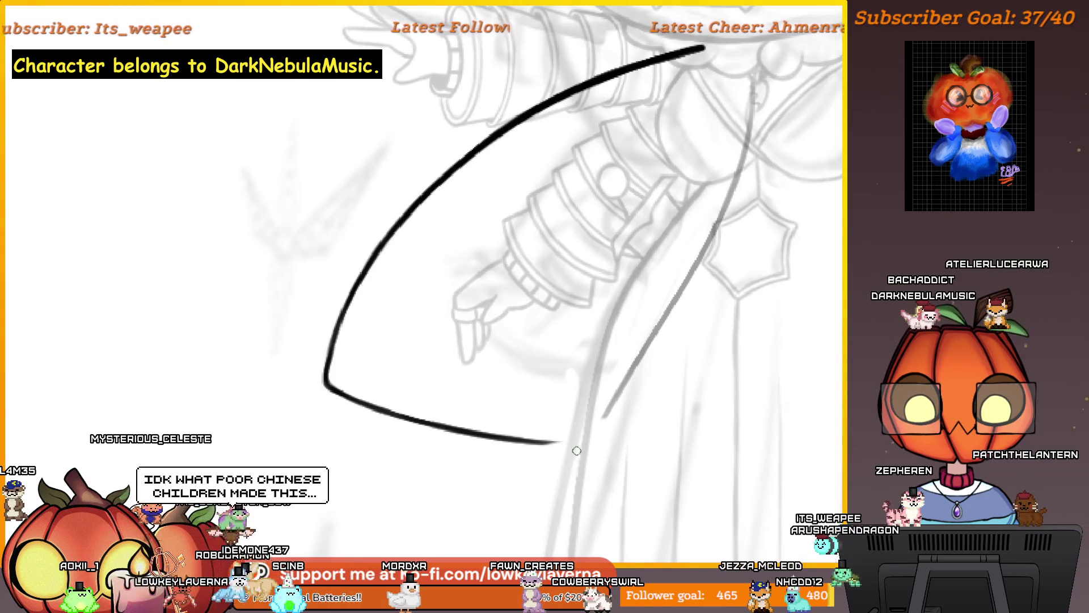
mouse_move(725, 328)
left_mouse_down()
mouse_move(630, 430)
mouse_move(579, 452)
mouse_move(722, 181)
left_mouse_up()
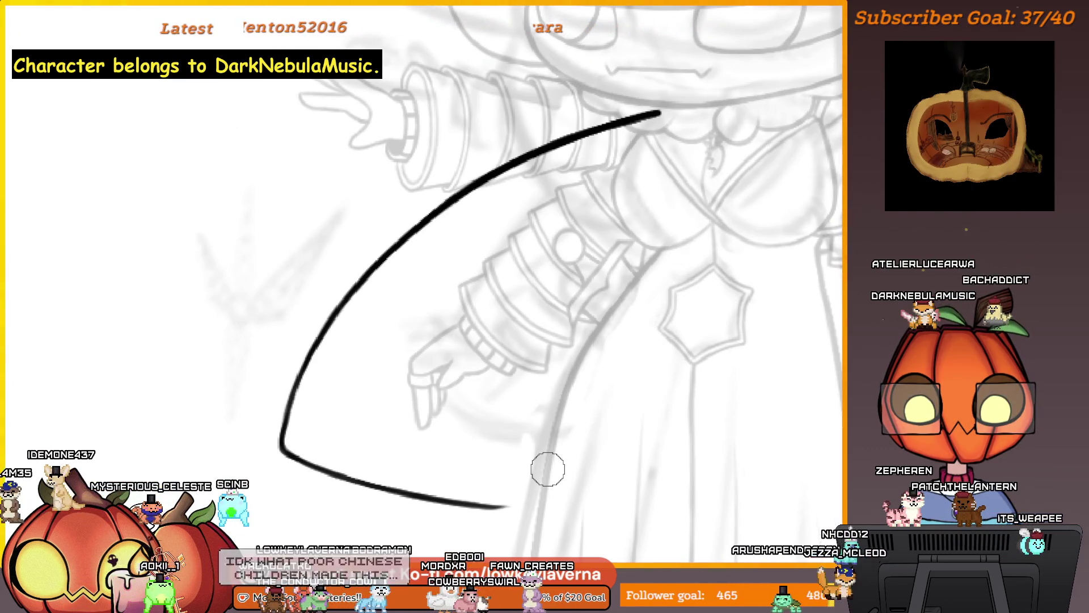
mouse_move(513, 483)
left_mouse_down()
mouse_move(462, 404)
mouse_move(358, 426)
left_mouse_up()
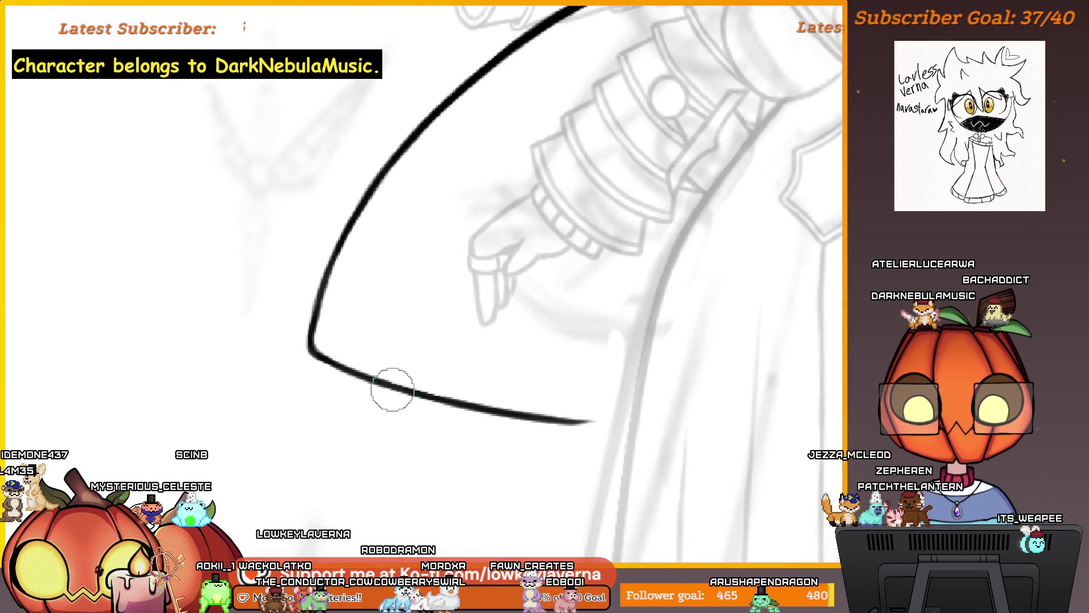
left_click_drag(392, 384, 420, 398)
left_click_drag(484, 376, 462, 382)
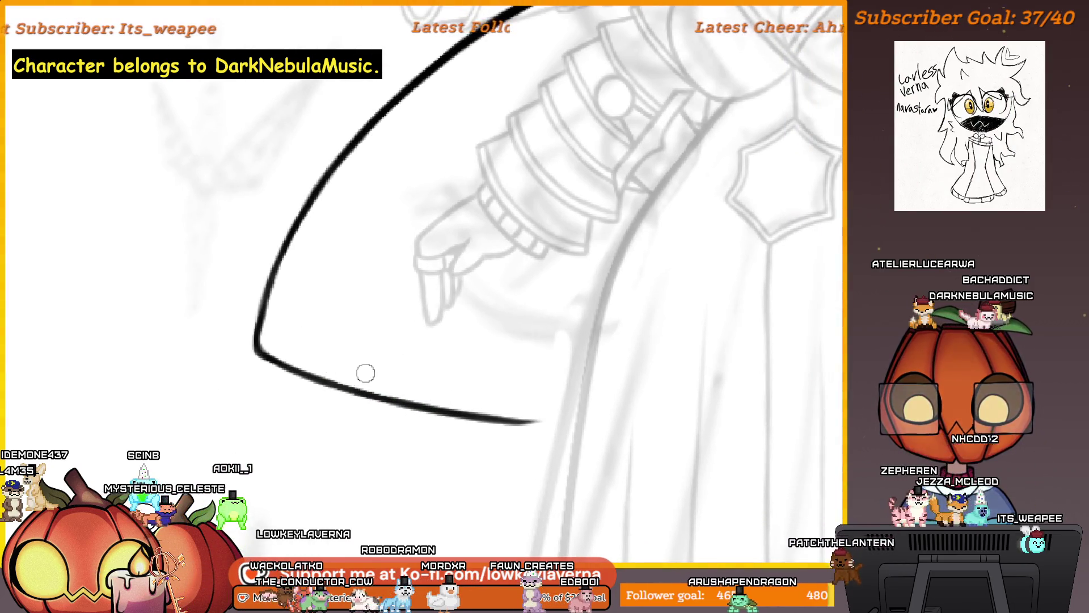
mouse_move(587, 404)
left_mouse_down()
mouse_move(596, 418)
mouse_move(566, 413)
left_mouse_up()
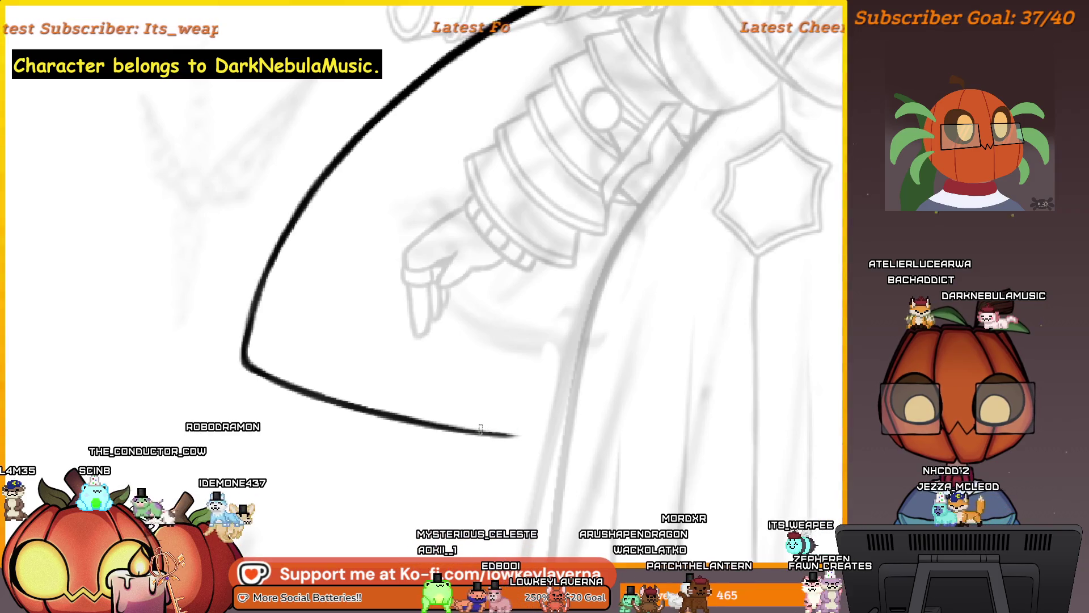
scroll(481, 430, "up", 2)
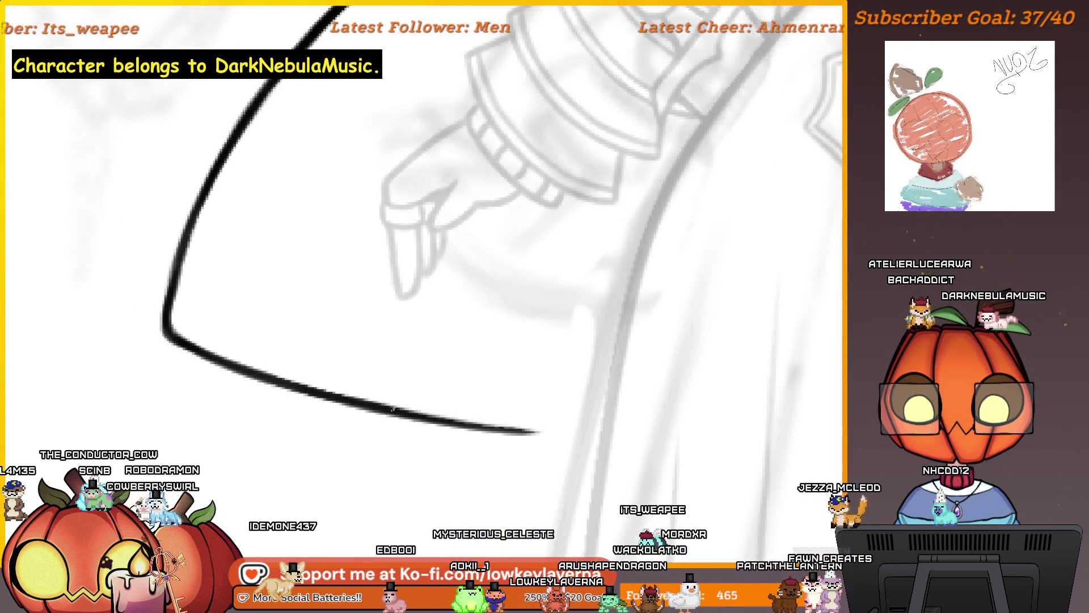
left_click_drag(661, 425, 476, 424)
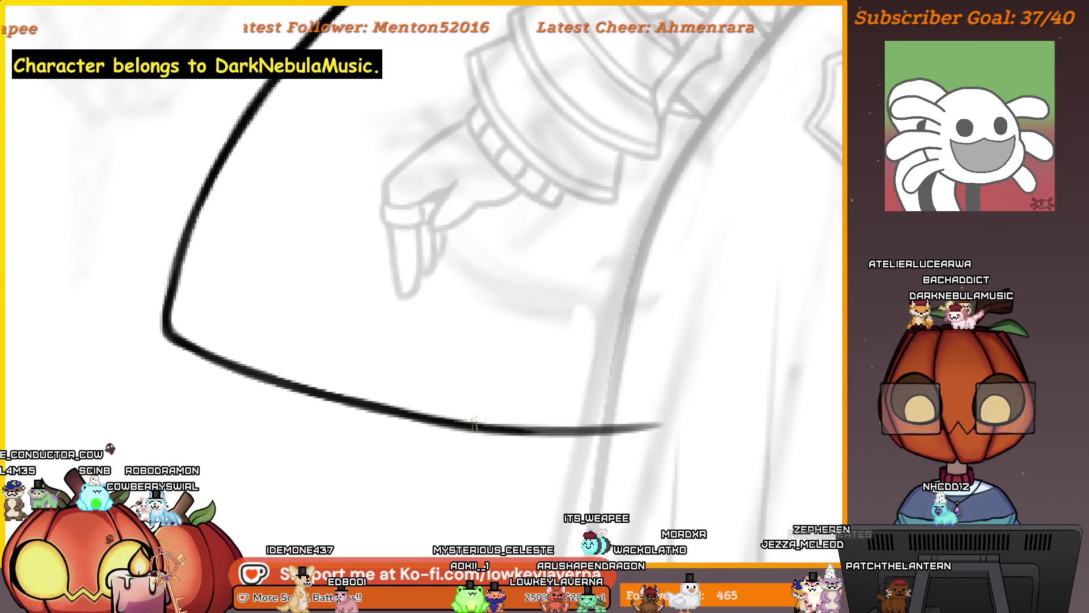
Zoom out to frame the whole torso and the new curve.
scroll(734, 397, "down", 3)
mouse_move(733, 397)
left_mouse_down()
mouse_move(522, 467)
mouse_move(567, 455)
mouse_move(553, 432)
mouse_move(547, 442)
left_mouse_up()
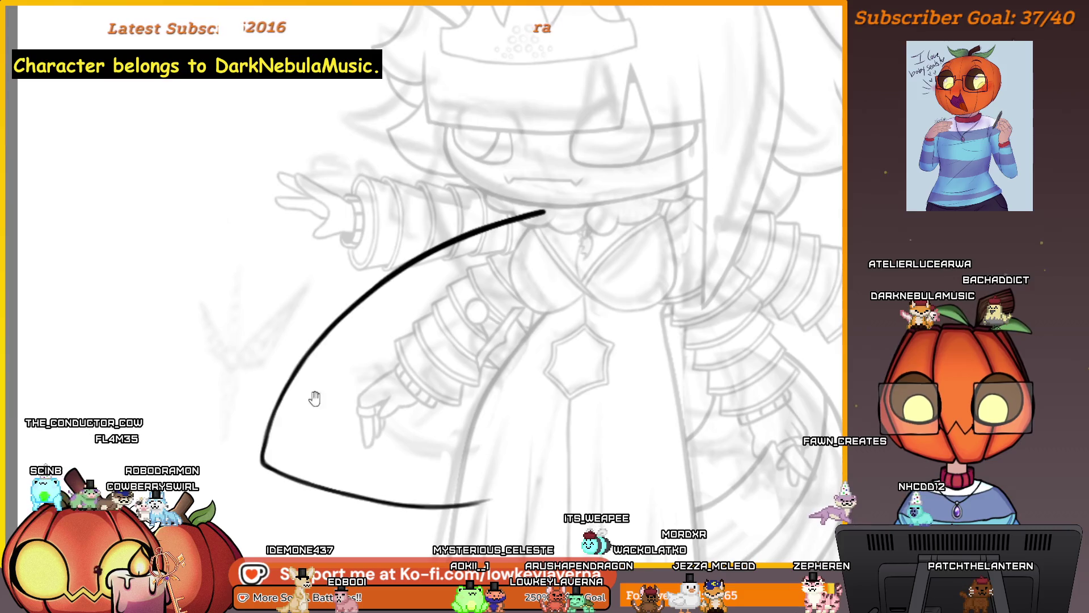
left_click_drag(315, 398, 347, 312)
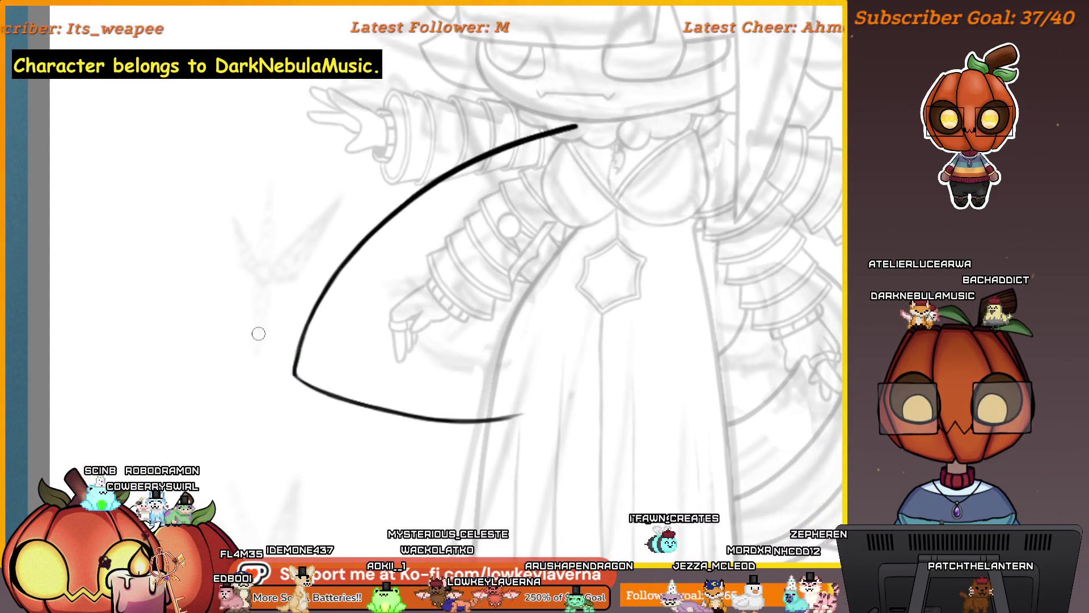
scroll(258, 333, "up", 1)
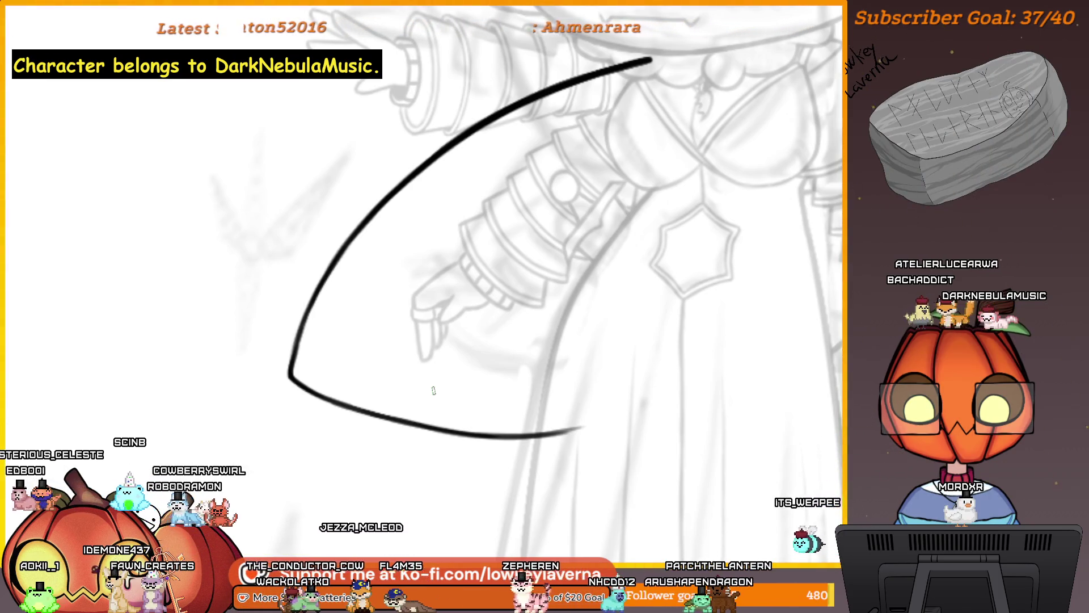
mouse_move(691, 384)
left_mouse_down()
mouse_move(645, 392)
mouse_move(649, 446)
left_mouse_up()
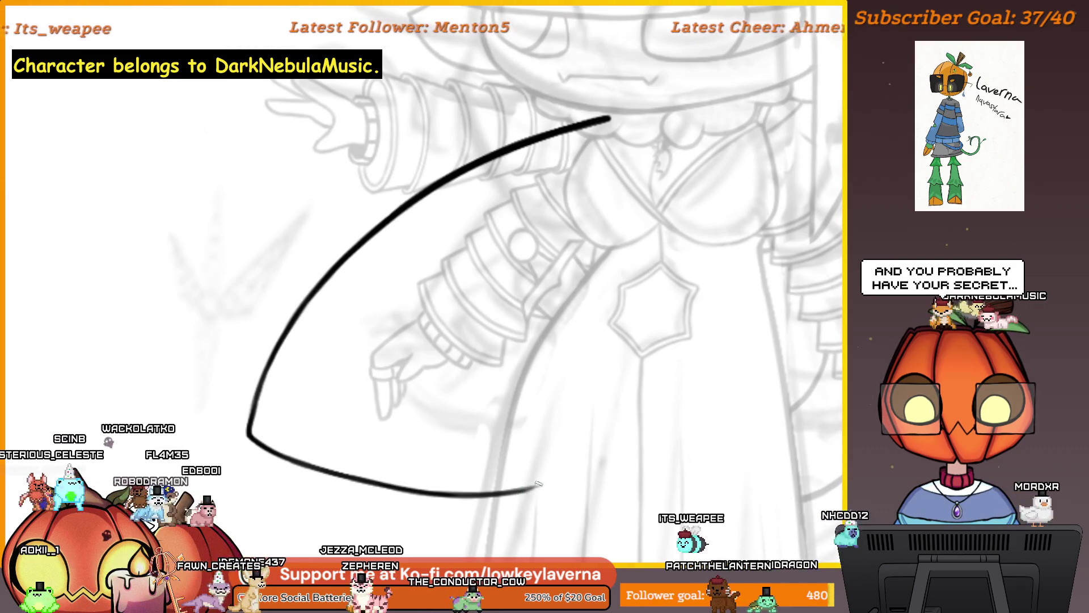
left_click_drag(673, 280, 621, 276)
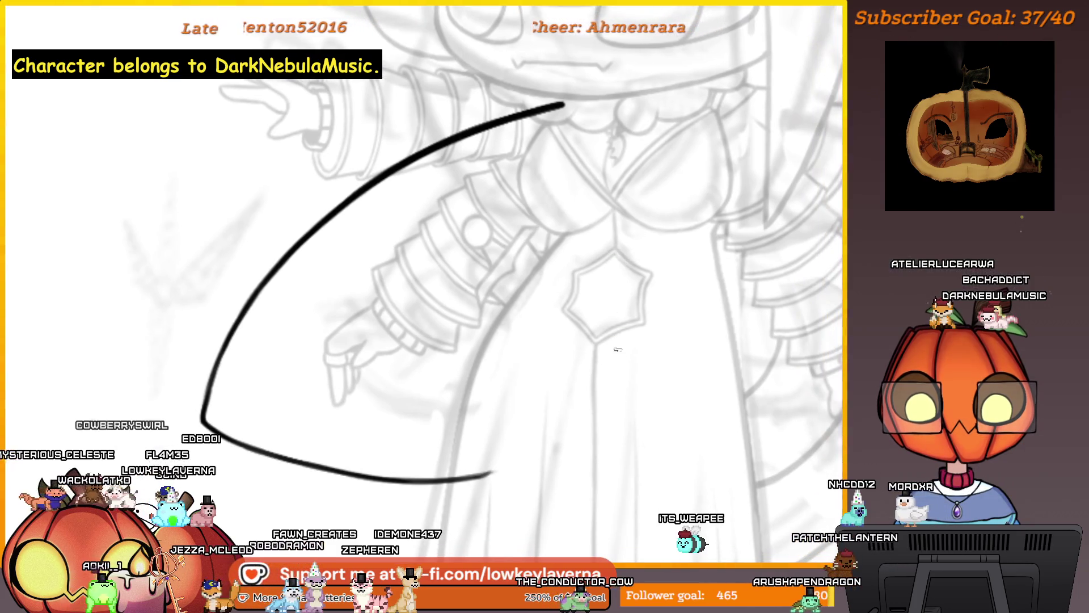
On the mirrored canvas, draw the inner sleeve line curving down into the bottom edge.
key("h")
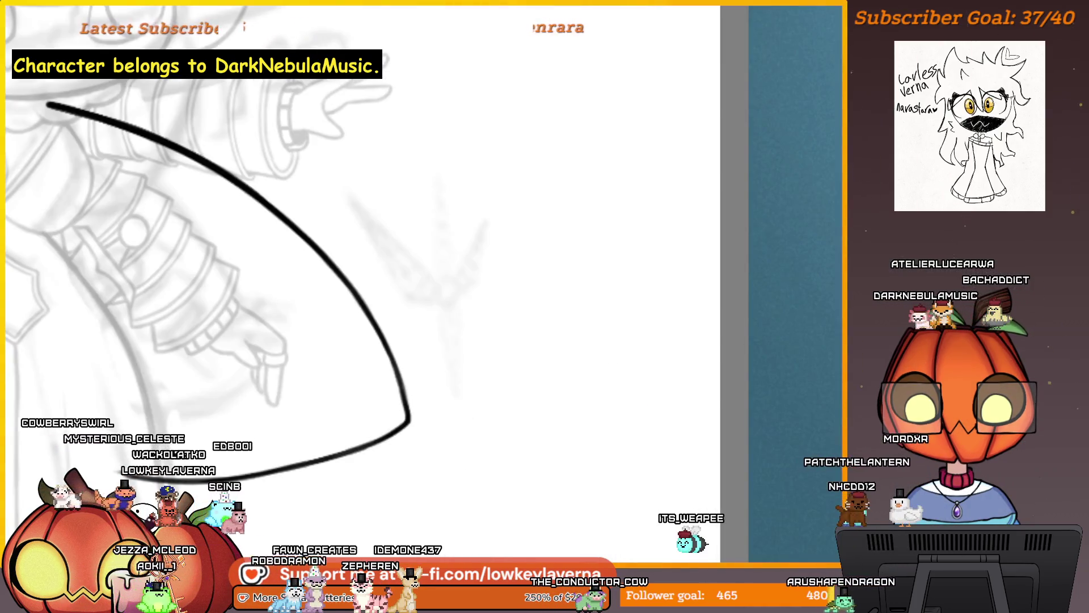
left_click_drag(204, 416, 636, 444)
mouse_move(569, 475)
left_mouse_down()
mouse_move(746, 471)
mouse_move(702, 461)
mouse_move(717, 454)
left_mouse_up()
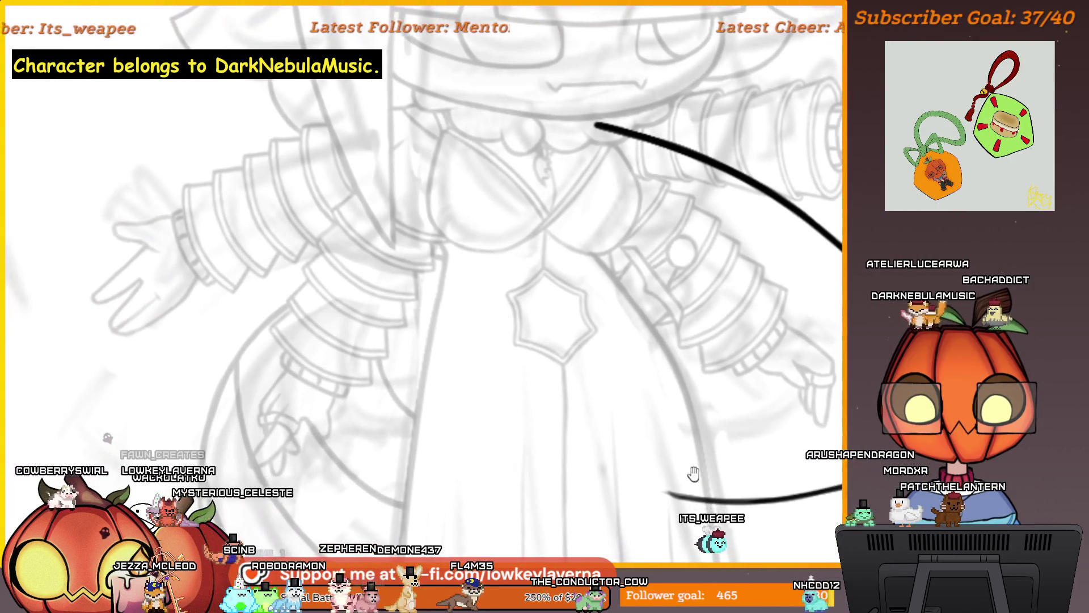
left_click_drag(556, 233, 670, 492)
scroll(554, 393, "down", 4)
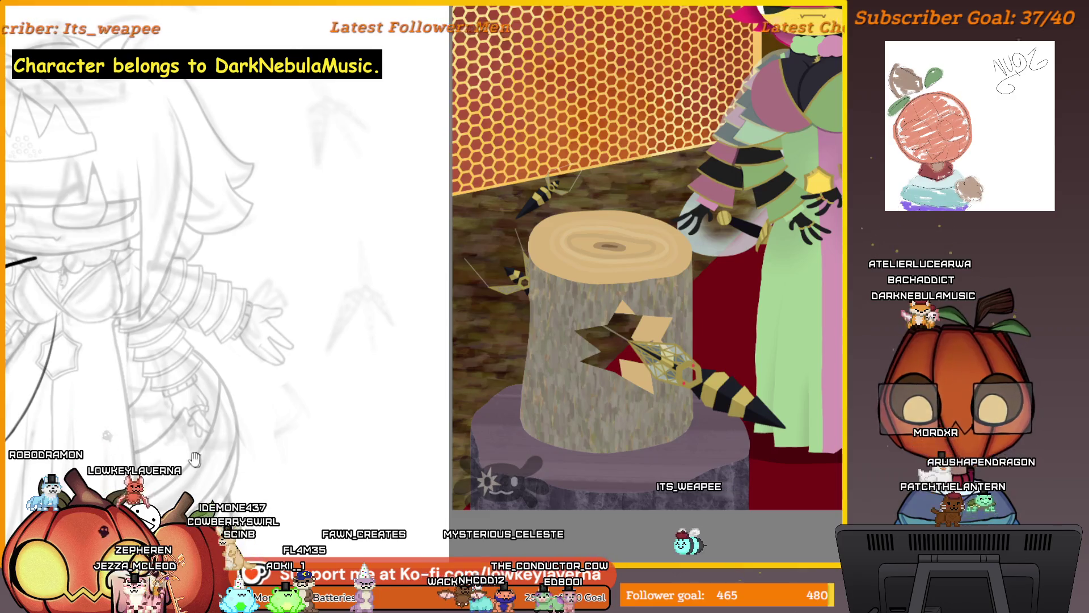
Unmirror the canvas and zoom out to see the whole sleeve curve.
key("m")
scroll(624, 301, "up", 5)
left_click_drag(625, 302, 669, 387)
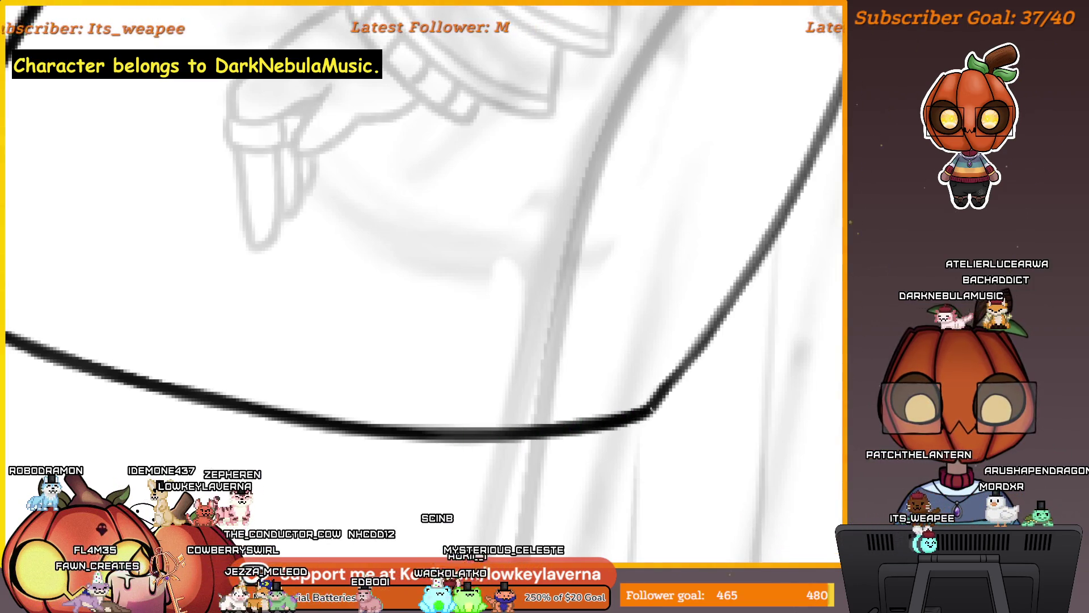
left_click_drag(722, 333, 665, 404)
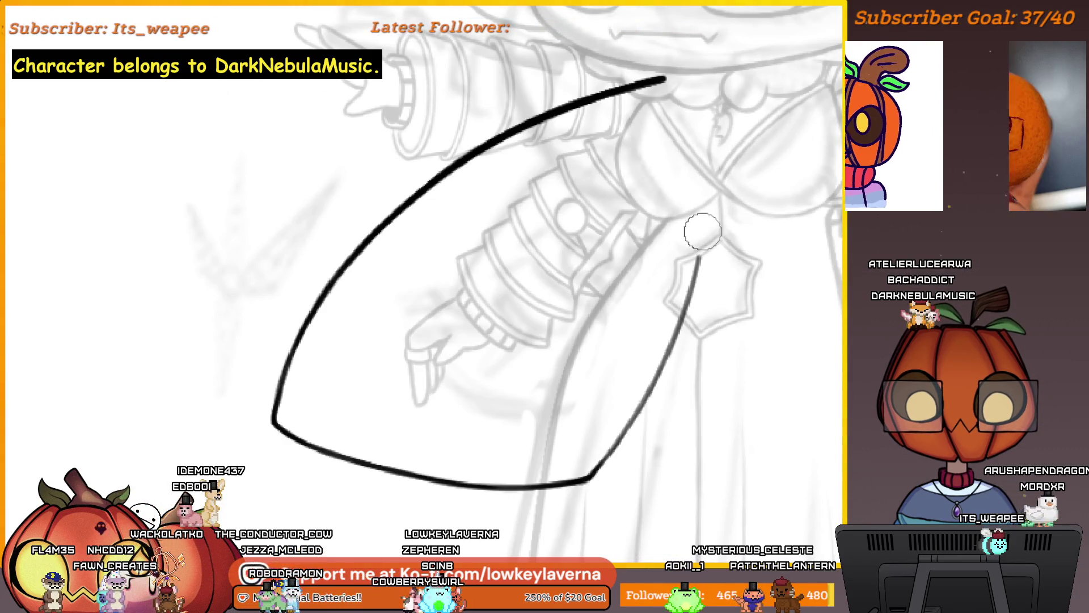
Zoom in and out over the finished cape shape, then mirror the view to check it.
left_click_drag(715, 159, 720, 278)
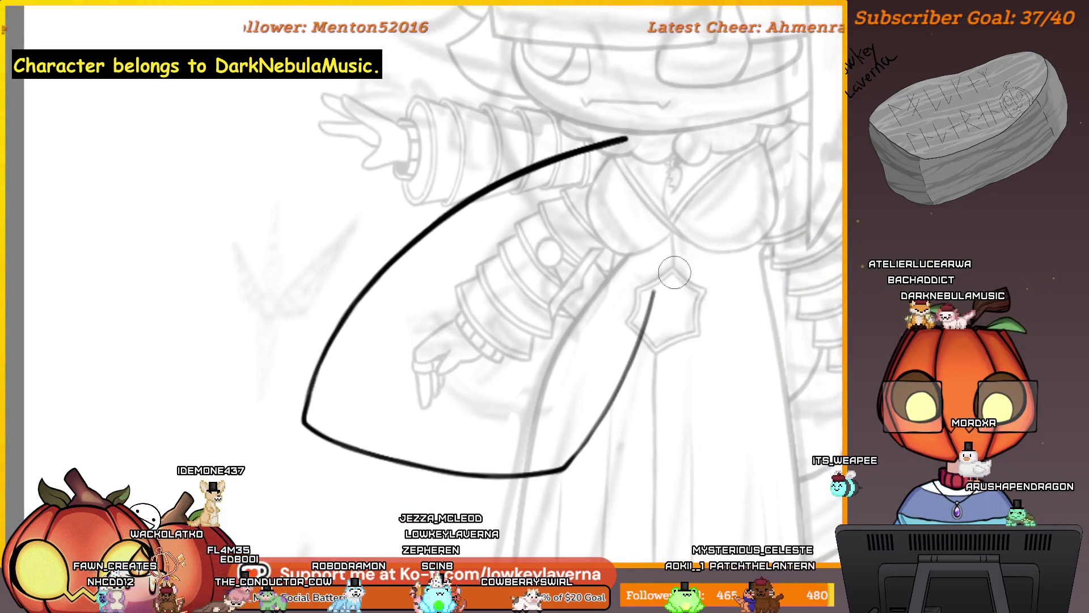
scroll(667, 247, "down", 2)
left_click_drag(666, 264, 601, 397)
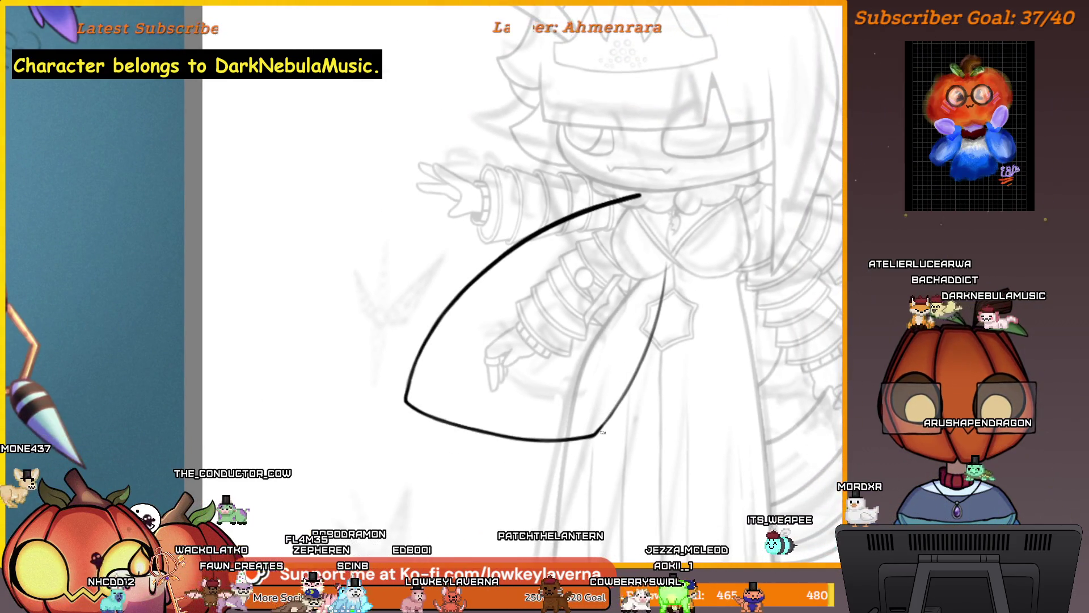
scroll(598, 420, "up", 4)
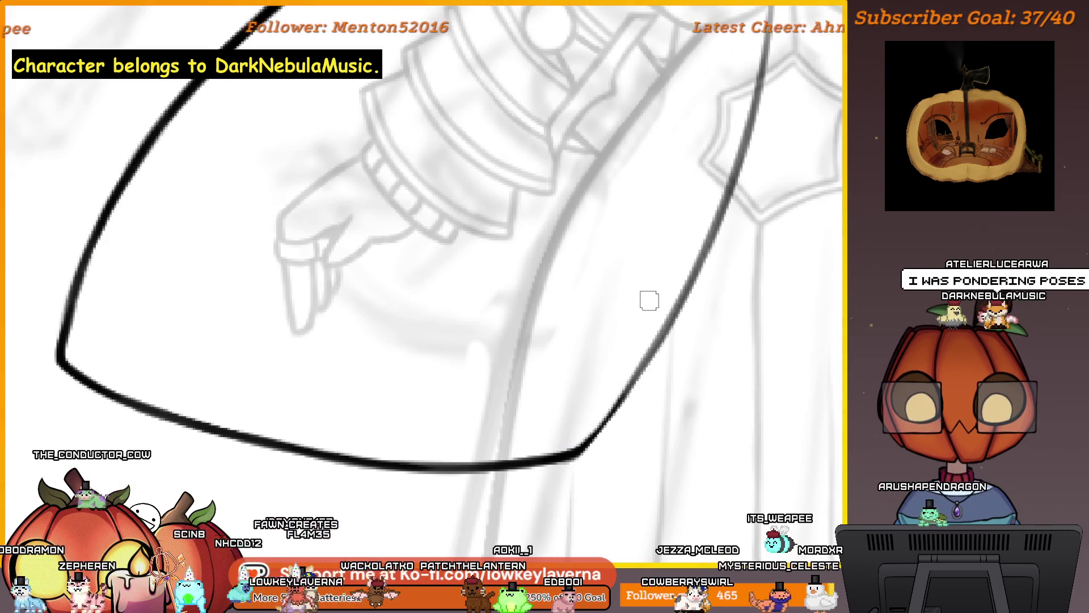
scroll(648, 384, "up", 3)
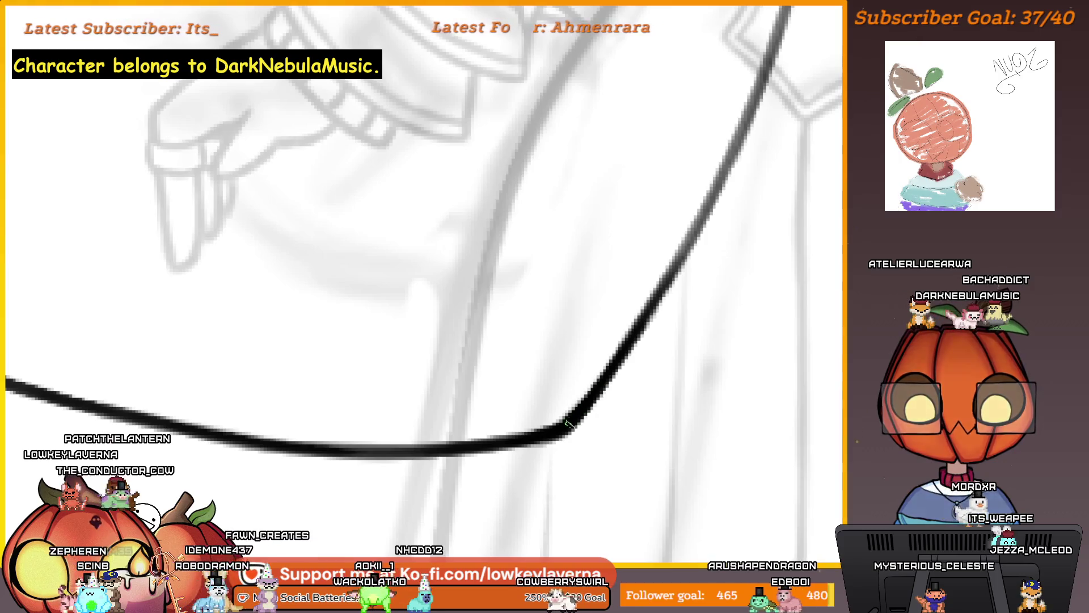
scroll(622, 319, "down", 3)
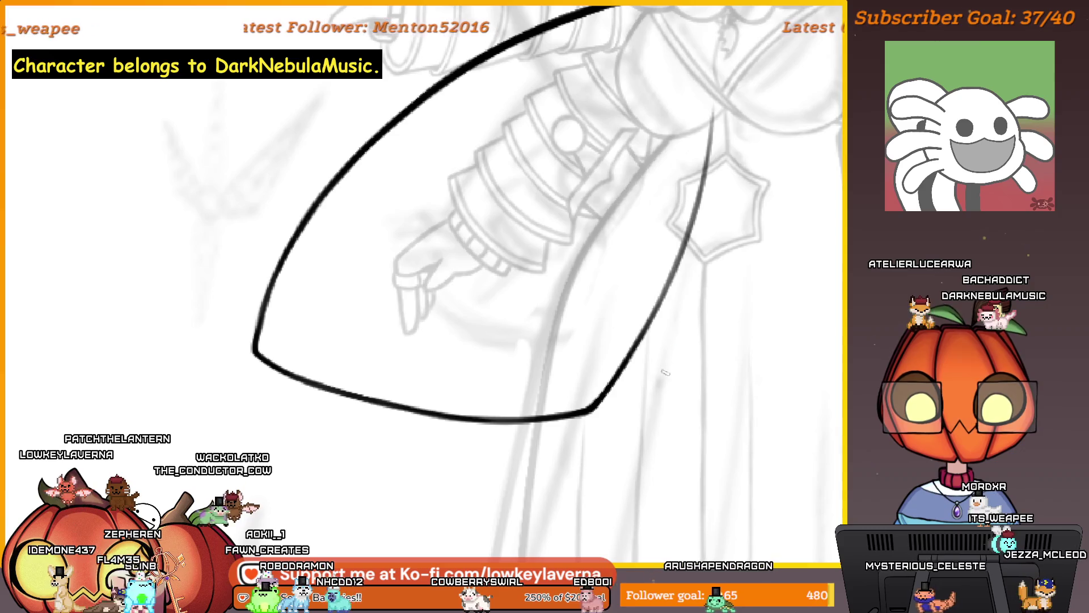
scroll(667, 285, "down", 3)
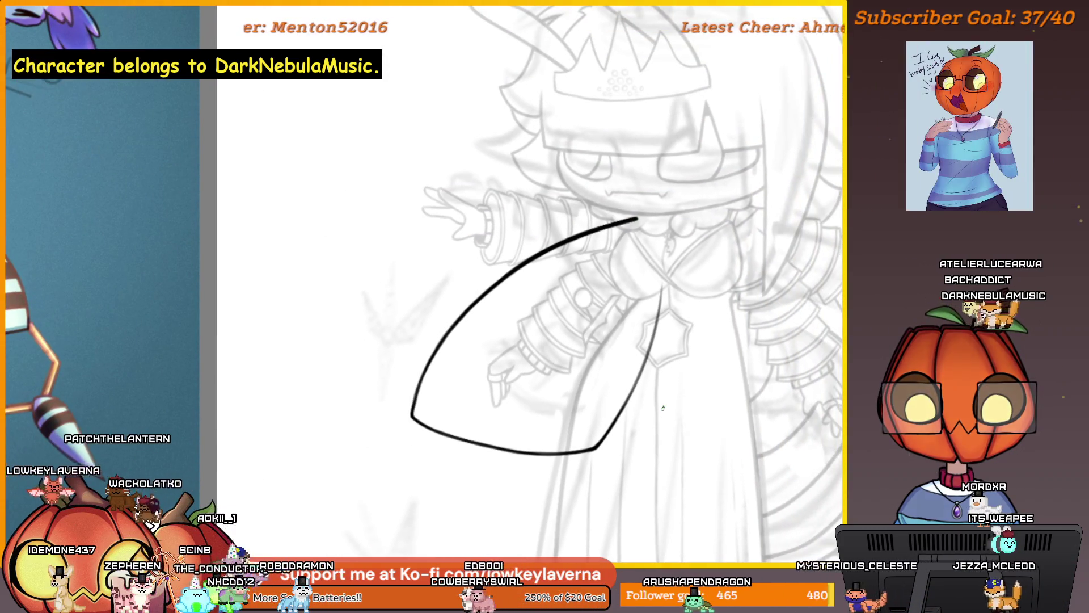
scroll(681, 398, "up", 5)
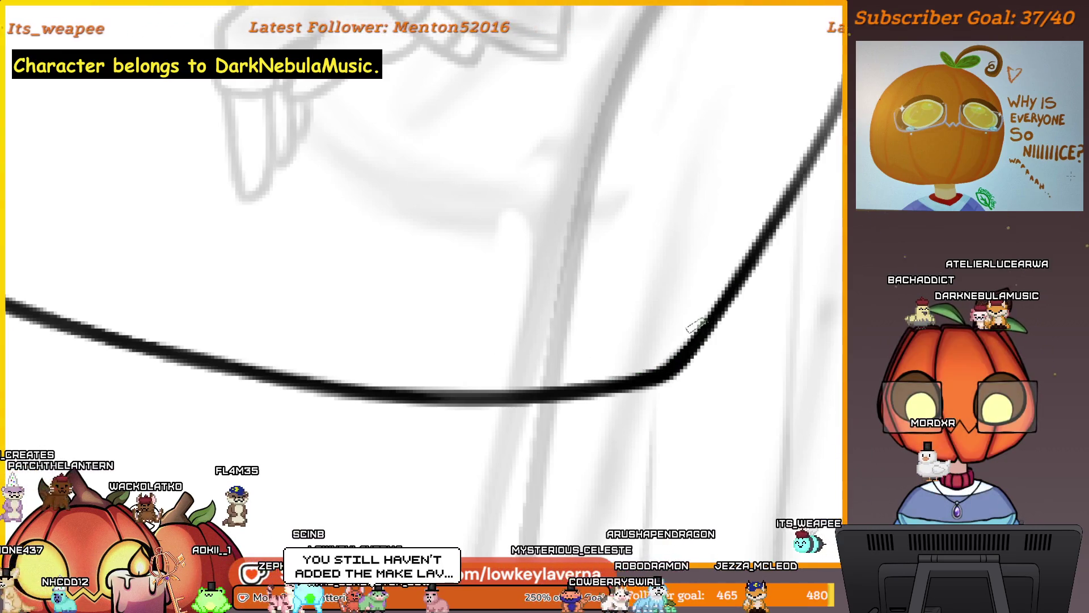
scroll(693, 326, "down", 5)
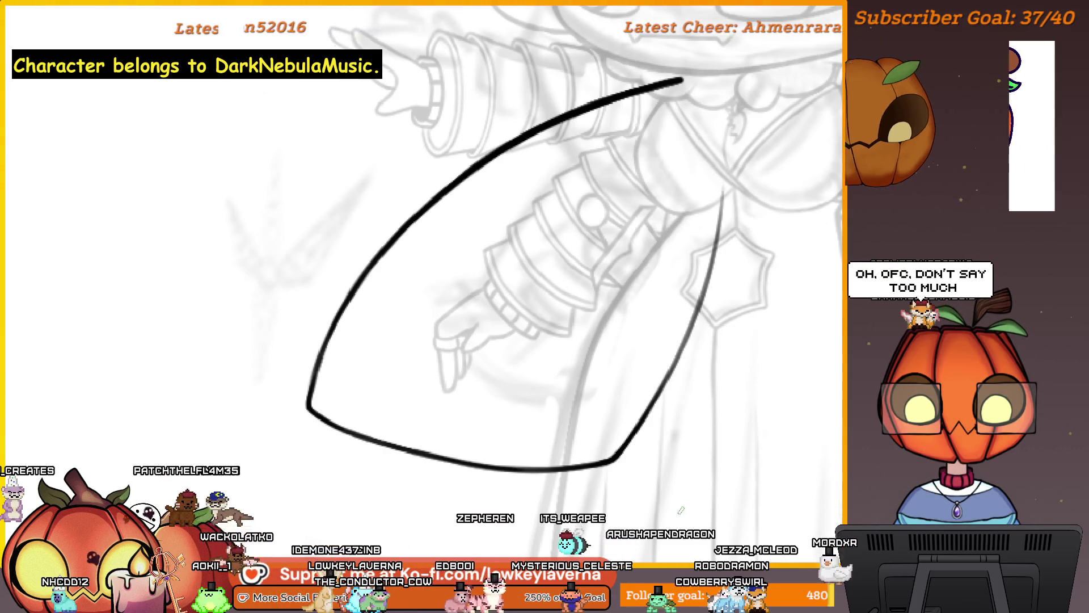
key("m")
key("m")
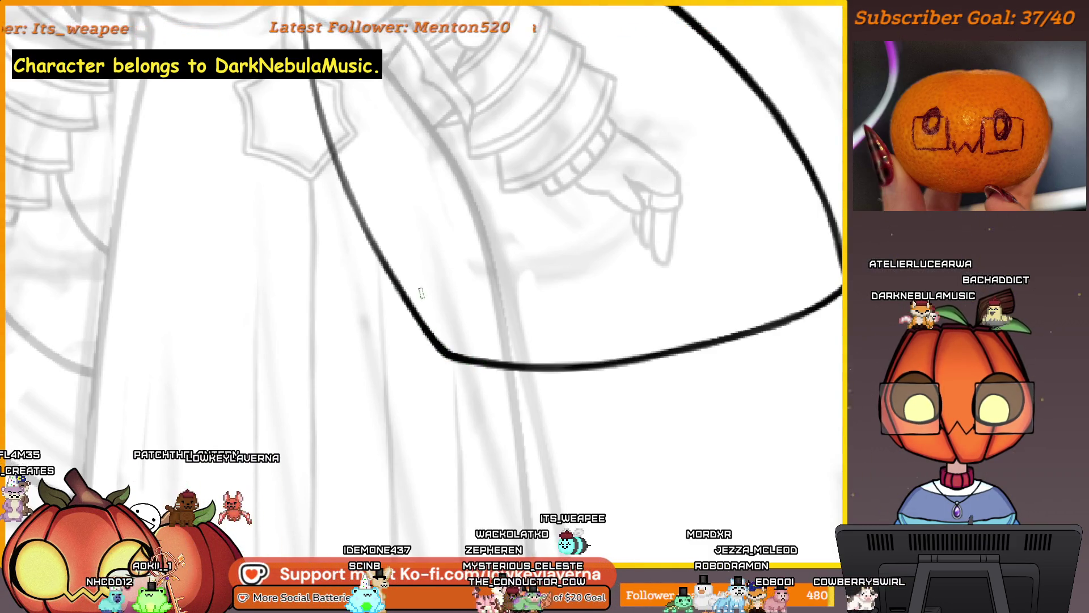
Zoom and pan around the cape stroke to inspect it up close.
key("minus")
left_click_drag(590, 352, 665, 467)
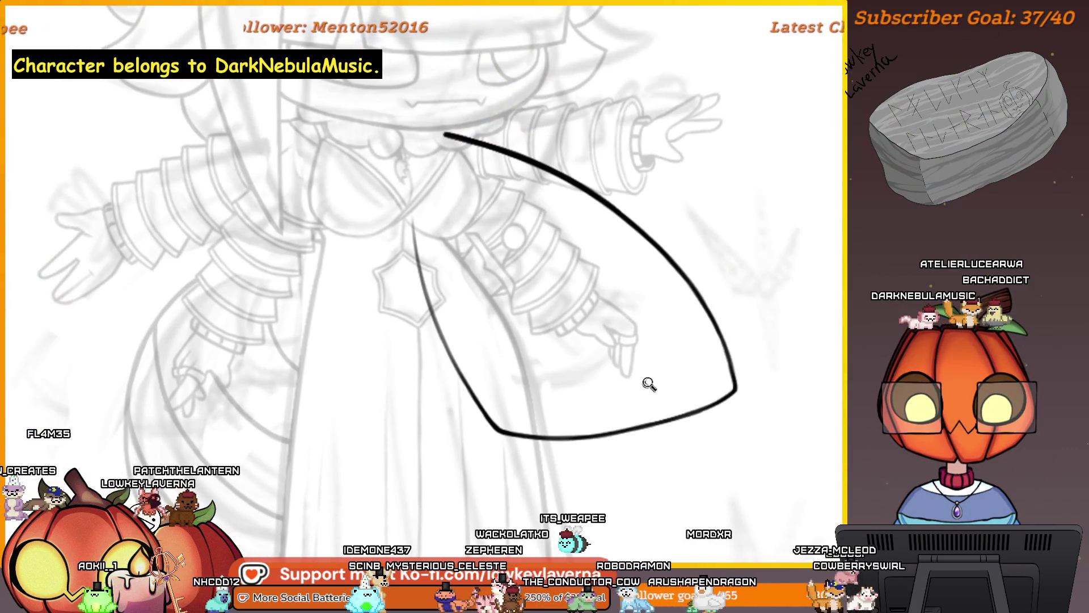
key("minus")
left_click_drag(701, 393, 725, 426)
left_click_drag(751, 336, 739, 407)
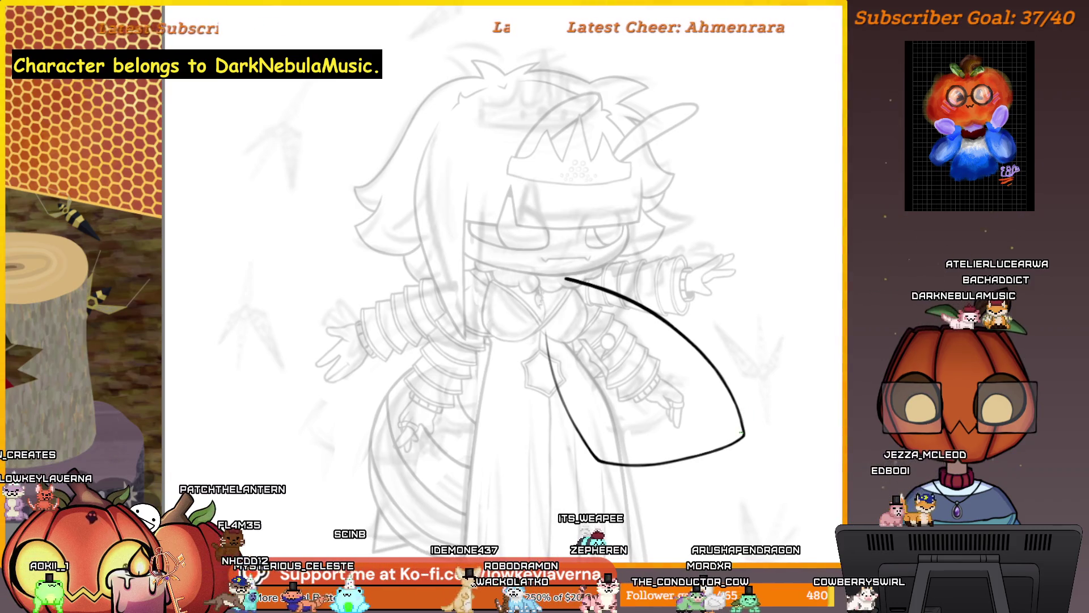
key("plus")
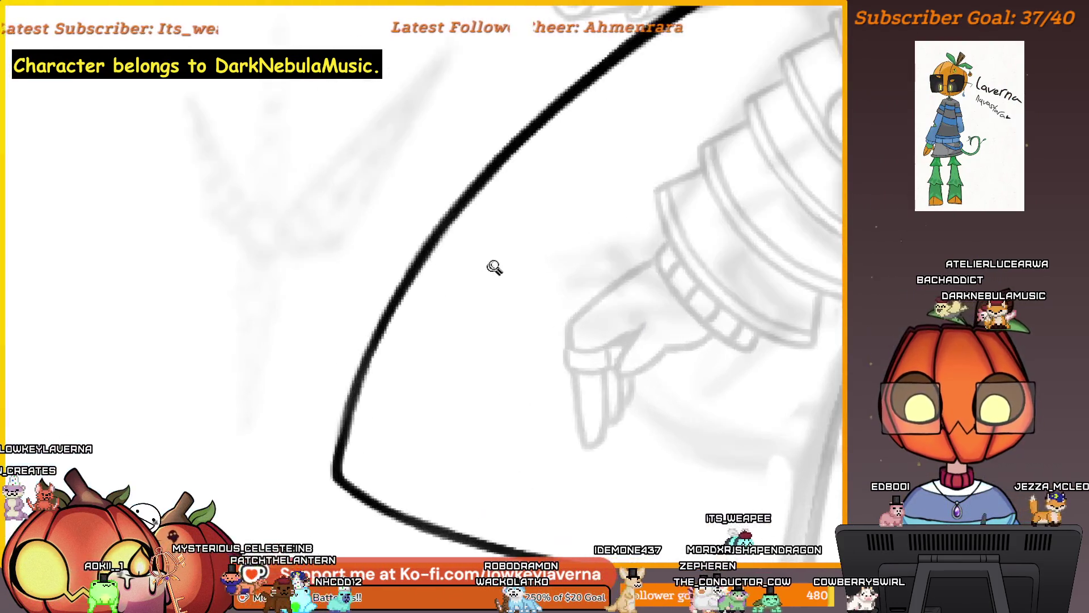
left_click_drag(494, 267, 425, 374)
key("minus")
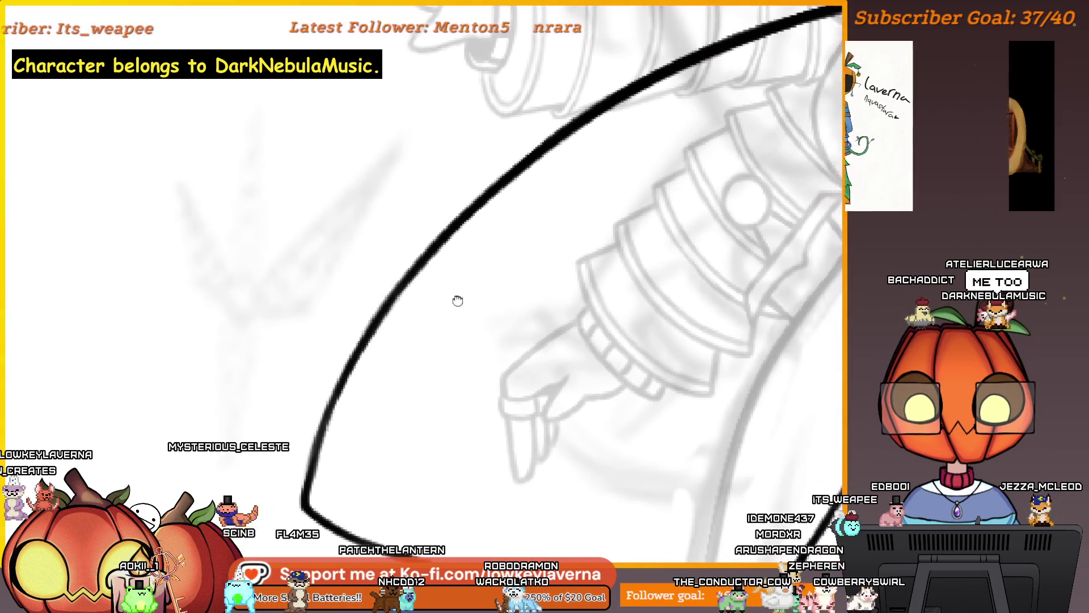
key("minus")
key("plus")
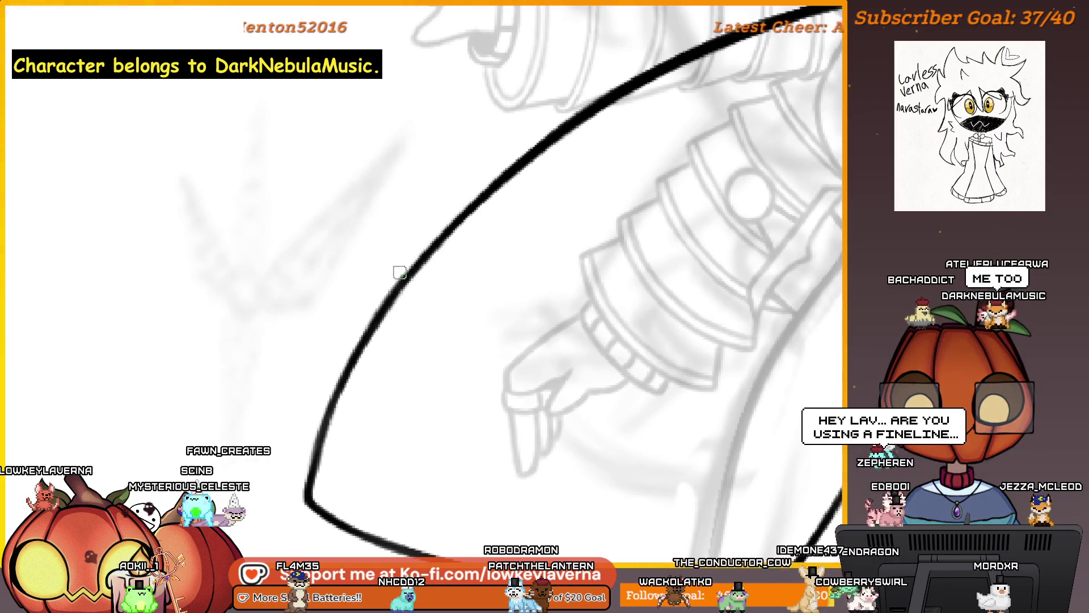
mouse_move(321, 489)
left_mouse_down()
mouse_move(450, 409)
mouse_move(529, 302)
mouse_move(448, 404)
left_mouse_up()
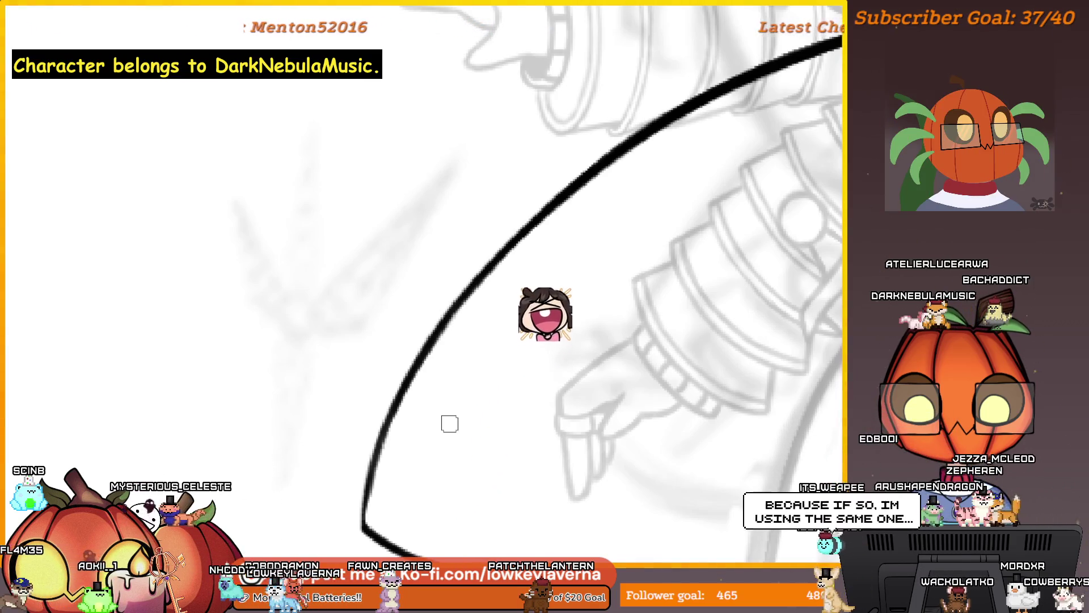
Scroll to the blank white space above the character's head.
scroll(678, 450, "down", 5)
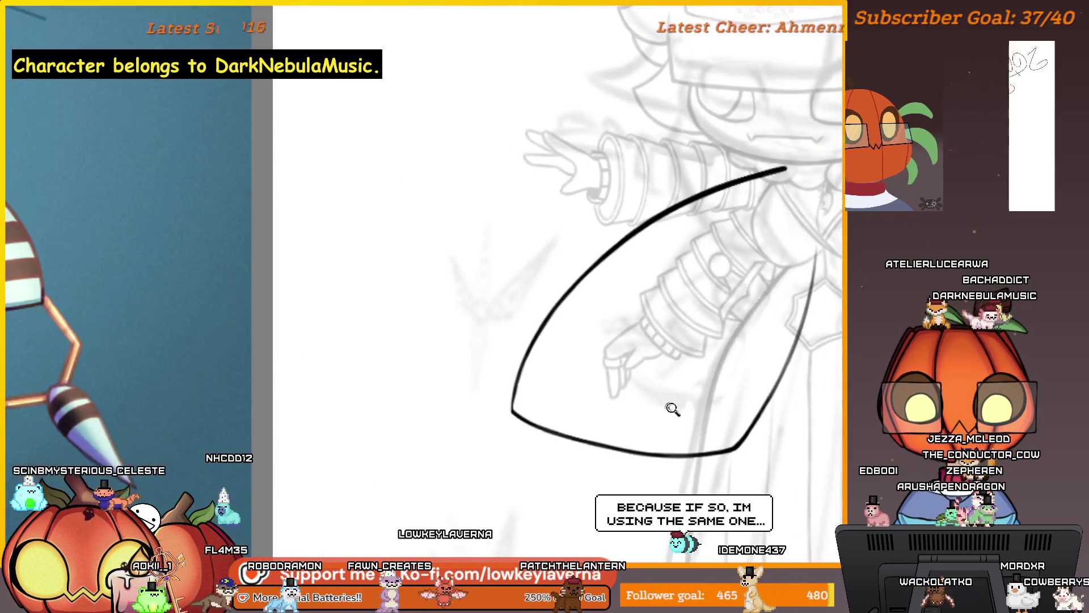
scroll(679, 396, "down", 5)
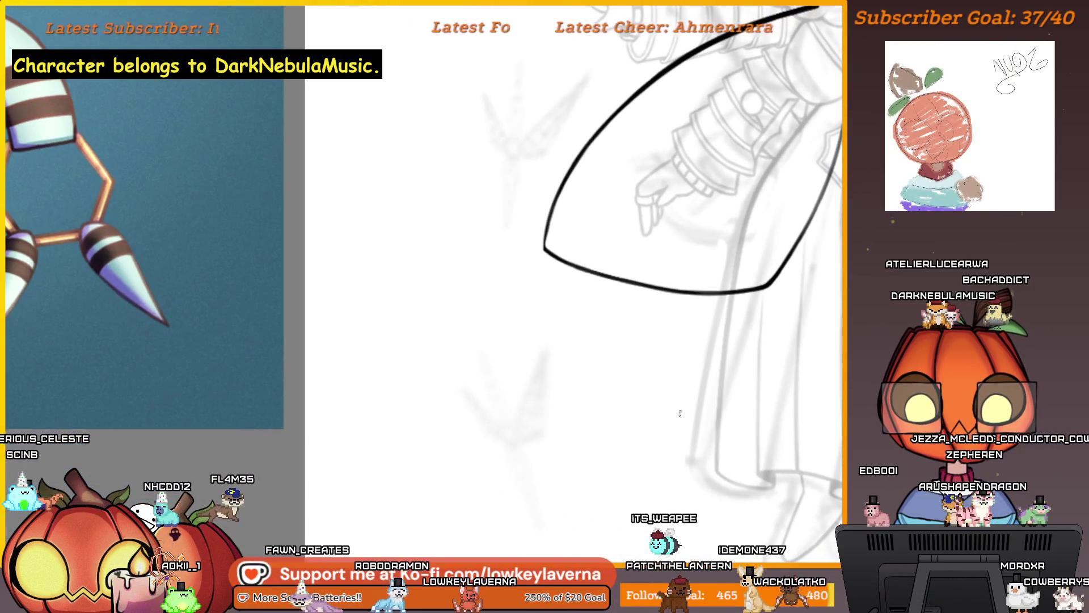
left_click_drag(630, 441, 596, 444)
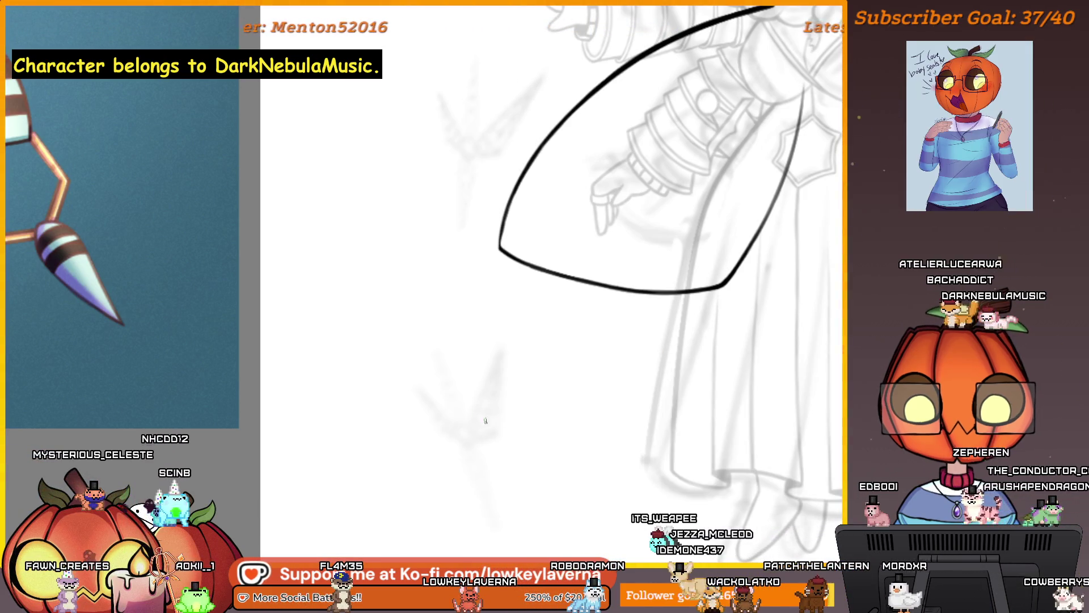
scroll(487, 497, "up", 8)
scroll(488, 497, "up", 5)
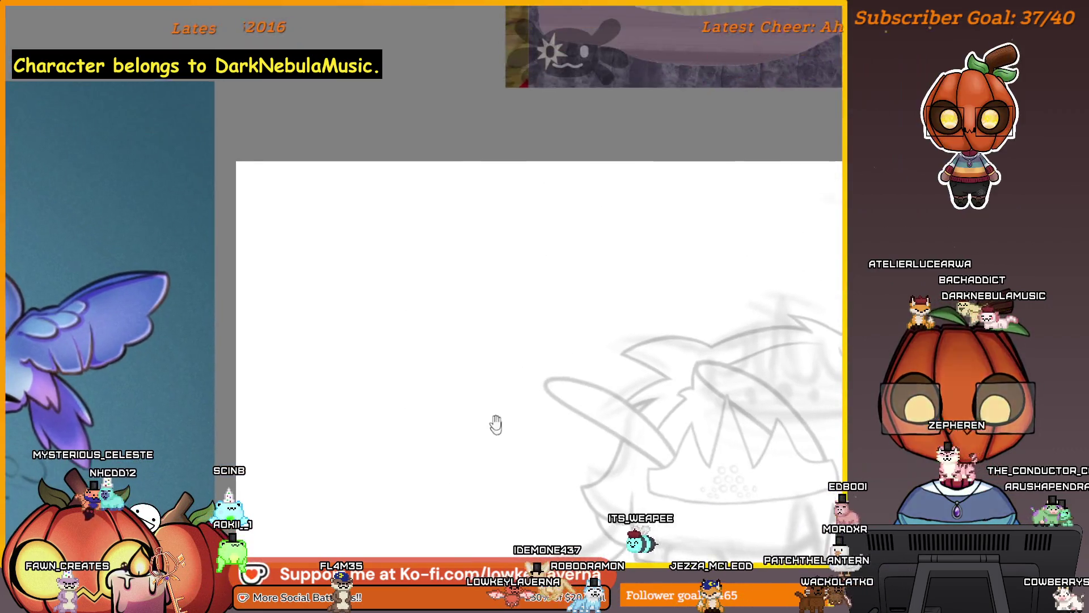
Paint assorted grey and dark test strokes in the empty area, then undo them.
mouse_move(349, 317)
left_mouse_down()
mouse_move(414, 329)
mouse_move(398, 485)
mouse_move(618, 295)
mouse_move(533, 334)
mouse_move(477, 316)
left_mouse_up()
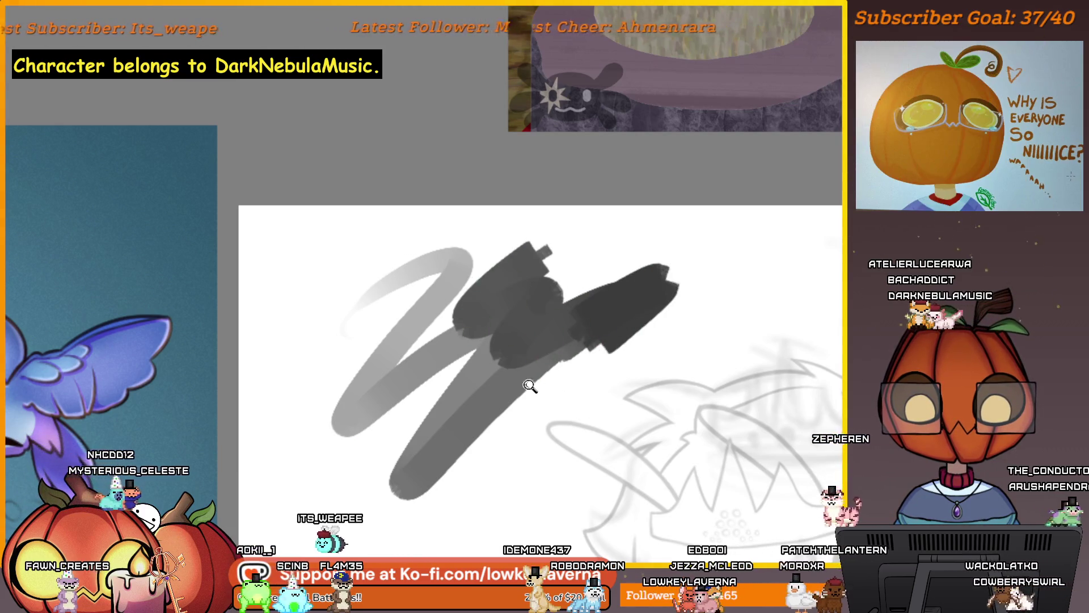
scroll(530, 385, "up", 3)
key("Delete")
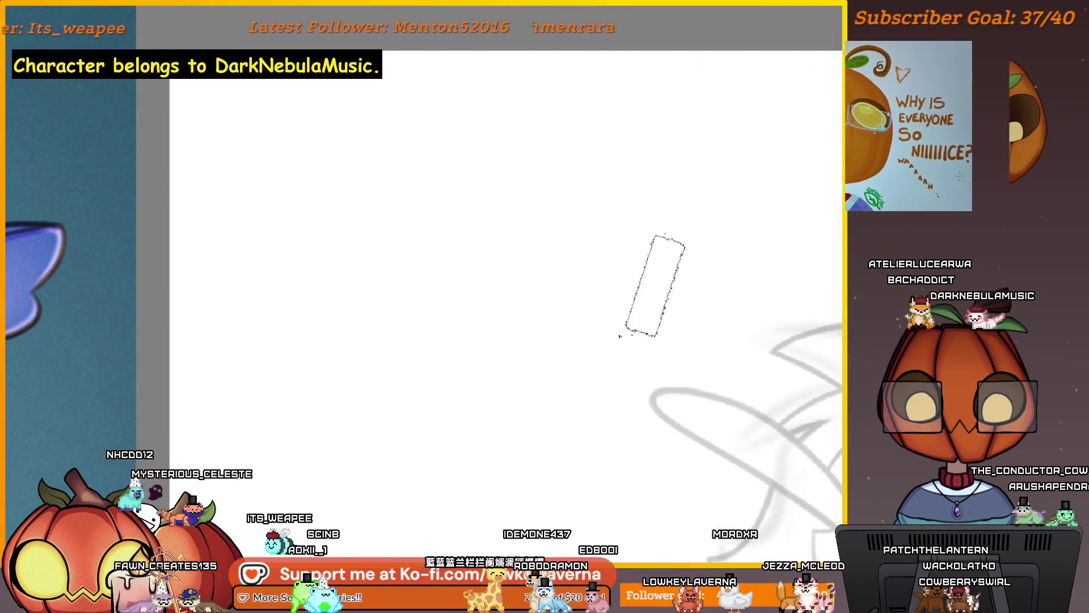
mouse_move(360, 165)
left_mouse_down()
mouse_move(431, 131)
mouse_move(499, 289)
mouse_move(471, 363)
left_mouse_up()
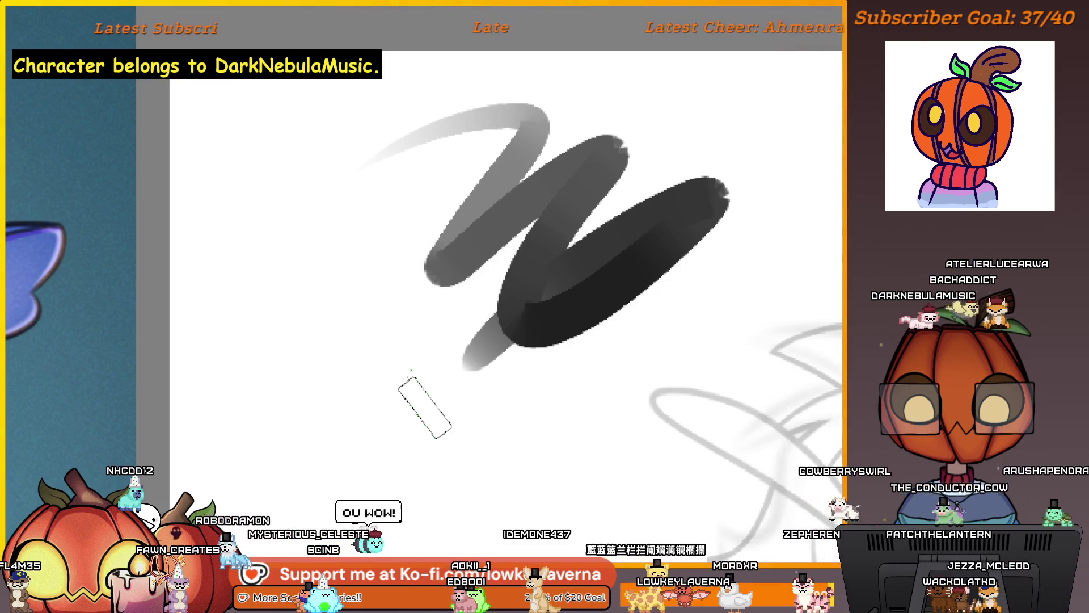
mouse_move(287, 351)
left_mouse_down()
mouse_move(369, 409)
mouse_move(446, 525)
left_mouse_up()
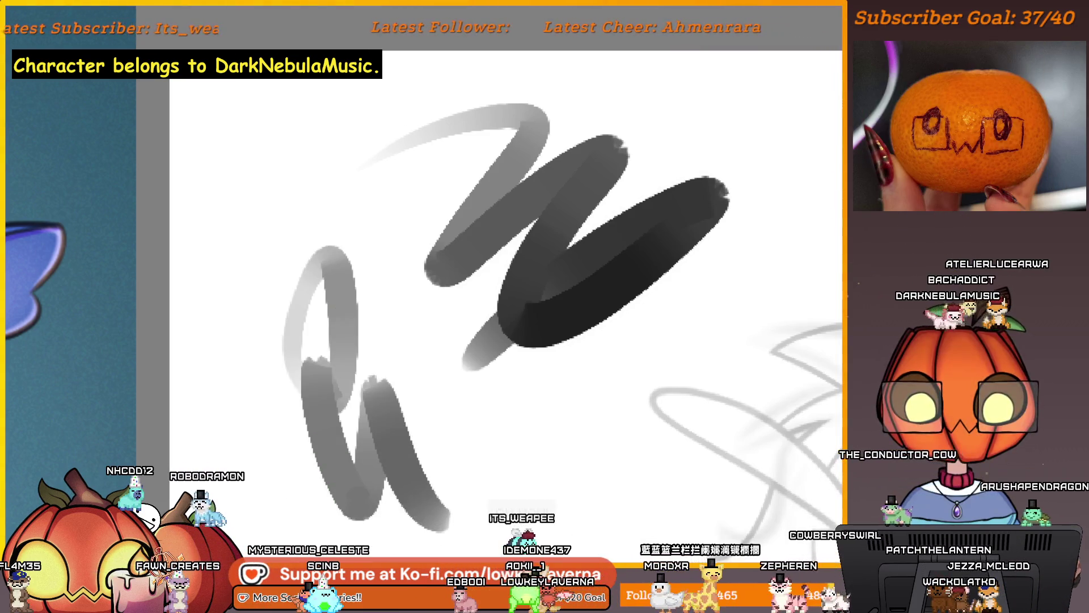
mouse_move(611, 334)
left_mouse_down()
mouse_move(724, 297)
mouse_move(645, 93)
mouse_move(539, 154)
left_mouse_up()
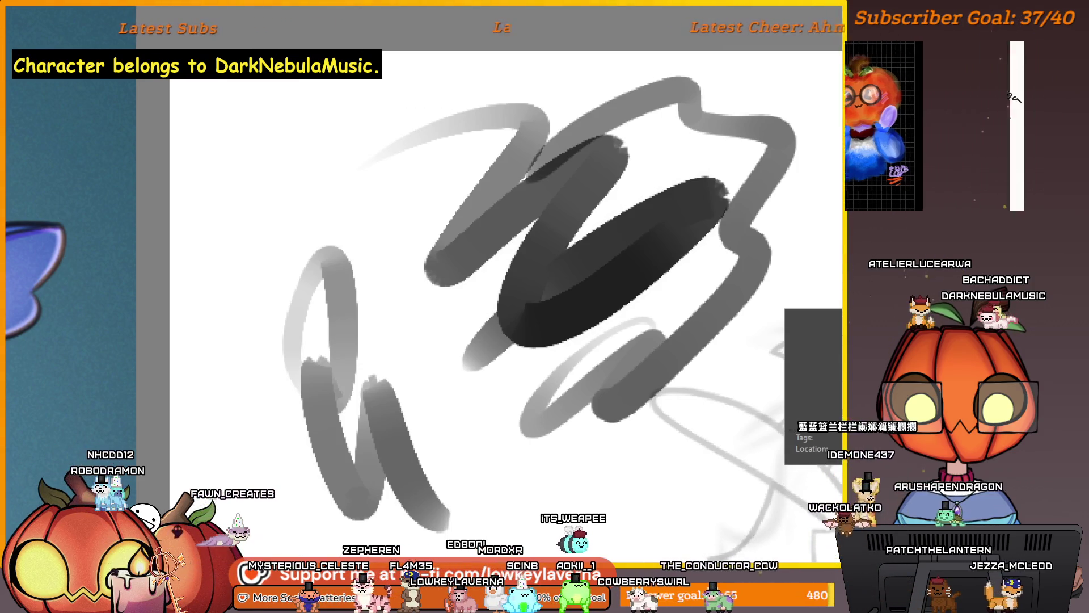
left_click_drag(295, 122, 227, 255)
mouse_move(343, 145)
left_mouse_down()
mouse_move(332, 170)
mouse_move(368, 221)
left_mouse_up()
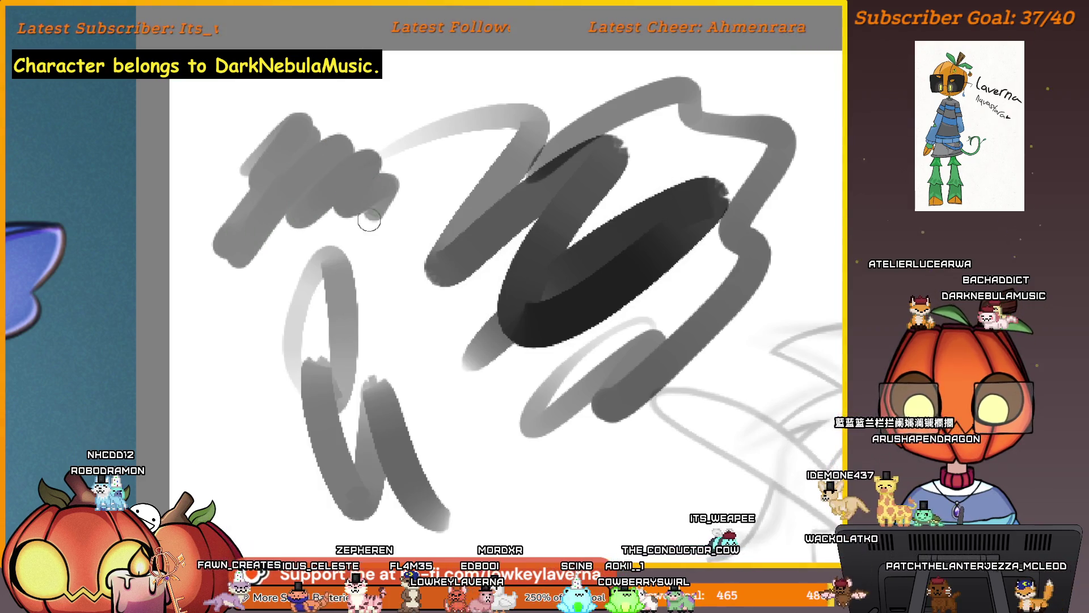
mouse_move(426, 373)
left_mouse_down()
mouse_move(409, 357)
mouse_move(456, 420)
left_mouse_up()
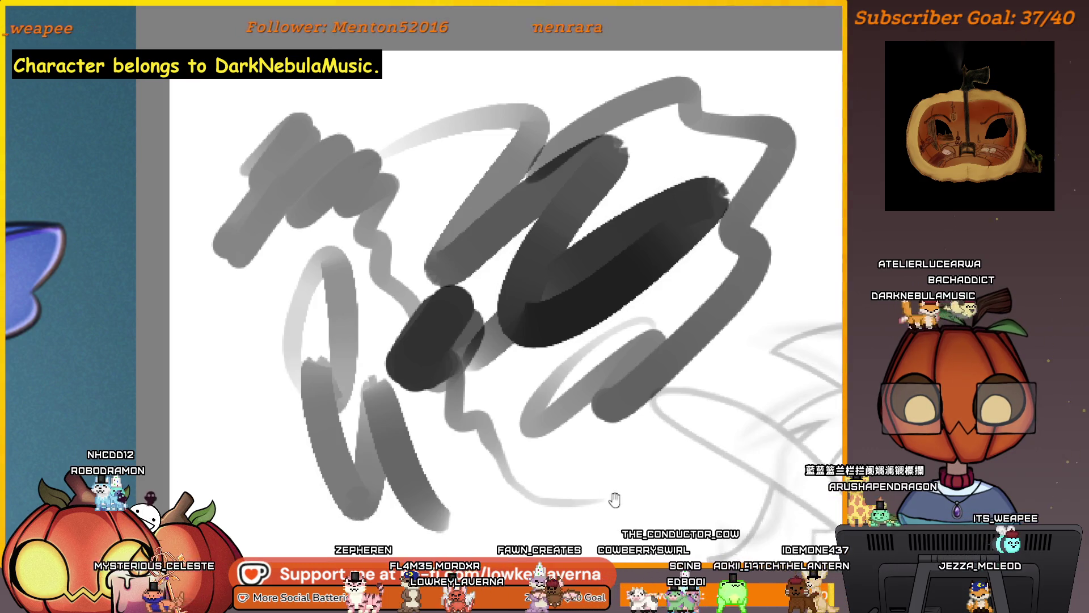
key("ctrl+z")
key("ctrl+z")
key("ctrl+z")
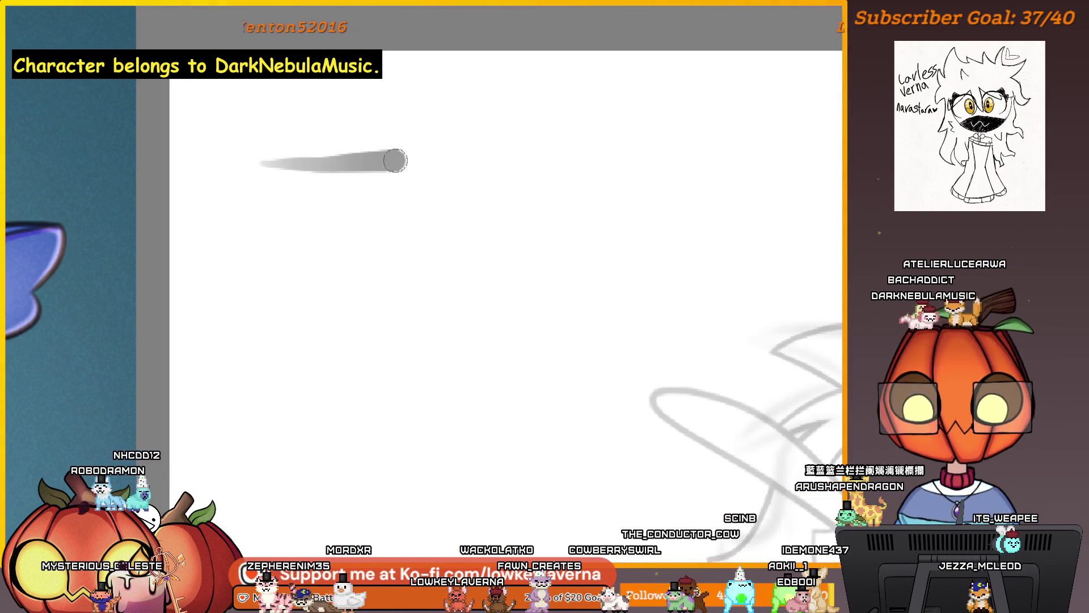
Paint two long horizontal grey strokes, a dark rectangular dab and a black dot.
left_click_drag(395, 161, 684, 150)
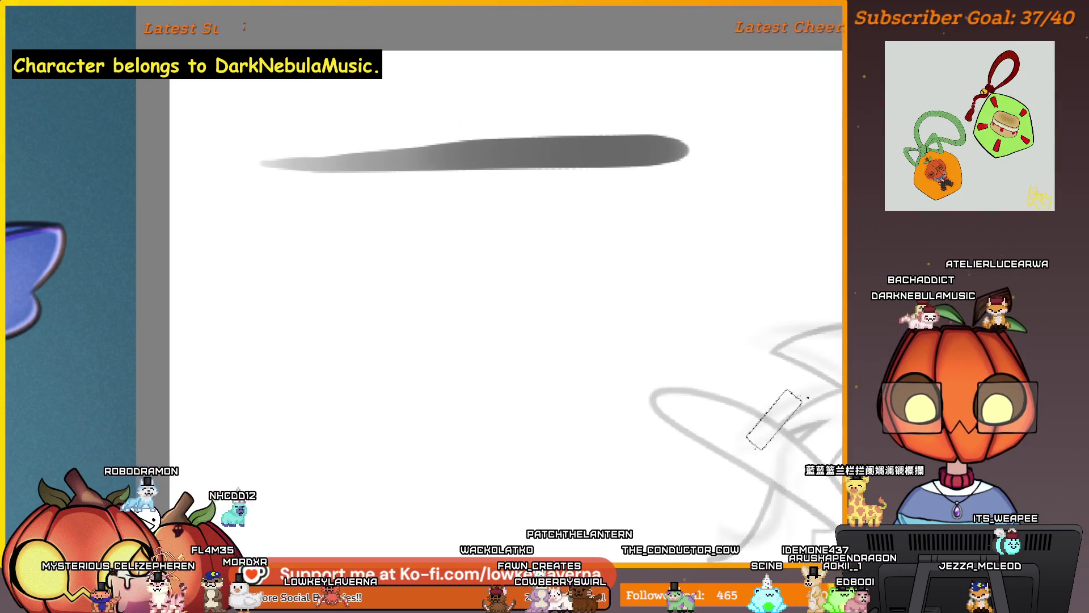
left_click_drag(259, 230, 675, 218)
scroll(679, 250, "up", 3)
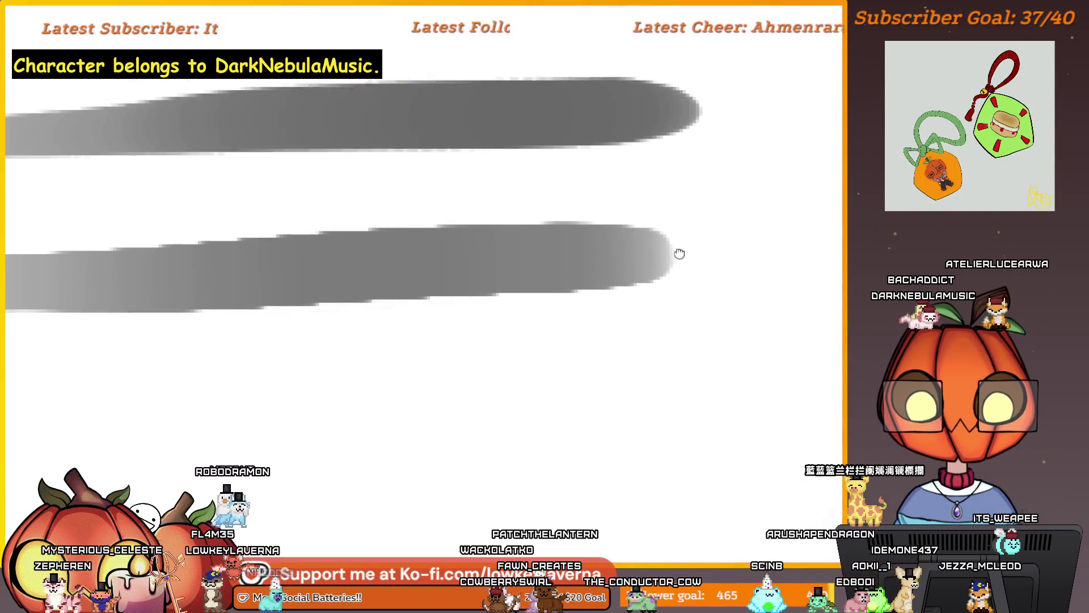
scroll(633, 348, "up", 2)
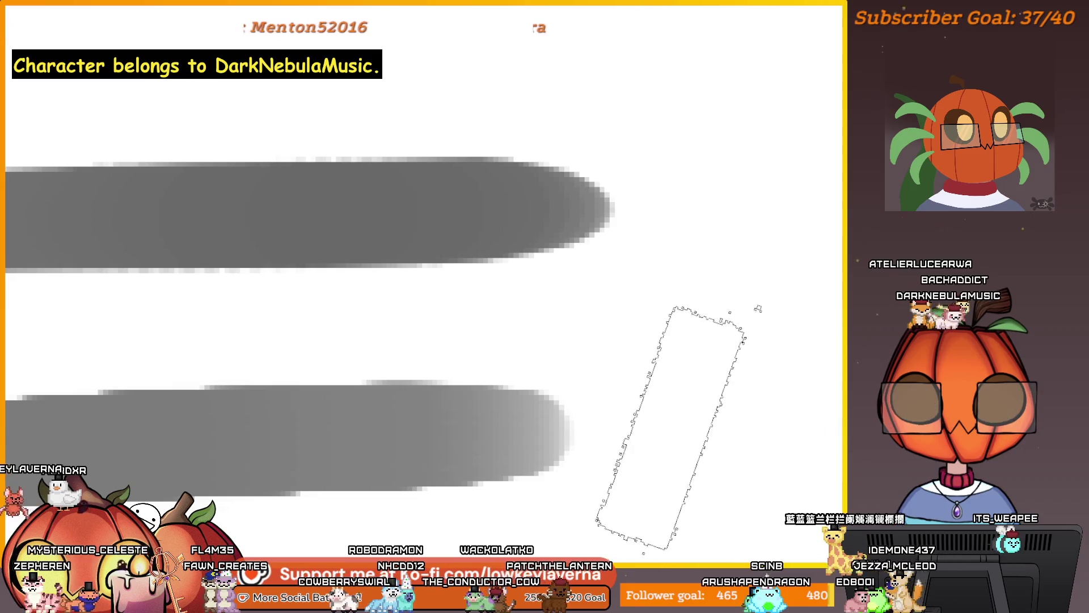
left_click(677, 423)
scroll(688, 392, "right", 5)
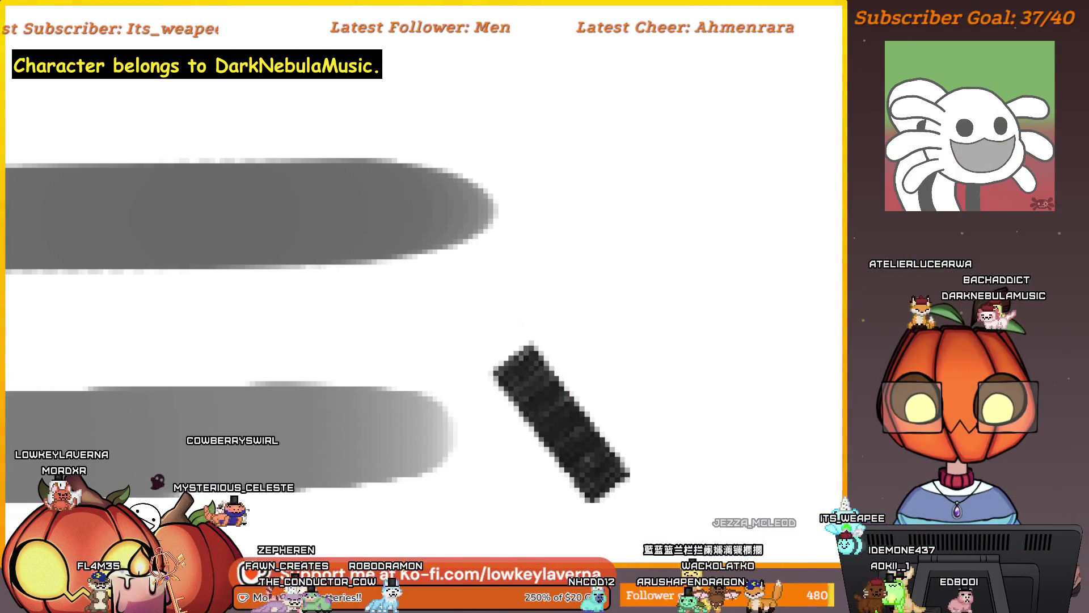
left_click(591, 195)
scroll(726, 284, "down", 2)
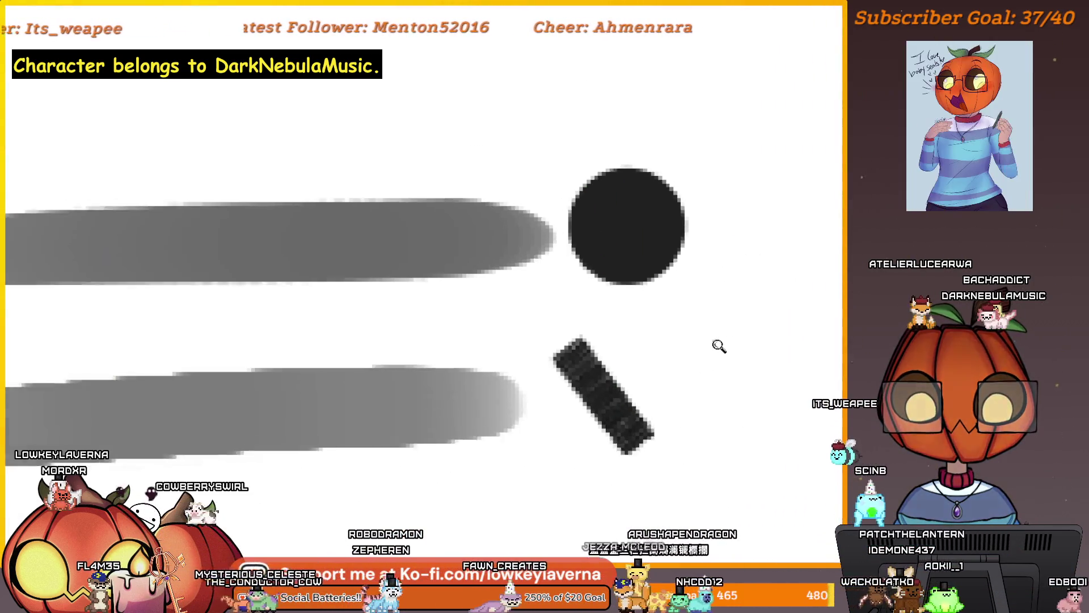
left_click_drag(719, 451, 739, 438)
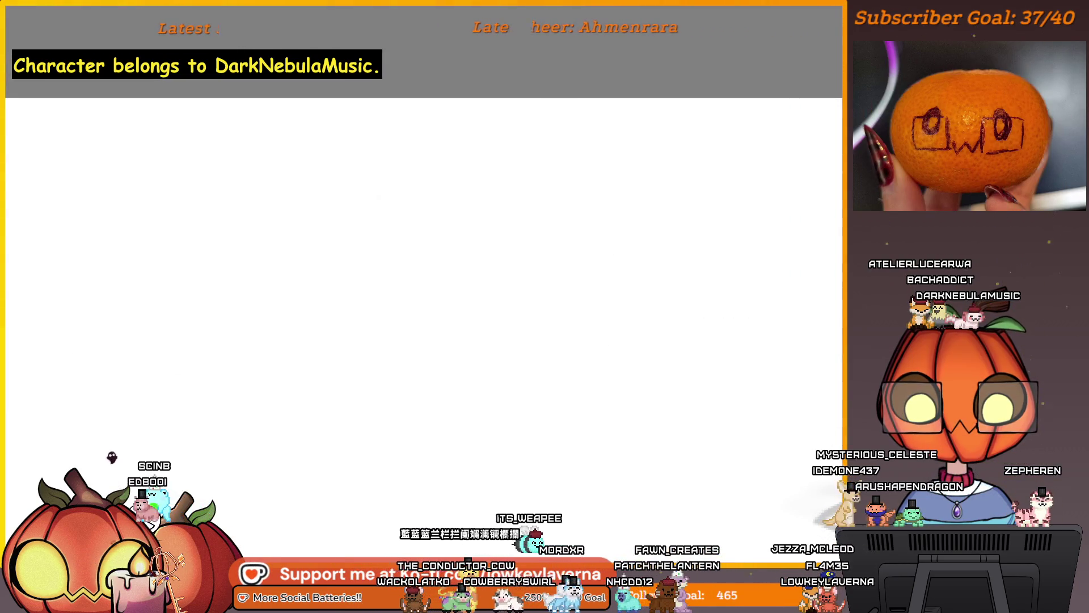
Draw large black and S-shaped test strokes, undoing each one.
mouse_move(579, 199)
left_mouse_down()
mouse_move(479, 319)
mouse_move(564, 421)
left_mouse_up()
key("ctrl+z")
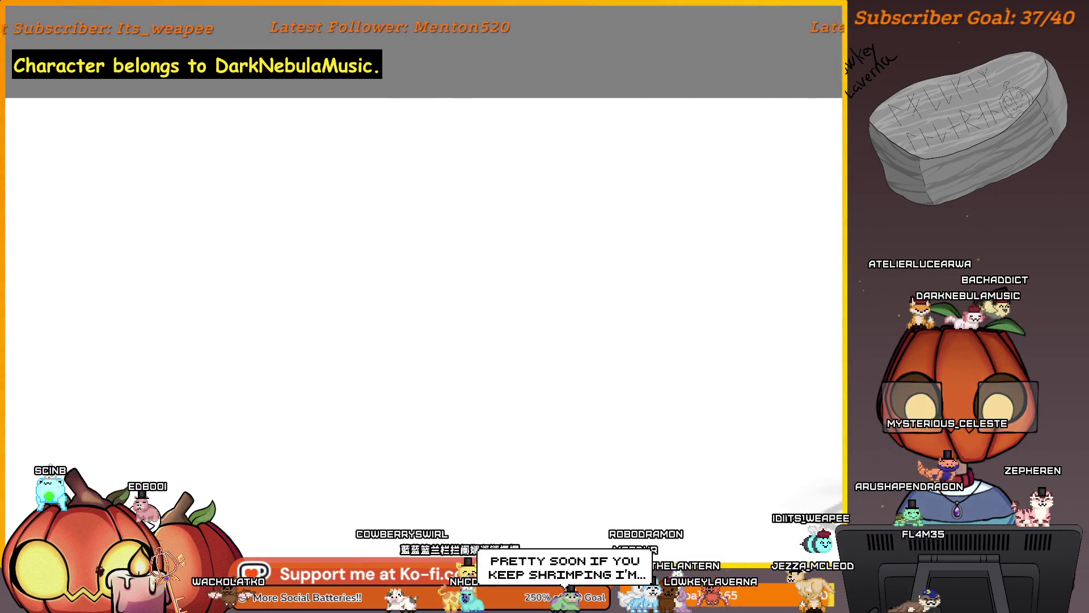
mouse_move(535, 214)
left_mouse_down()
mouse_move(433, 296)
mouse_move(571, 418)
left_mouse_up()
key("ctrl+z")
mouse_move(532, 344)
left_mouse_down()
mouse_move(582, 310)
mouse_move(645, 297)
left_mouse_up()
mouse_move(528, 151)
left_mouse_down()
mouse_move(469, 175)
mouse_move(644, 189)
mouse_move(564, 450)
left_mouse_up()
key("ctrl+z")
Draw an m-shaped stroke and a few curved test strokes, then undo them all.
left_click_drag(465, 253, 491, 276)
mouse_move(341, 233)
left_mouse_down()
mouse_move(397, 244)
mouse_move(468, 227)
mouse_move(498, 343)
mouse_move(627, 298)
mouse_move(670, 476)
left_mouse_up()
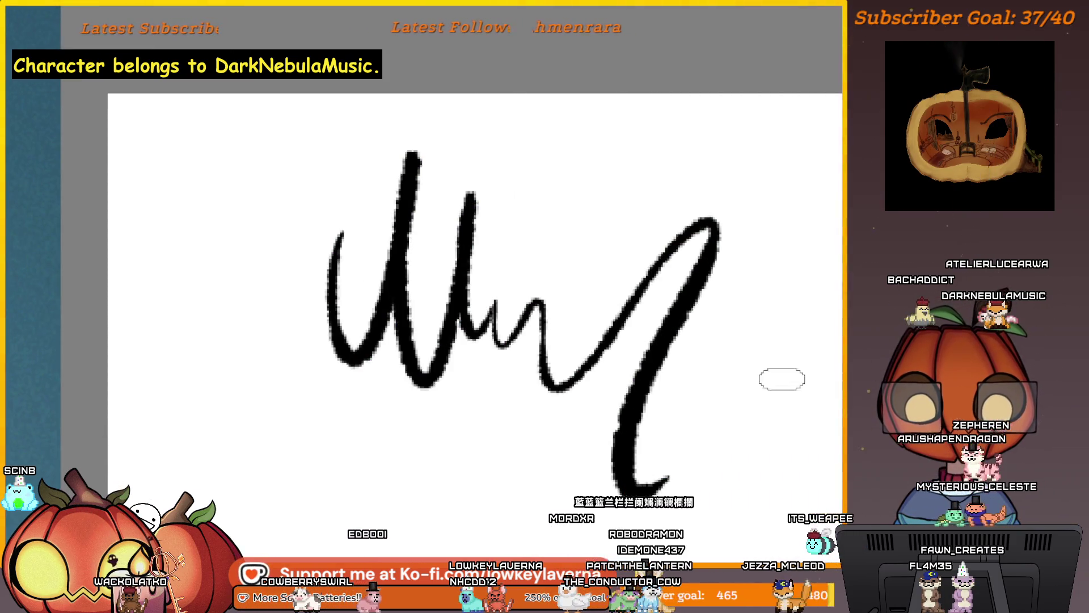
mouse_move(660, 408)
left_mouse_down()
mouse_move(681, 331)
mouse_move(593, 510)
mouse_move(601, 370)
mouse_move(567, 295)
mouse_move(657, 369)
left_mouse_up()
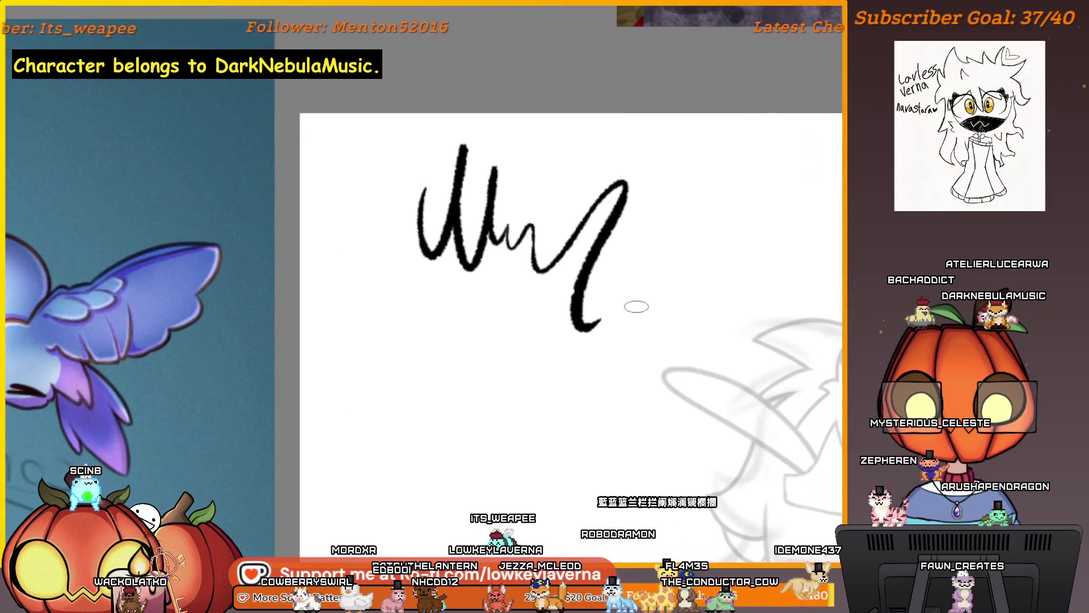
key("ctrl+z")
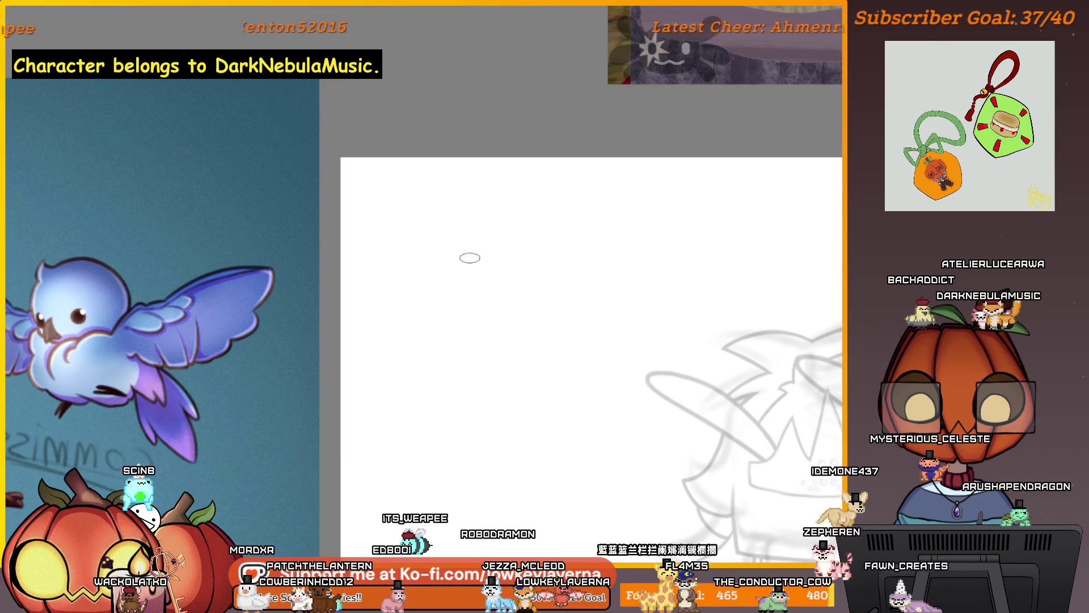
mouse_move(418, 246)
left_mouse_down()
mouse_move(414, 272)
mouse_move(435, 224)
mouse_move(434, 283)
mouse_move(456, 237)
mouse_move(438, 373)
left_mouse_up()
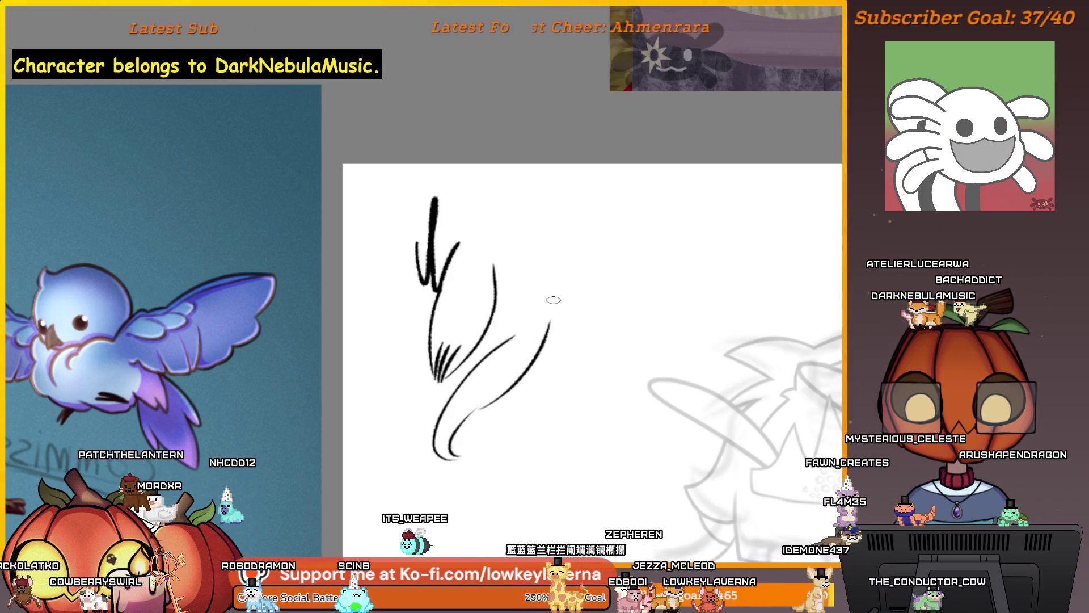
mouse_move(521, 317)
left_mouse_down()
mouse_move(570, 300)
mouse_move(514, 329)
left_mouse_up()
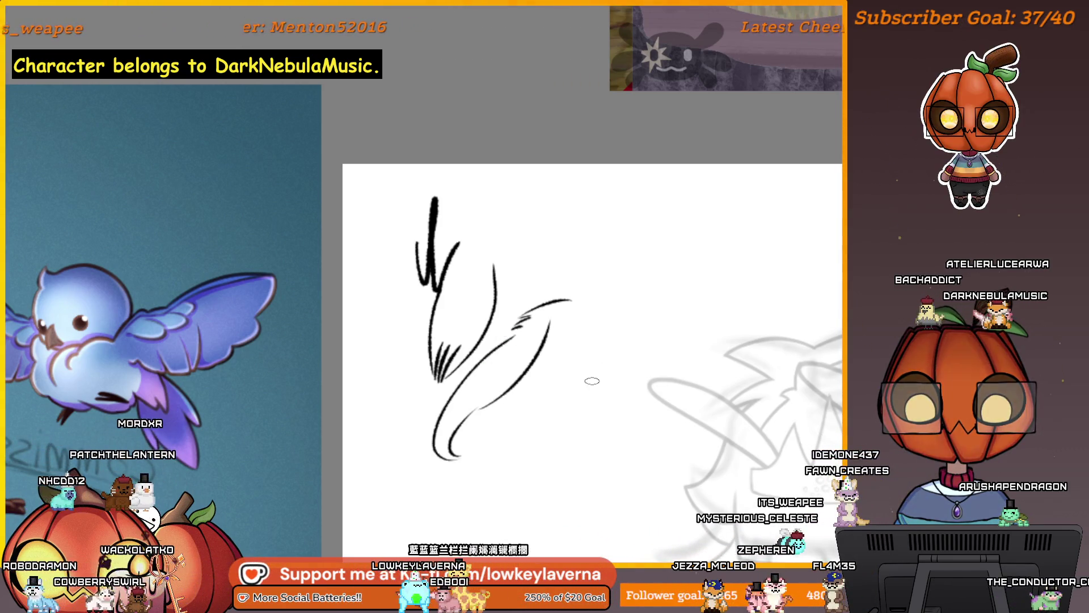
key("ctrl+z")
key("ctrl+z")
key("ctrl+z")
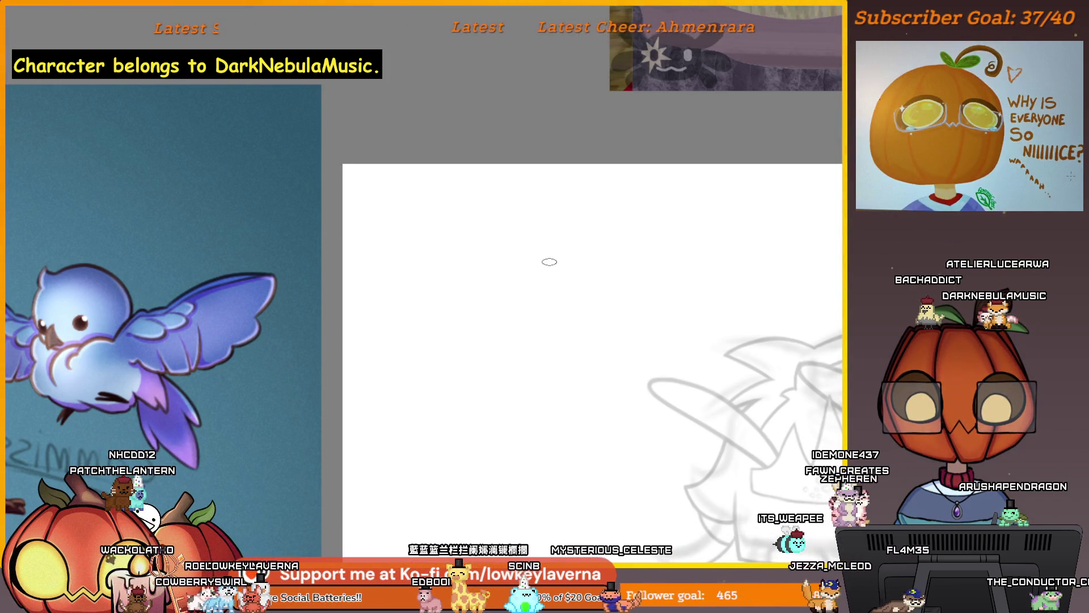
left_click_drag(501, 243, 510, 290)
mouse_move(590, 260)
left_mouse_down()
mouse_move(624, 240)
mouse_move(624, 278)
left_mouse_up()
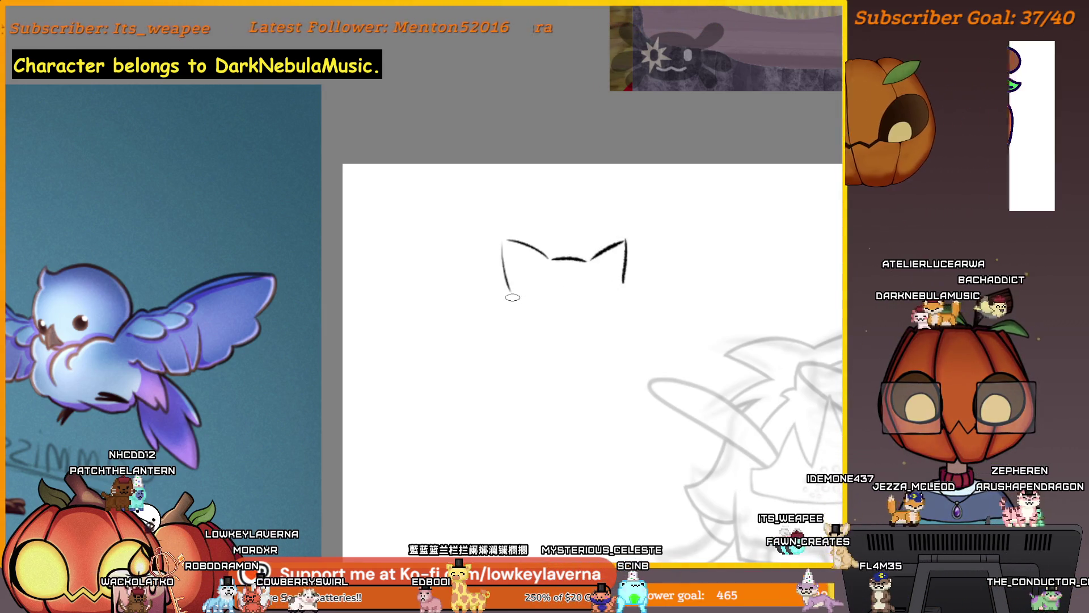
left_click_drag(506, 299, 536, 335)
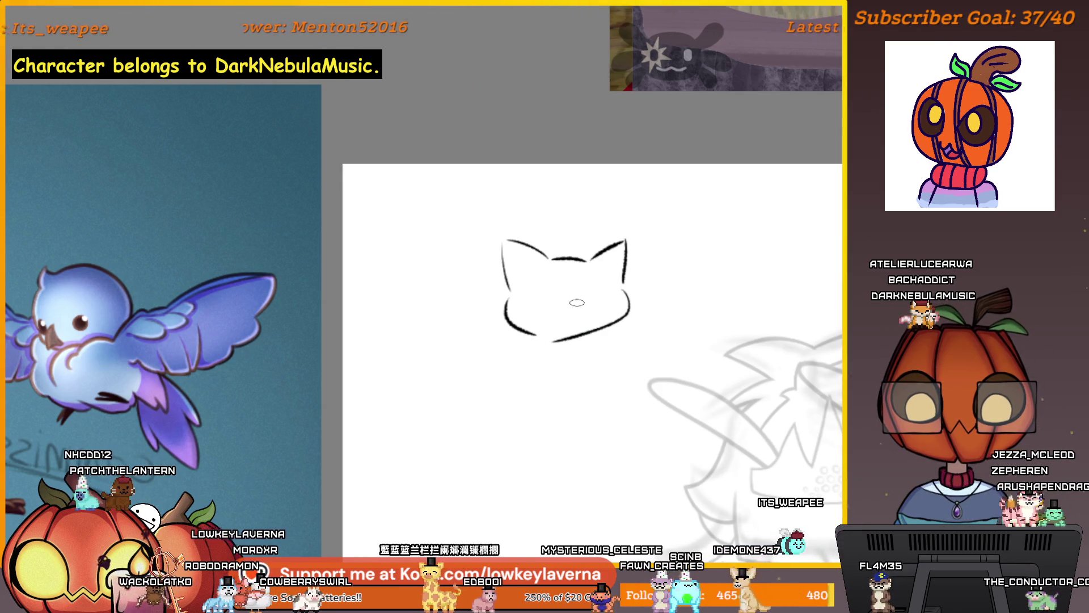
left_click_drag(525, 297, 546, 294)
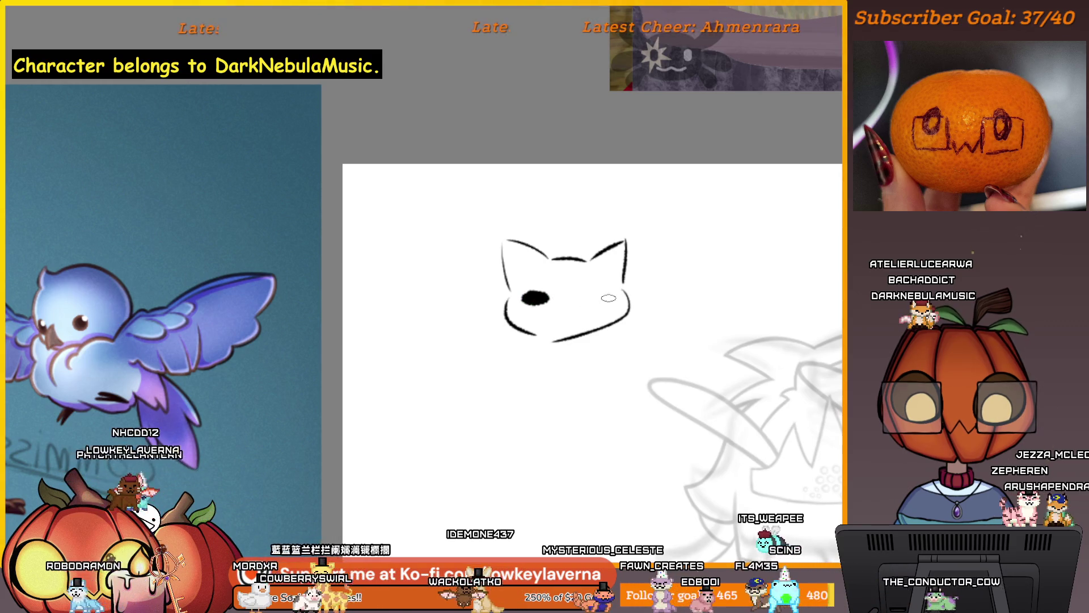
left_click_drag(603, 294, 570, 313)
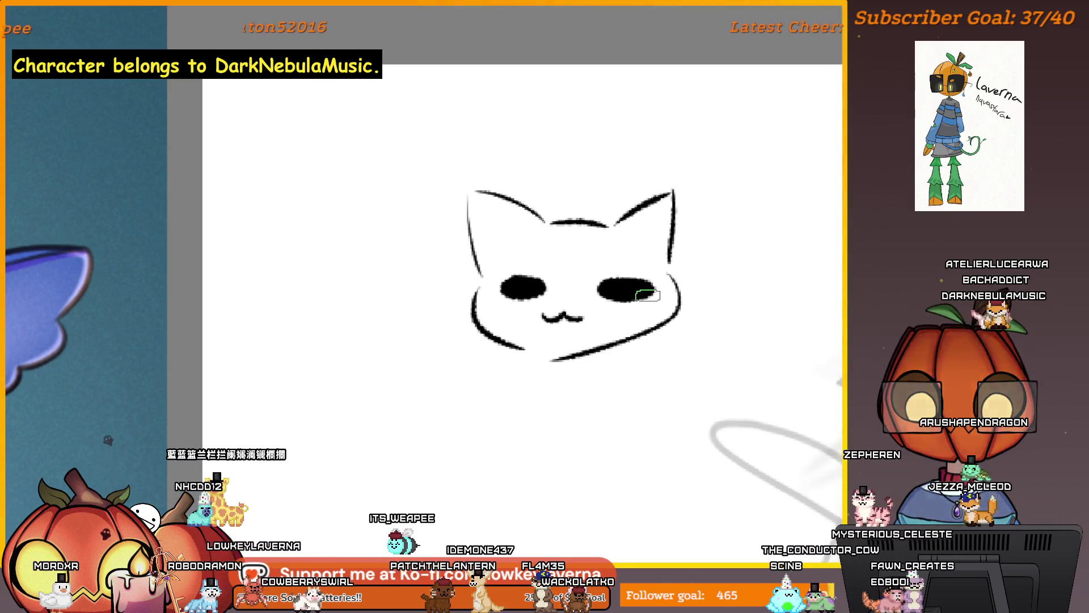
mouse_move(576, 366)
left_mouse_down()
mouse_move(608, 340)
mouse_move(681, 189)
mouse_move(499, 158)
left_mouse_up()
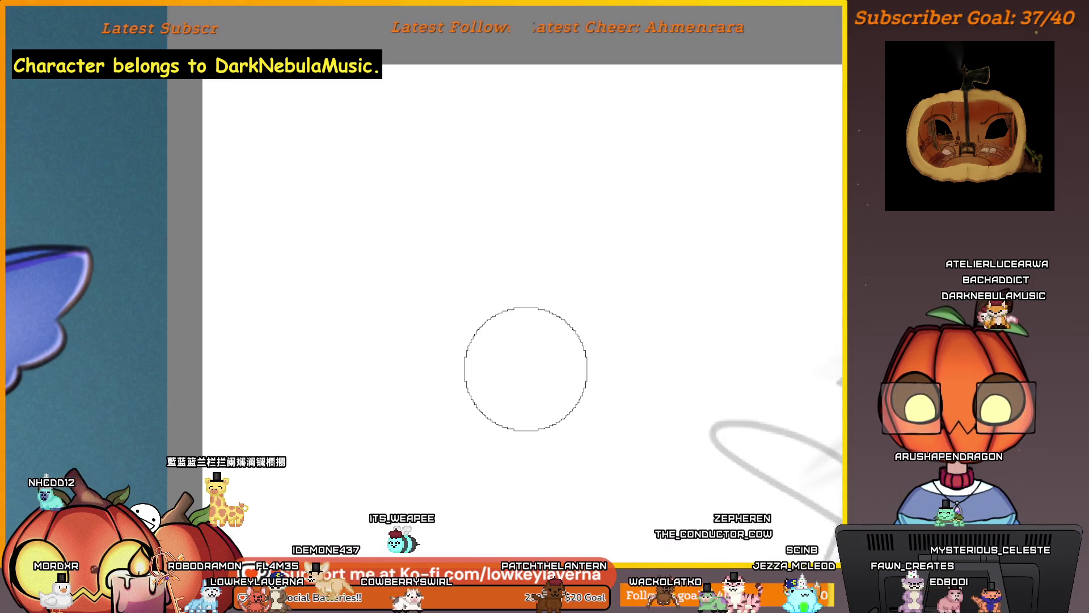
Switch to a different brush and try scribbled and grey shading strokes, undoing each.
key("b")
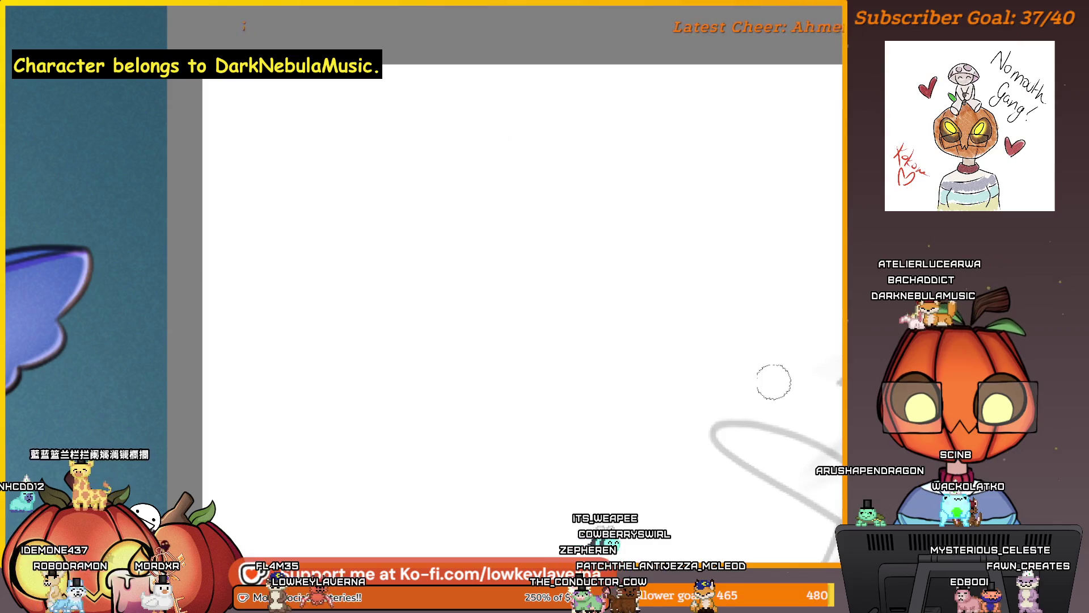
left_click(613, 268, "alt")
mouse_move(512, 228)
left_mouse_down()
mouse_move(505, 288)
mouse_move(570, 315)
left_mouse_up()
key("ctrl+z")
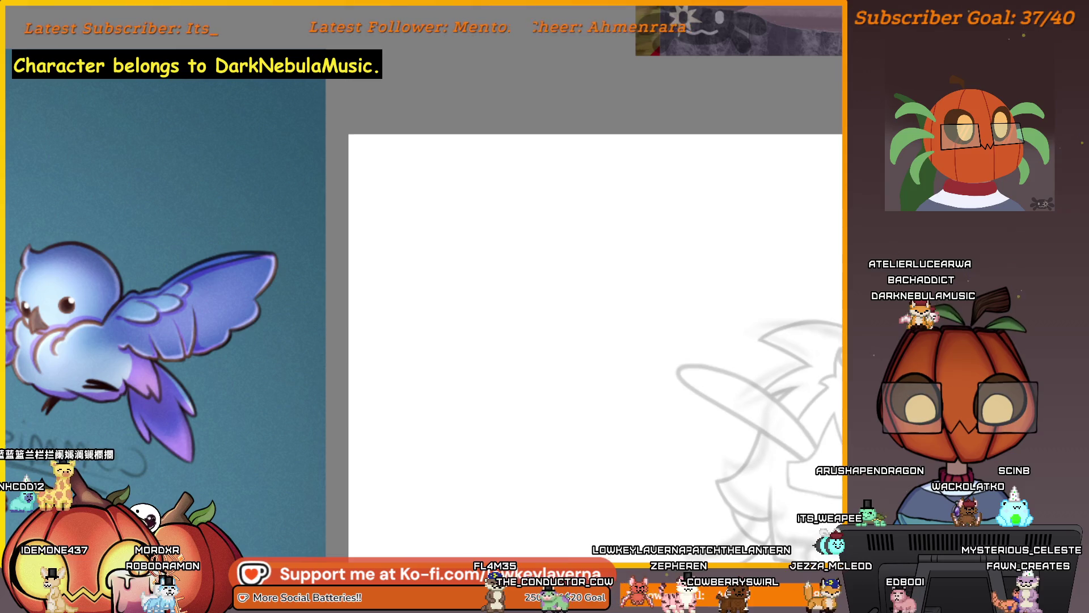
mouse_move(559, 250)
left_mouse_down()
mouse_move(590, 286)
mouse_move(545, 397)
mouse_move(675, 266)
mouse_move(511, 363)
mouse_move(505, 295)
mouse_move(488, 317)
mouse_move(511, 284)
left_mouse_up()
key("ctrl+z")
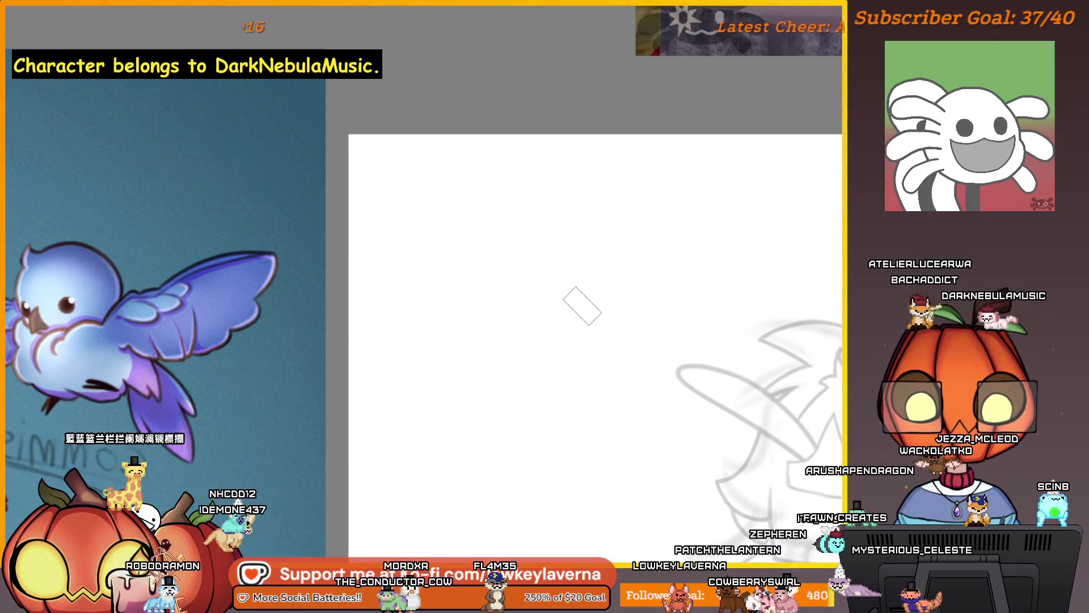
left_click_drag(561, 222, 476, 329)
key("ctrl+z")
Test more grey strokes and erase them, leaving one dark zigzag across the top.
mouse_move(670, 207)
left_mouse_down()
mouse_move(467, 395)
mouse_move(658, 239)
mouse_move(494, 420)
mouse_move(663, 284)
mouse_move(477, 323)
mouse_move(567, 224)
left_mouse_up()
mouse_move(462, 246)
left_mouse_down()
mouse_move(506, 289)
mouse_move(538, 198)
mouse_move(553, 198)
left_mouse_up()
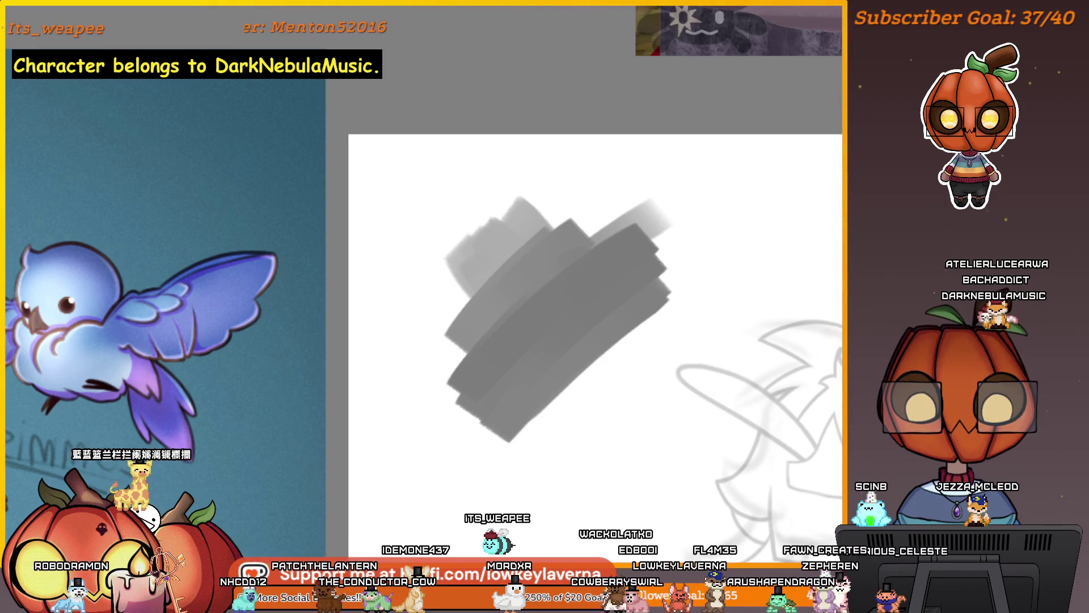
key("Delete")
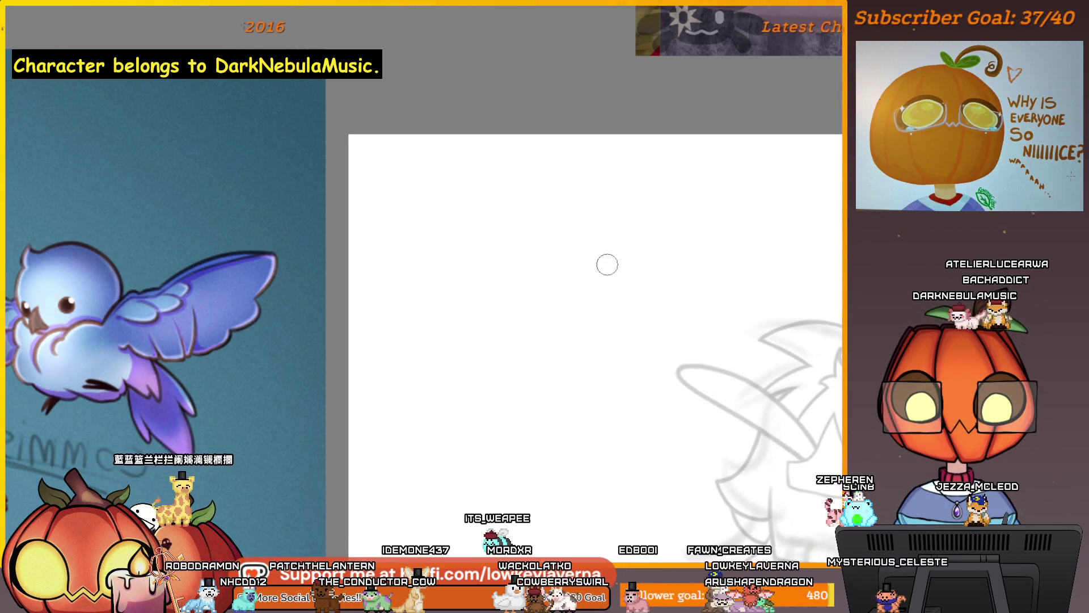
left_click_drag(544, 221, 423, 326)
mouse_move(630, 244)
left_mouse_down()
mouse_move(557, 323)
mouse_move(584, 355)
left_mouse_up()
key("Delete")
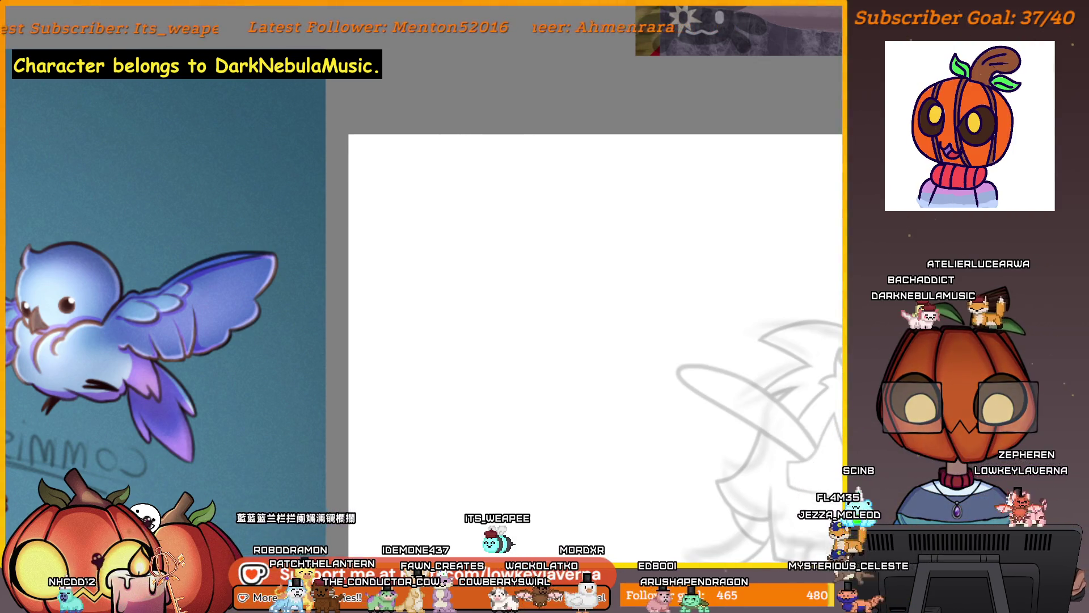
left_click_drag(511, 255, 607, 364)
key("Delete")
mouse_move(418, 182)
left_mouse_down()
mouse_move(446, 161)
mouse_move(595, 173)
mouse_move(611, 186)
left_mouse_up()
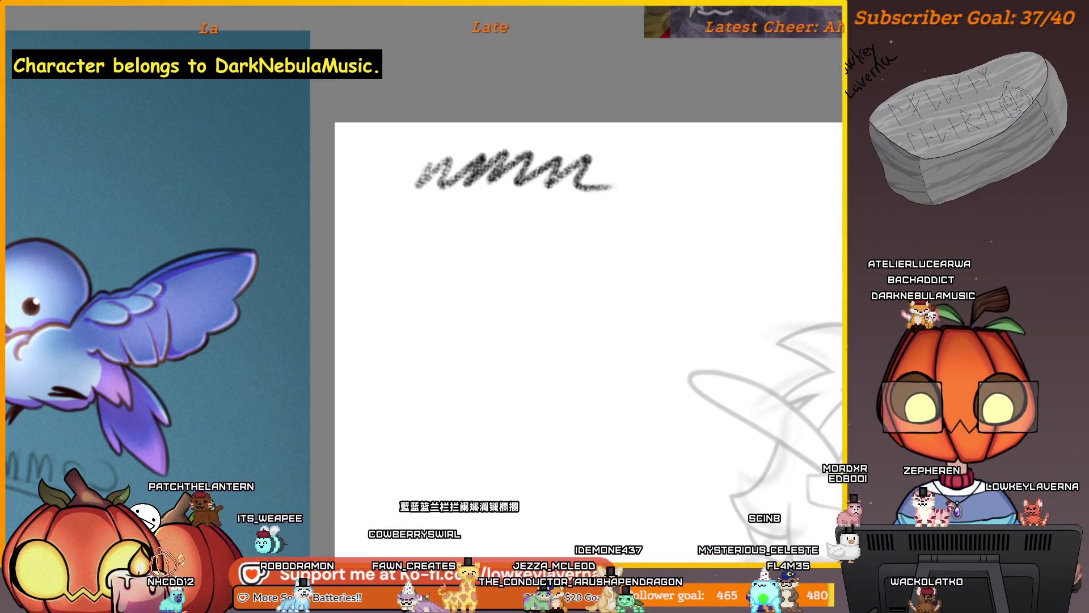
Draw two more zigzags and an arrow beside the second, then undo every test stroke.
mouse_move(423, 224)
left_mouse_down()
mouse_move(527, 207)
mouse_move(614, 214)
left_mouse_up()
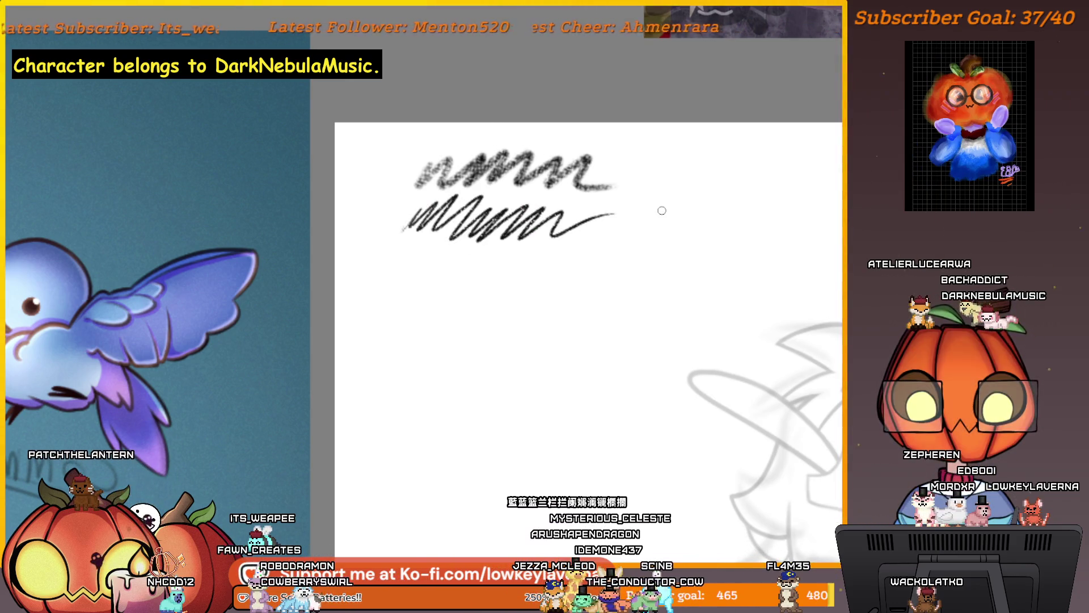
left_click_drag(395, 287, 536, 264)
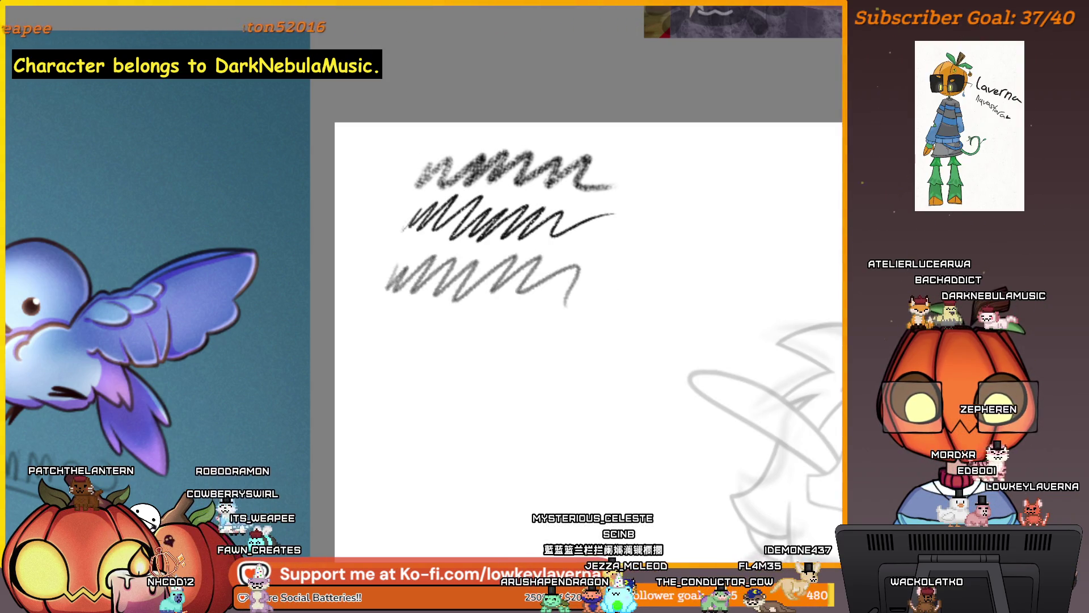
left_click_drag(687, 192, 626, 213)
left_click_drag(649, 195, 651, 223)
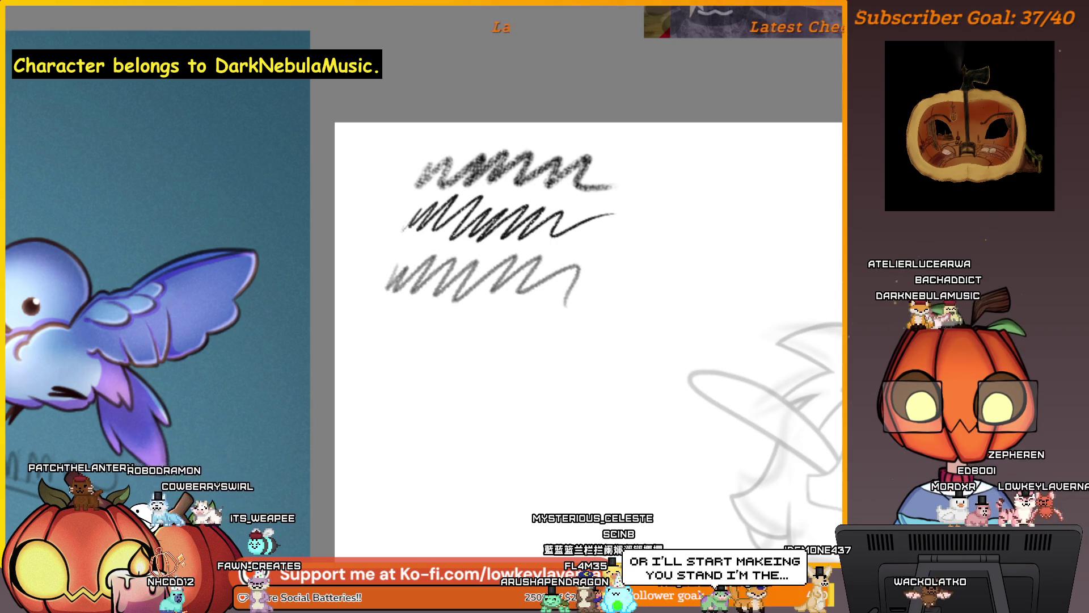
key("ctrl+z")
key("ctrl+z")
key("ctrl+z")
left_click_drag(503, 257, 518, 272)
key("ctrl+z")
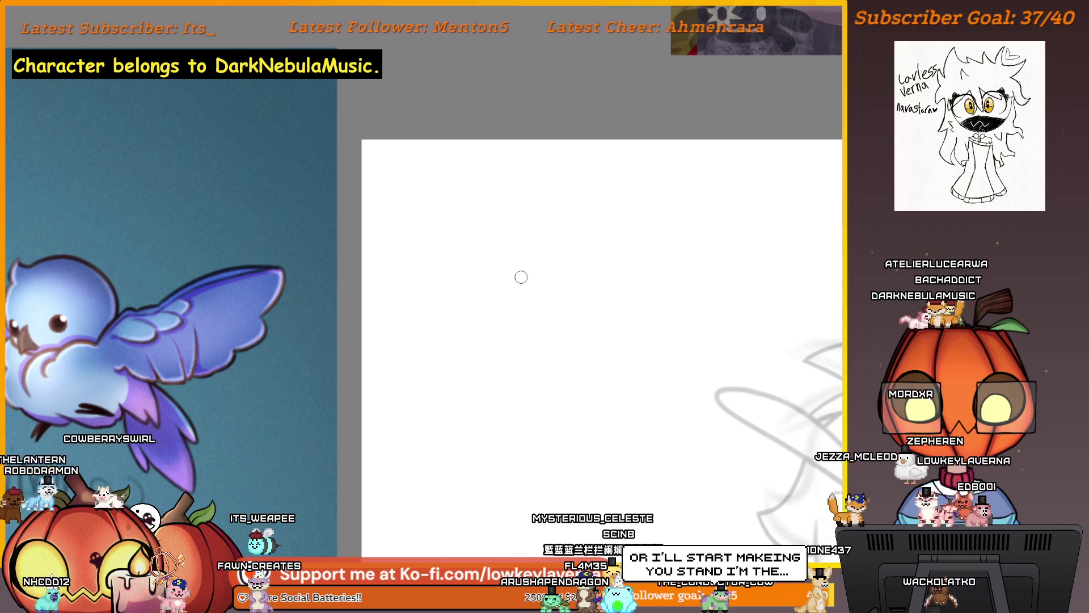
Sketch a new cat head with ears, eye and mouth, plus a neck, curling tail and front legs.
left_click_drag(527, 262, 588, 266)
left_click_drag(498, 279, 548, 313)
mouse_move(587, 266)
left_mouse_down()
mouse_move(550, 312)
mouse_move(569, 275)
left_mouse_up()
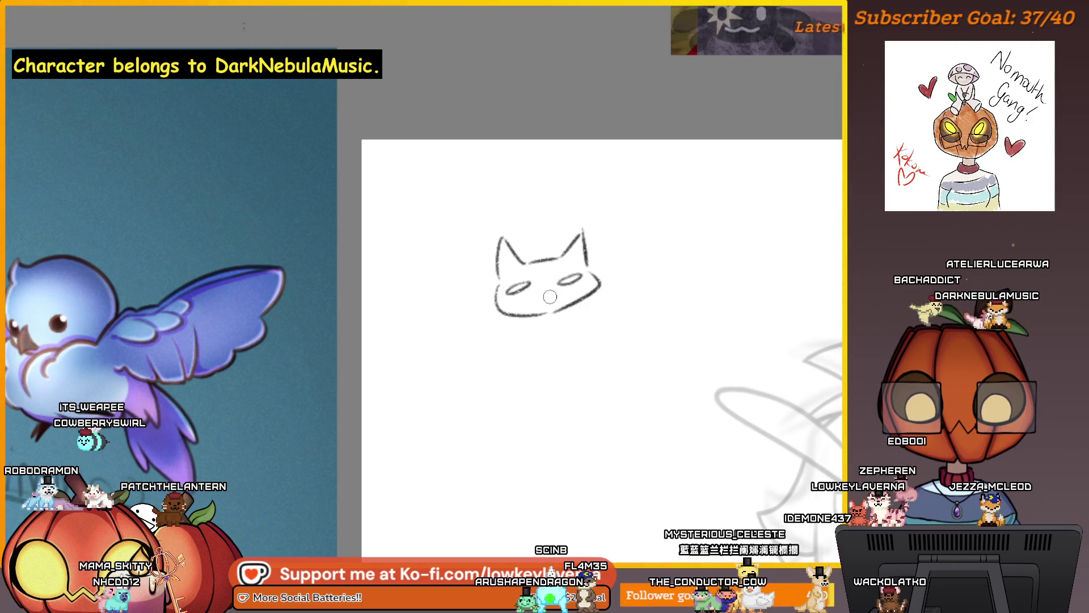
left_click_drag(542, 296, 558, 296)
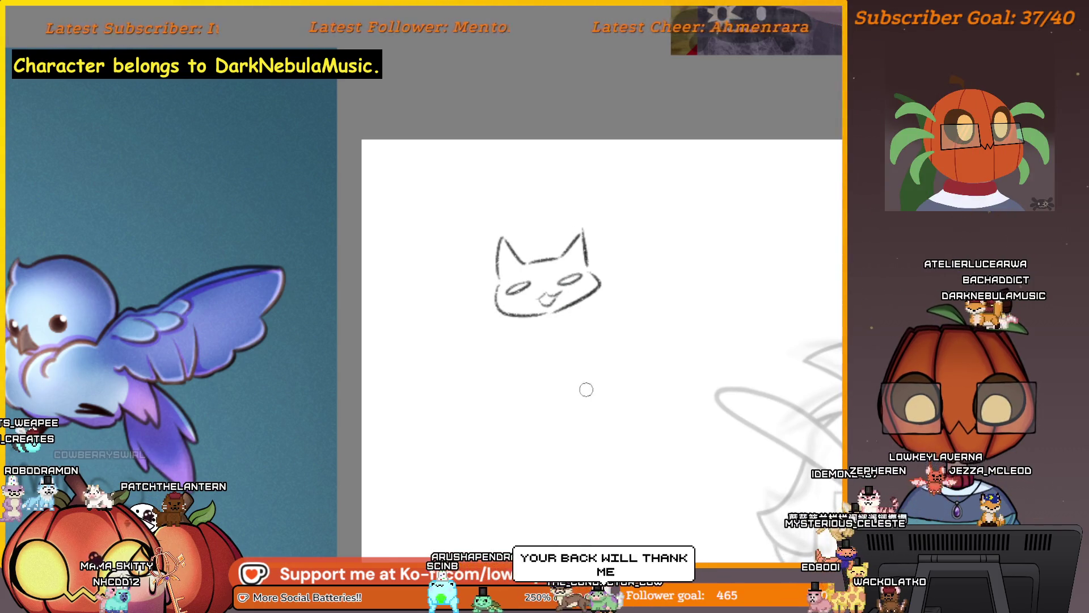
mouse_move(505, 306)
left_mouse_down()
mouse_move(491, 354)
mouse_move(584, 362)
left_mouse_up()
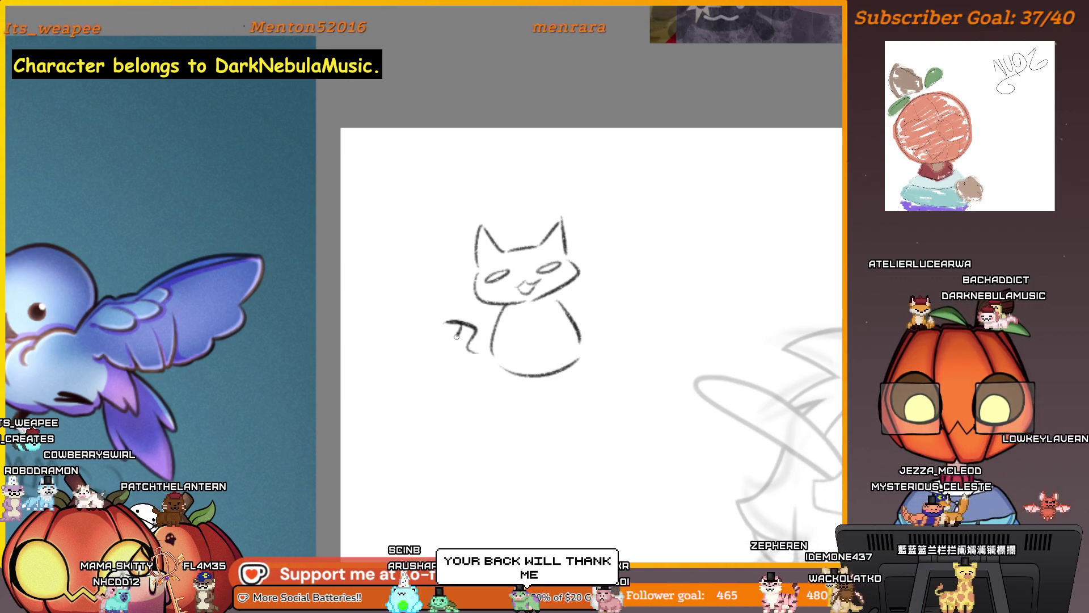
left_click_drag(457, 337, 496, 355)
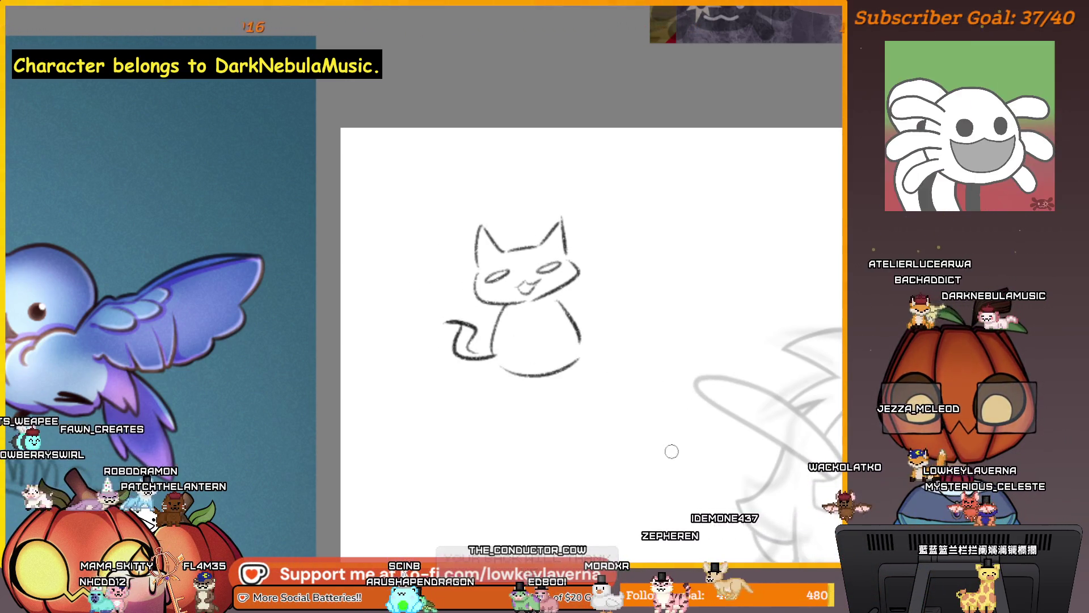
mouse_move(556, 335)
left_mouse_down()
mouse_move(559, 363)
mouse_move(540, 372)
left_mouse_up()
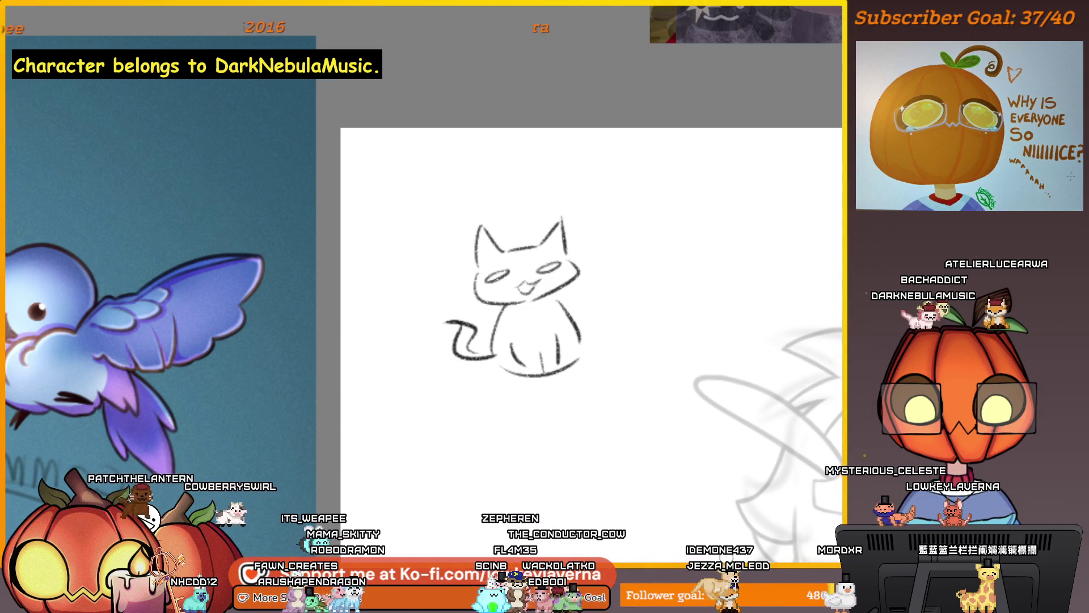
Undo the cat's tail and body, then try and undo curl strokes beside the head.
key("ctrl+z")
key("ctrl+z")
key("ctrl+z")
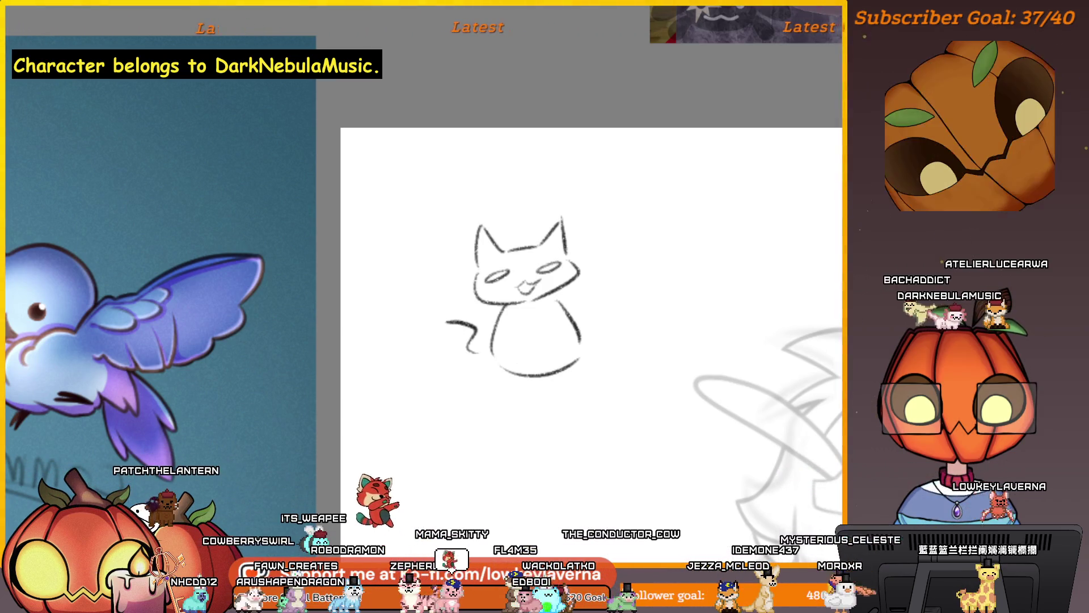
key("ctrl+z")
key("ctrl+z")
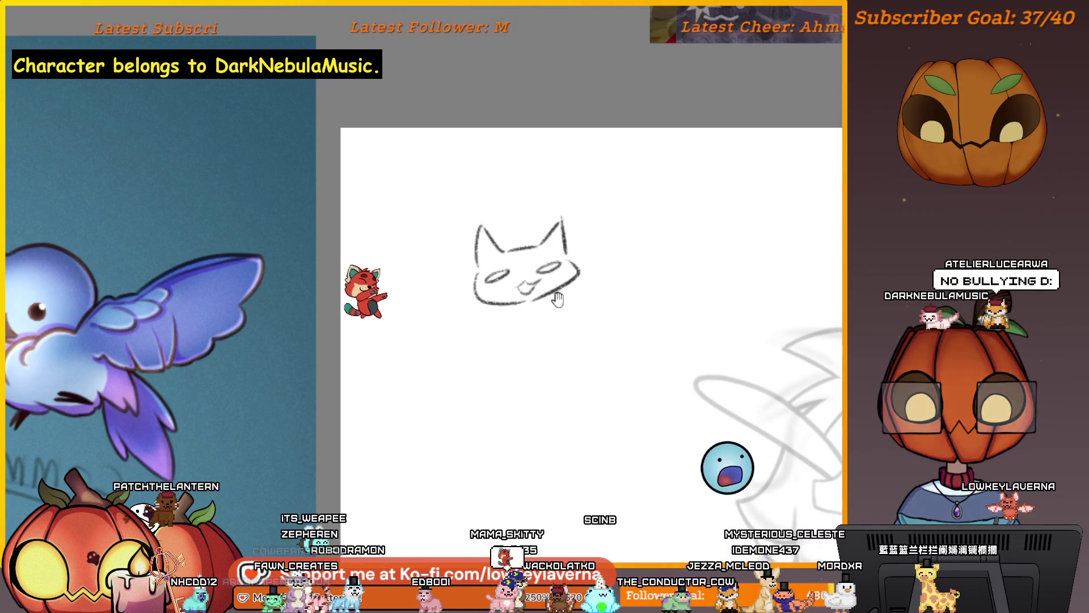
mouse_move(596, 278)
left_mouse_down()
mouse_move(610, 280)
mouse_move(570, 311)
left_mouse_up()
key("ctrl+z")
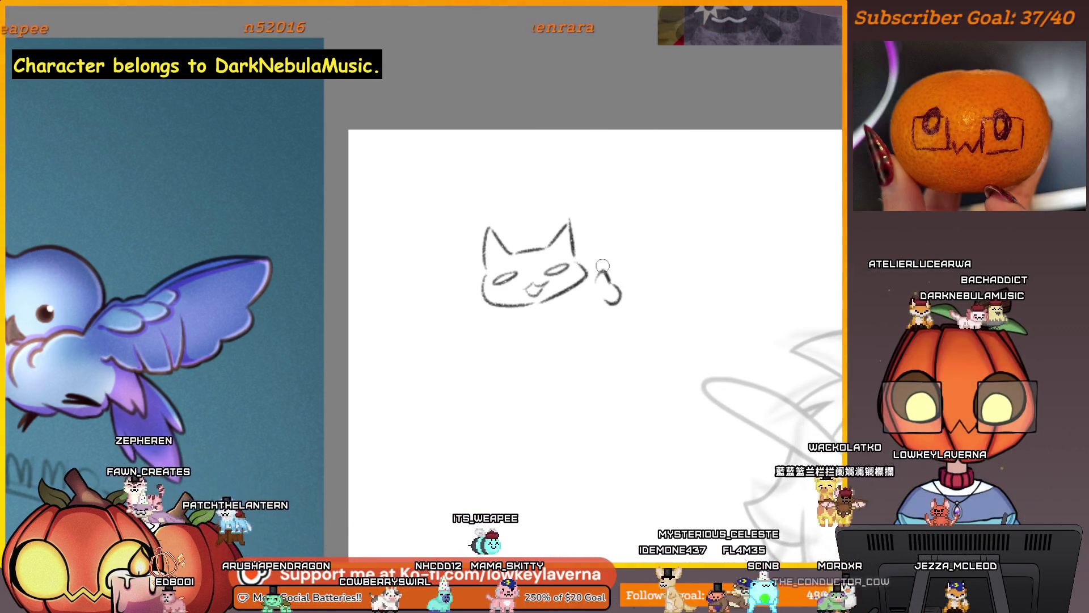
left_click_drag(602, 277, 619, 294)
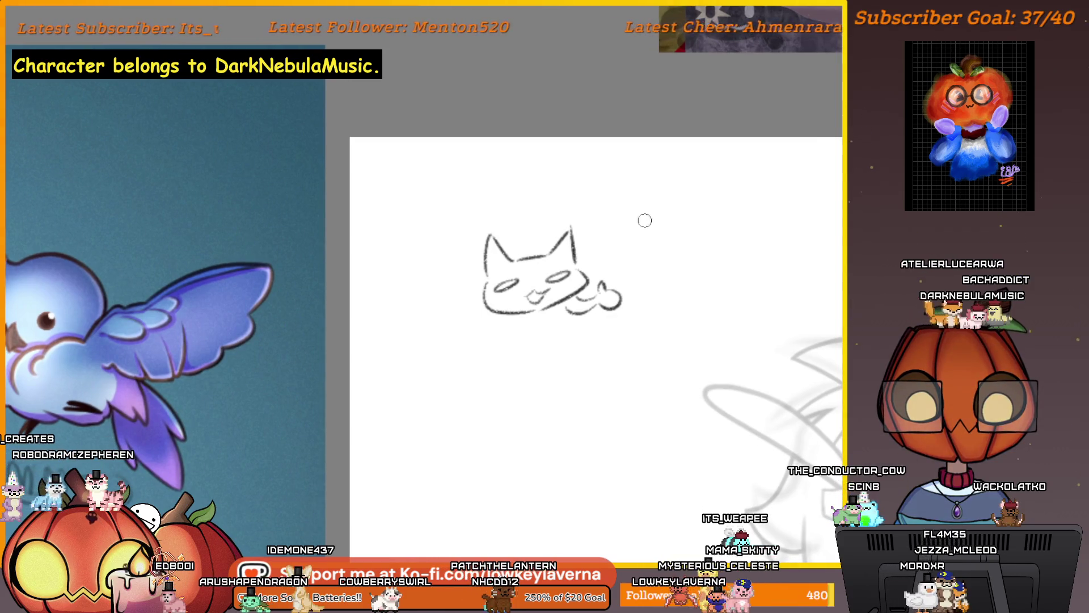
key("ctrl+z")
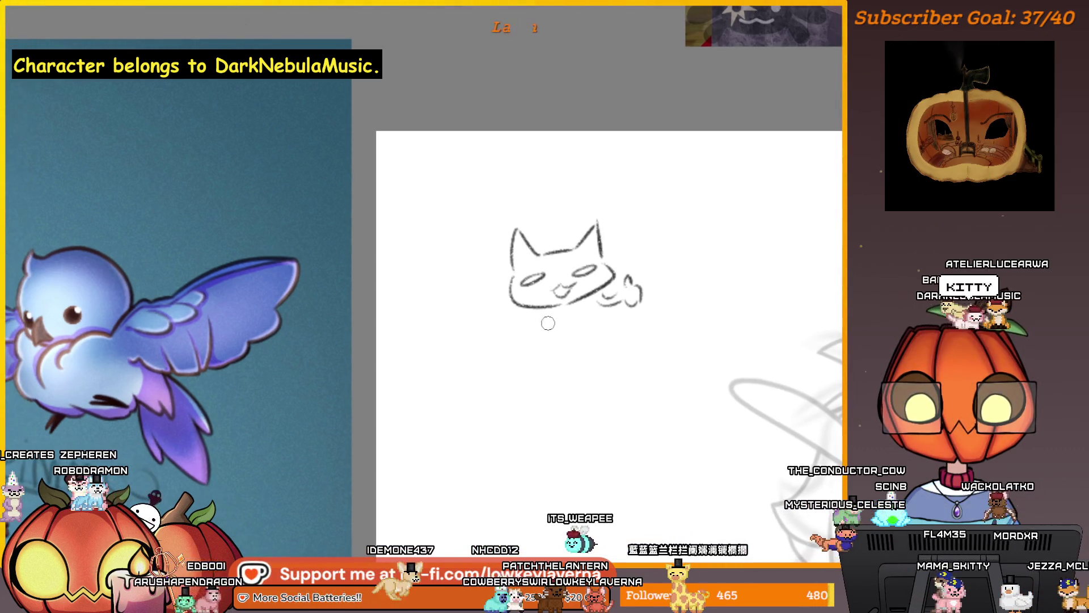
Redraw the cat's body under the head, add two legs, then erase the doodle.
left_click_drag(546, 310, 536, 360)
left_click_drag(594, 309, 615, 345)
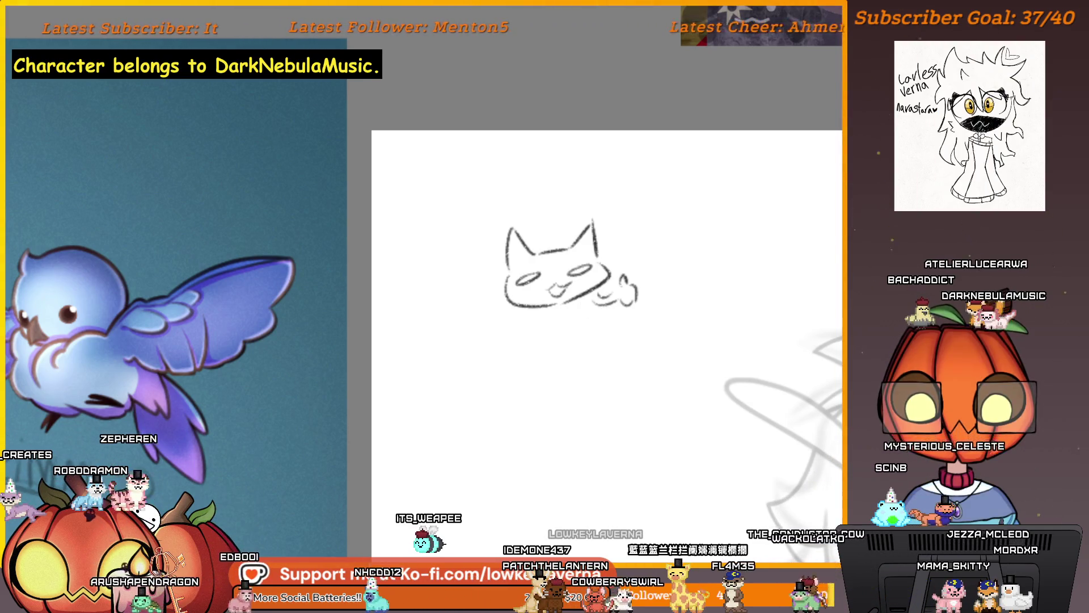
mouse_move(583, 307)
left_mouse_down()
mouse_move(622, 339)
mouse_move(600, 360)
left_mouse_up()
scroll(542, 304, "up", 1)
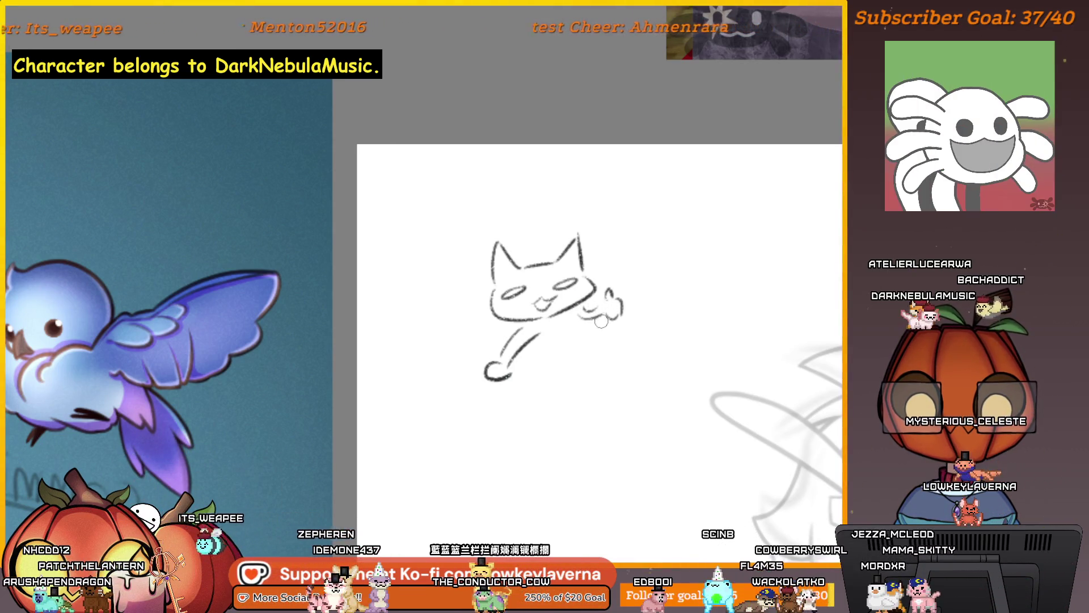
left_click_drag(575, 346, 563, 348)
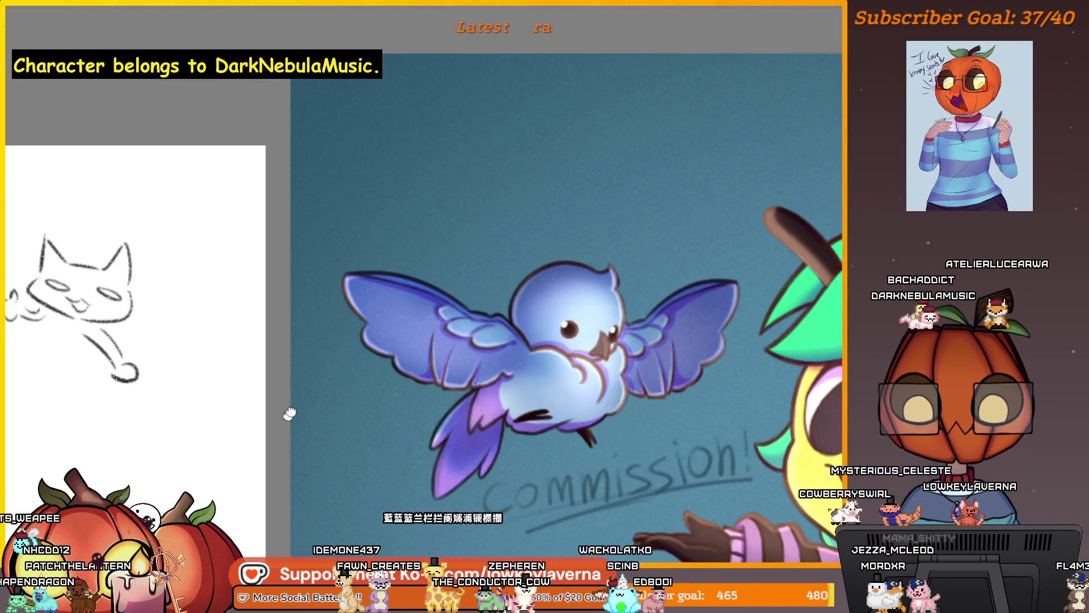
mouse_move(289, 413)
left_mouse_down()
mouse_move(637, 360)
mouse_move(741, 386)
mouse_move(765, 422)
left_mouse_up()
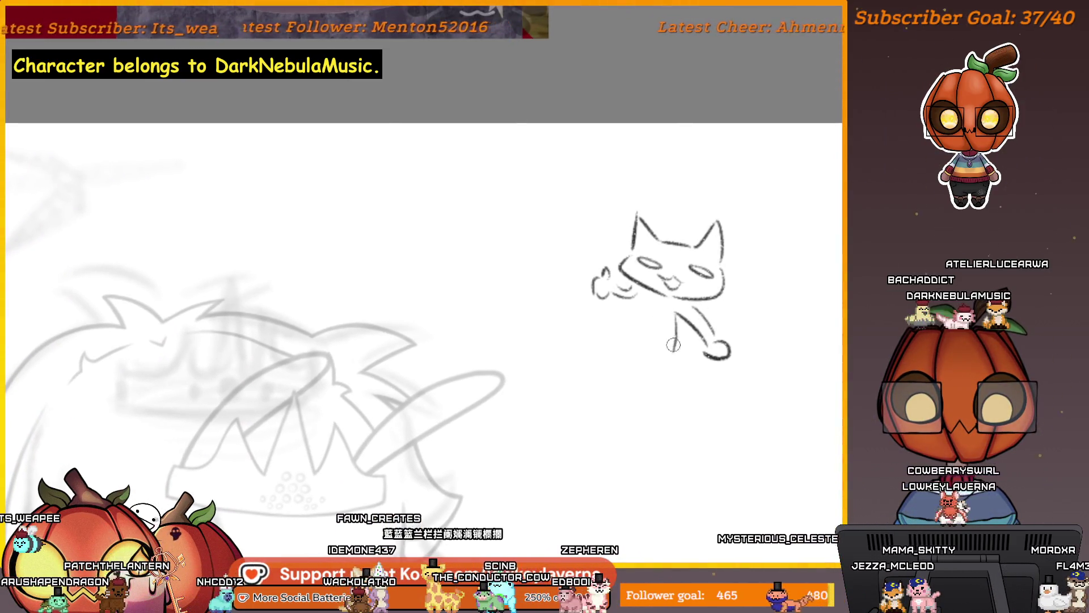
left_click_drag(636, 302, 617, 341)
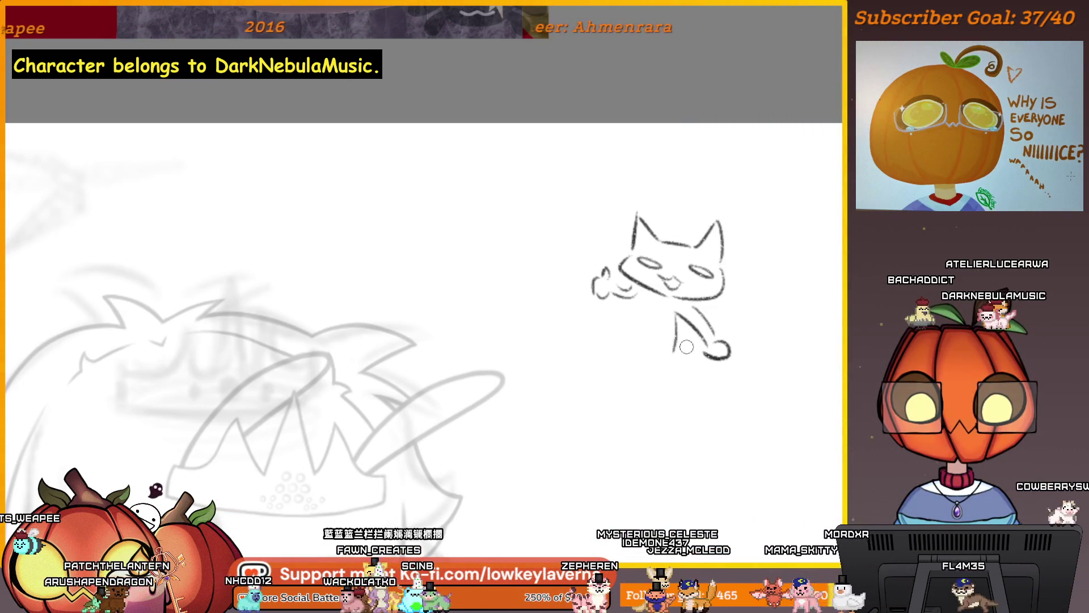
left_click_drag(640, 300, 600, 331)
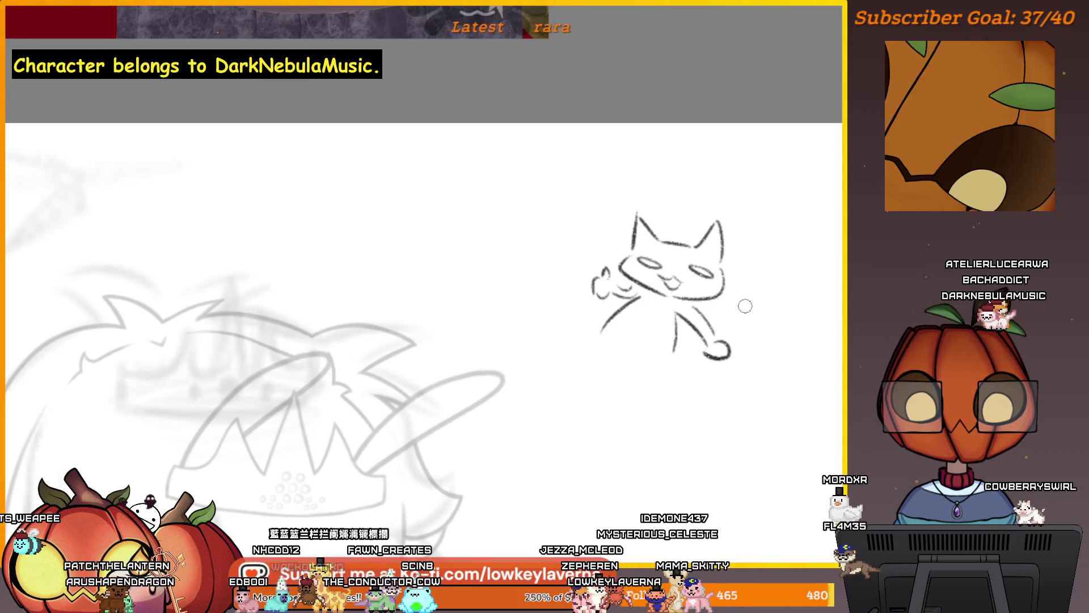
left_click_drag(720, 343, 685, 343)
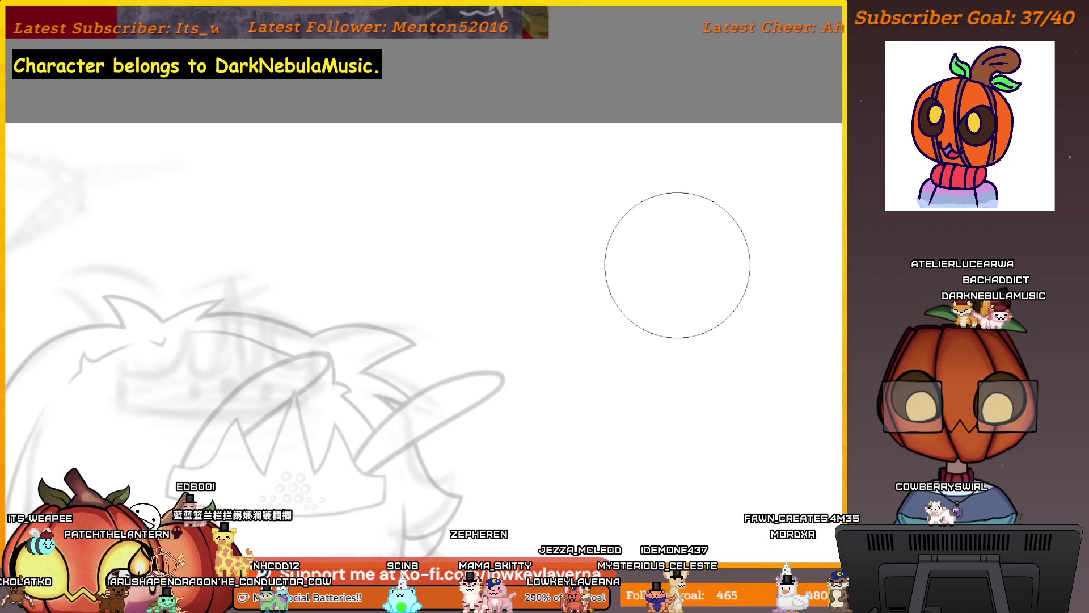
Pan back to the character's body, dismiss the stray File menu and switch to a much larger brush.
left_click_drag(635, 474, 716, 417)
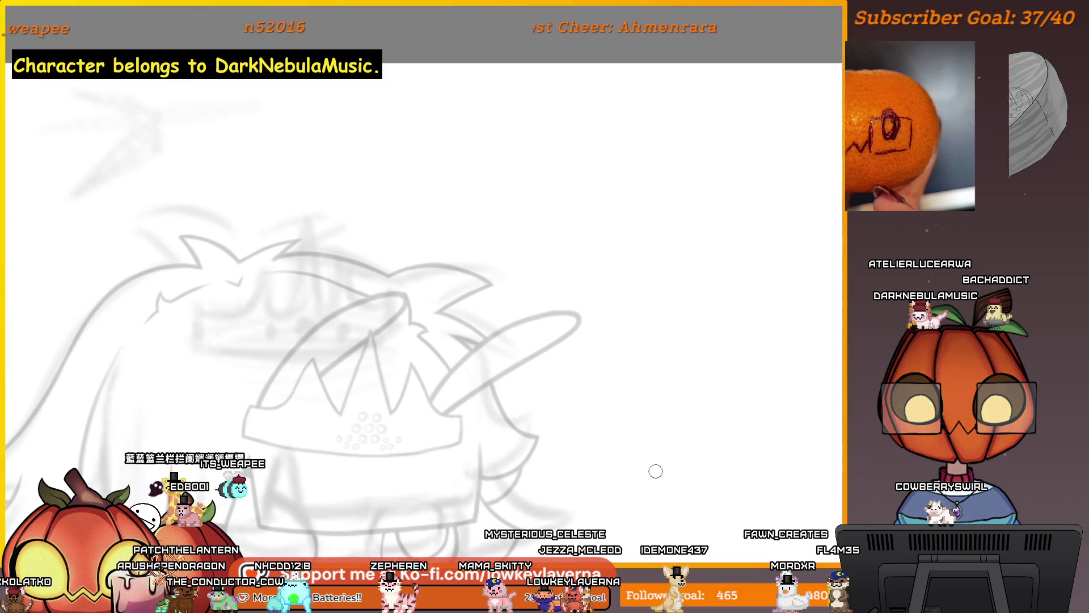
left_click_drag(573, 305, 738, 246)
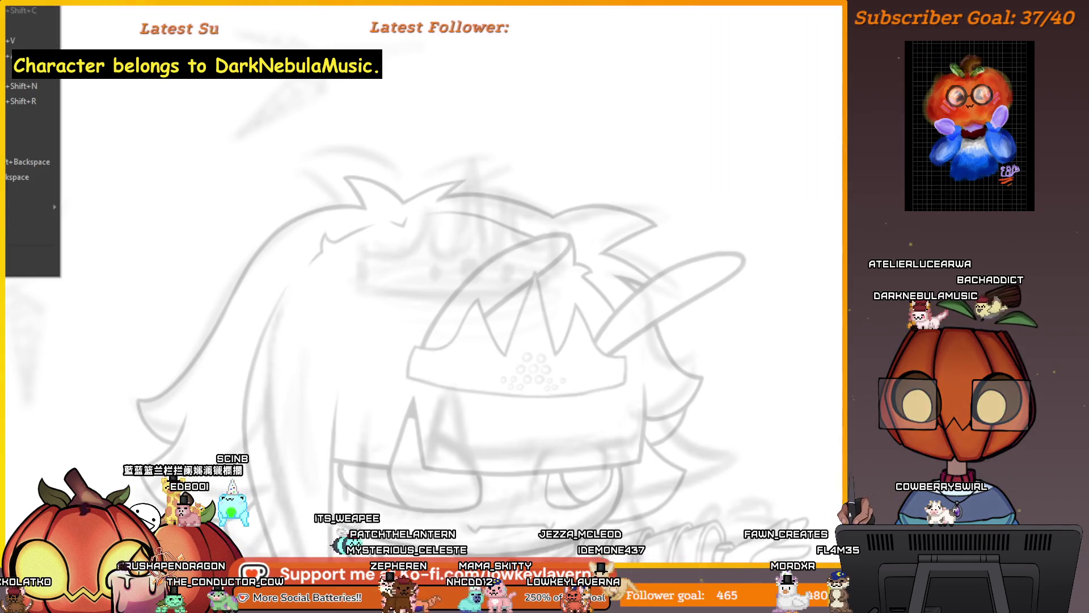
key("Escape")
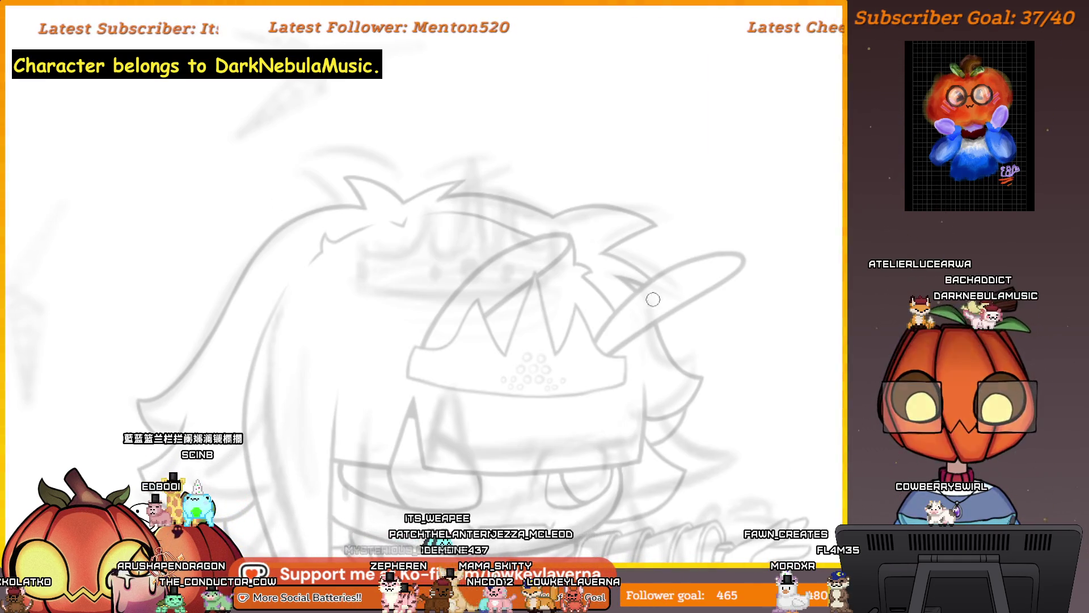
mouse_move(768, 372)
left_mouse_down()
mouse_move(615, 391)
mouse_move(626, 392)
left_mouse_up()
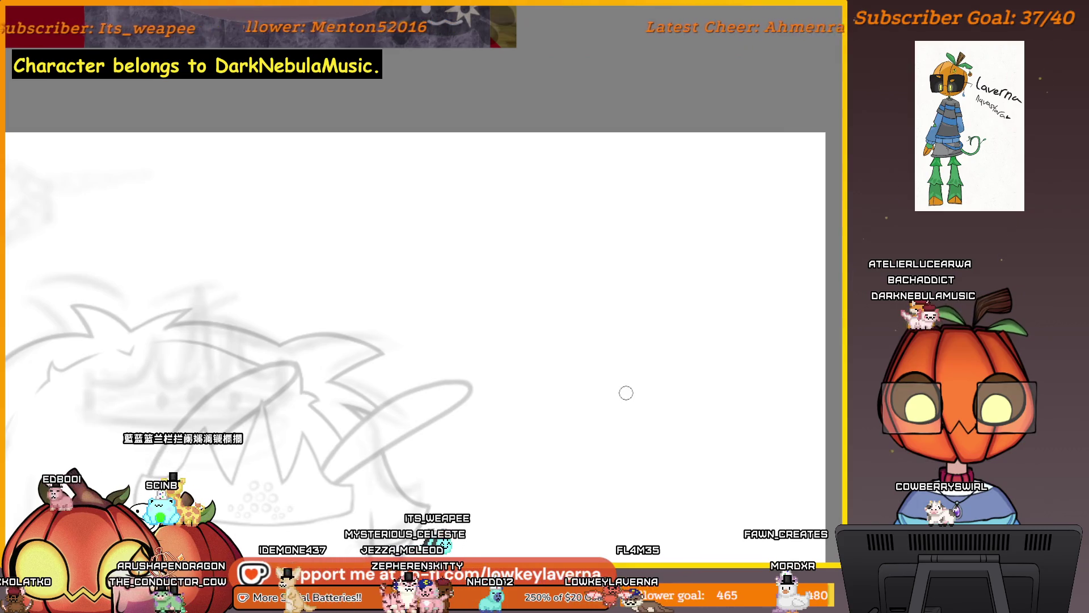
key("e")
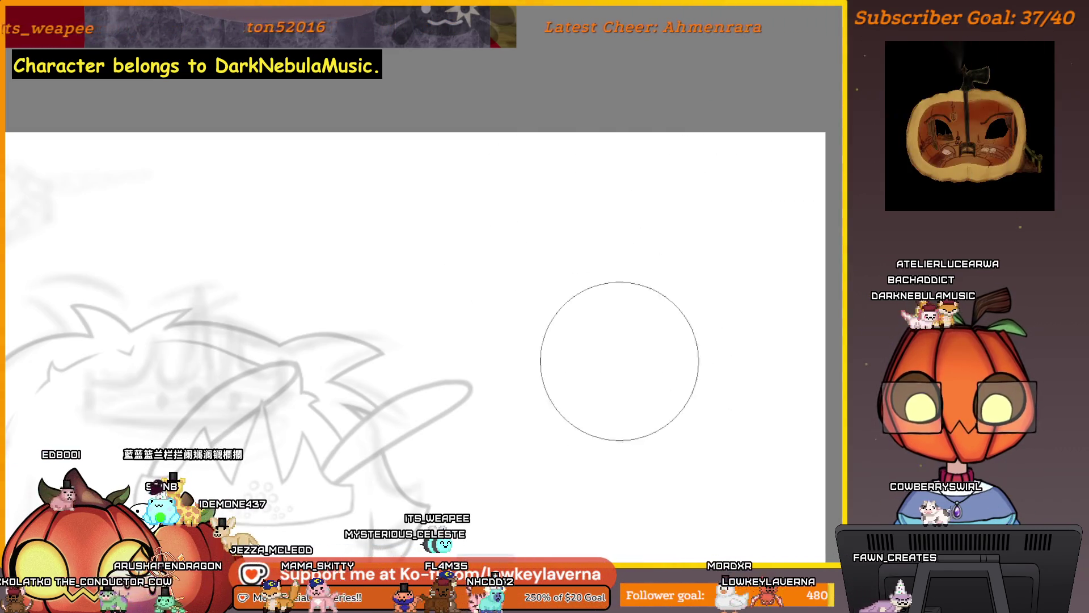
mouse_move(632, 437)
left_mouse_down()
mouse_move(600, 382)
mouse_move(684, 274)
left_mouse_up()
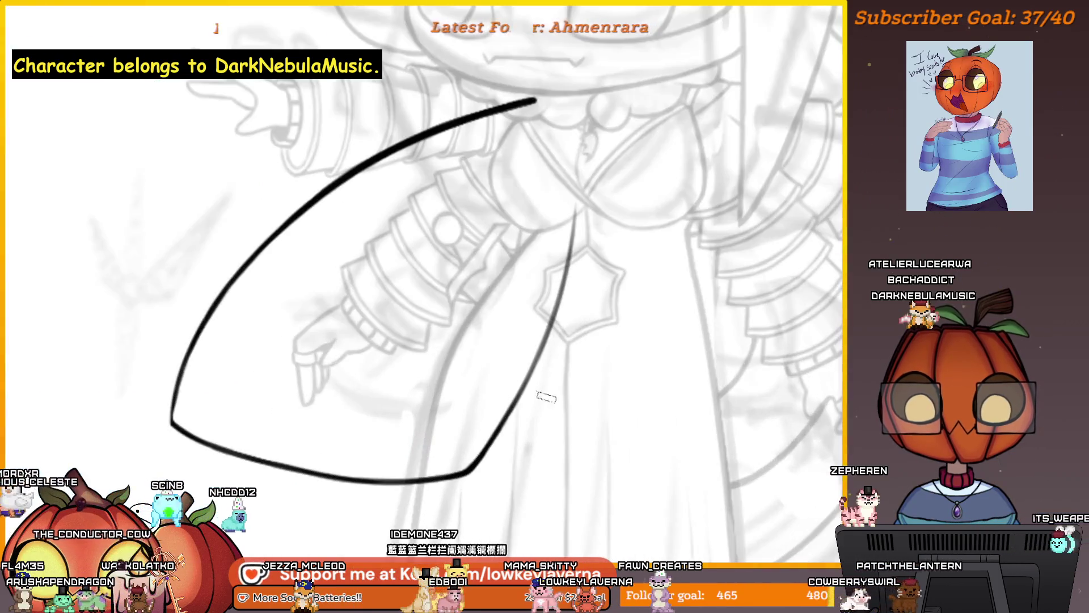
Centre the capelet outline in view, slightly enlarge the brush and reframe the whole figure.
mouse_move(615, 418)
left_mouse_down()
mouse_move(754, 414)
mouse_move(736, 474)
left_mouse_up()
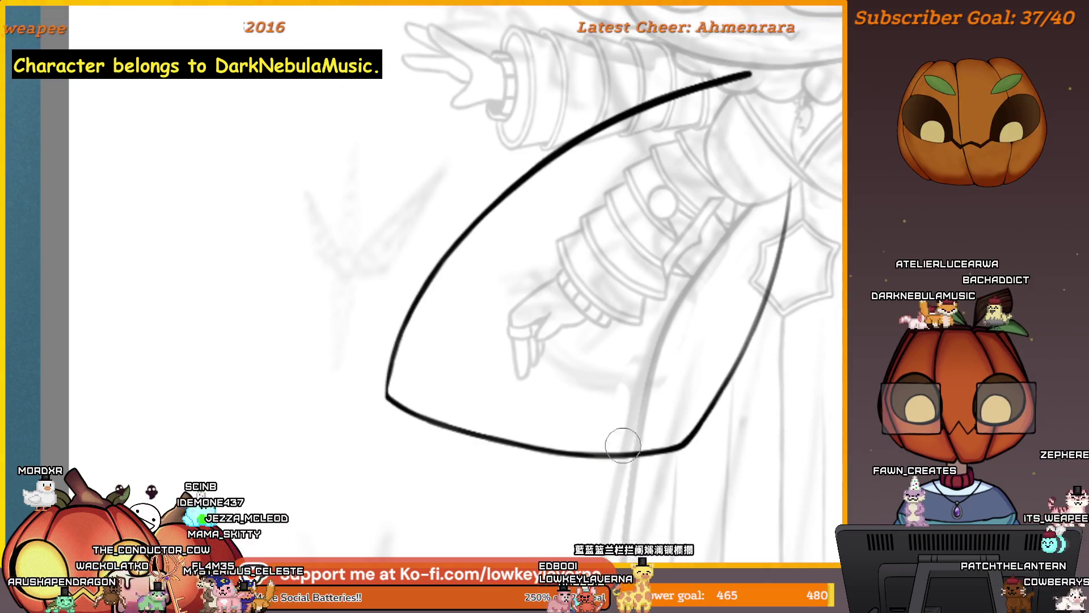
scroll(705, 452, "up", 2)
key("bracketright")
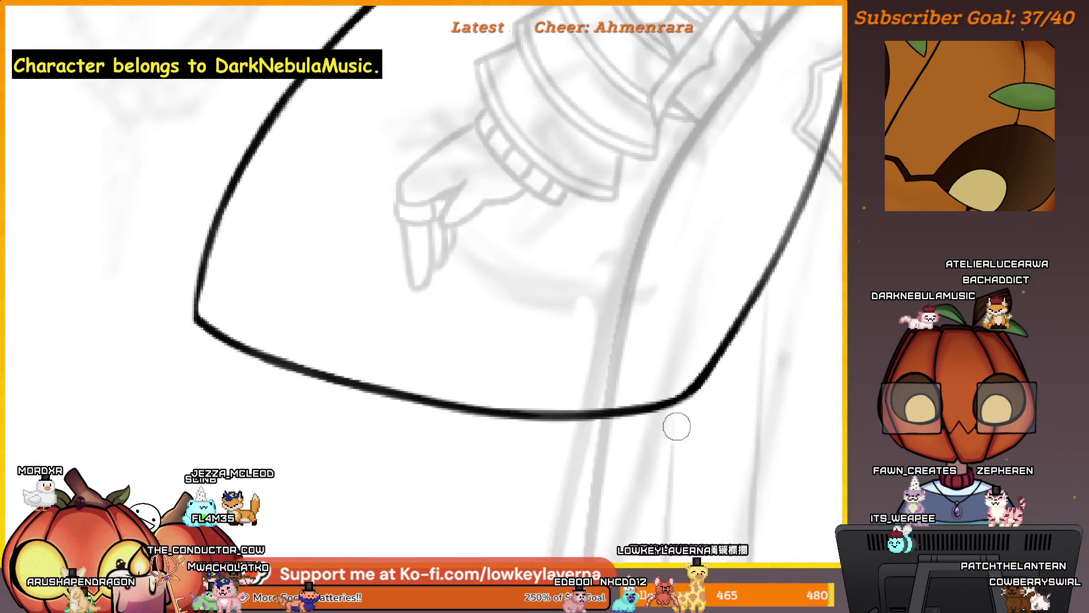
scroll(676, 426, "down", 3)
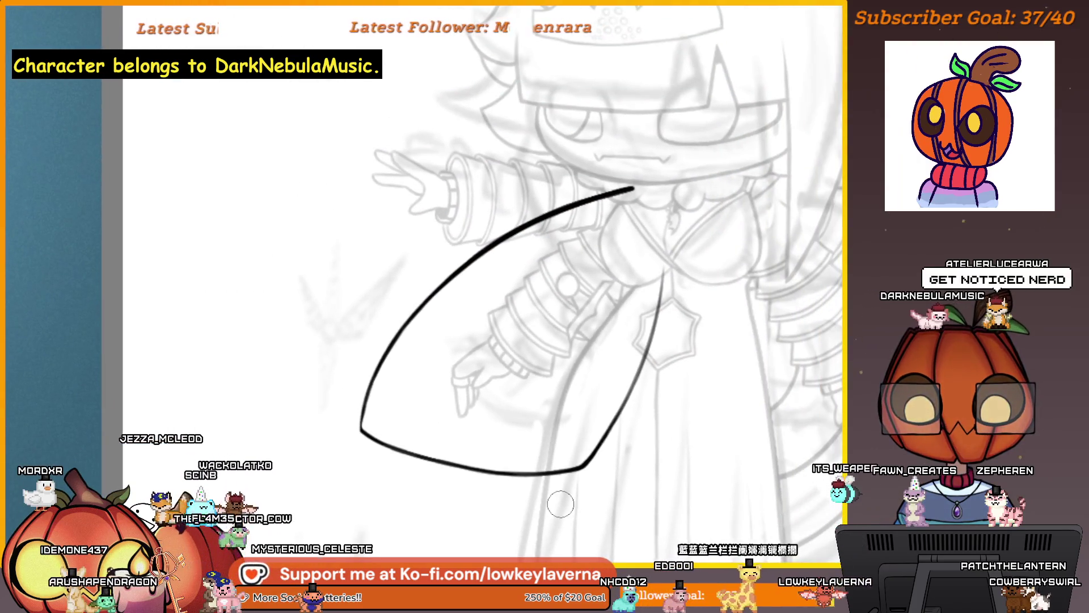
left_click_drag(769, 389, 714, 411)
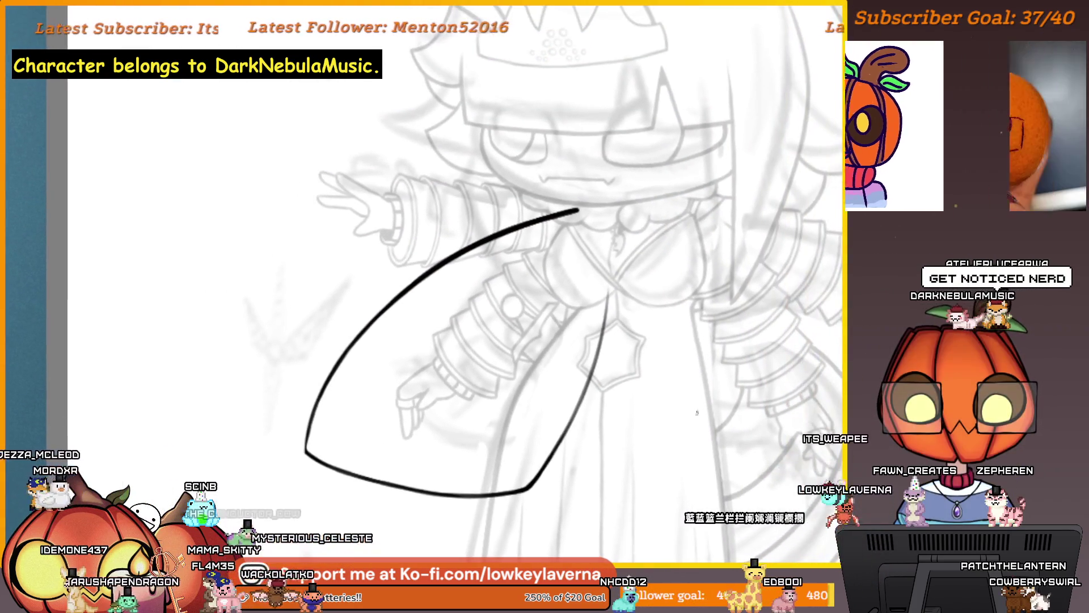
key("ctrl+t")
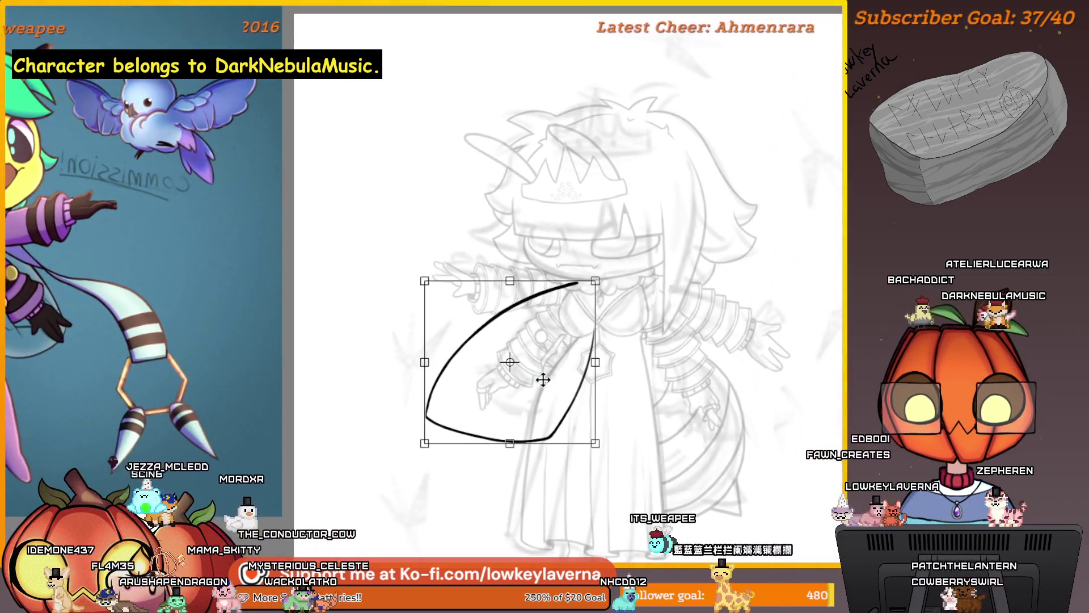
right_click(620, 353)
left_click(641, 458)
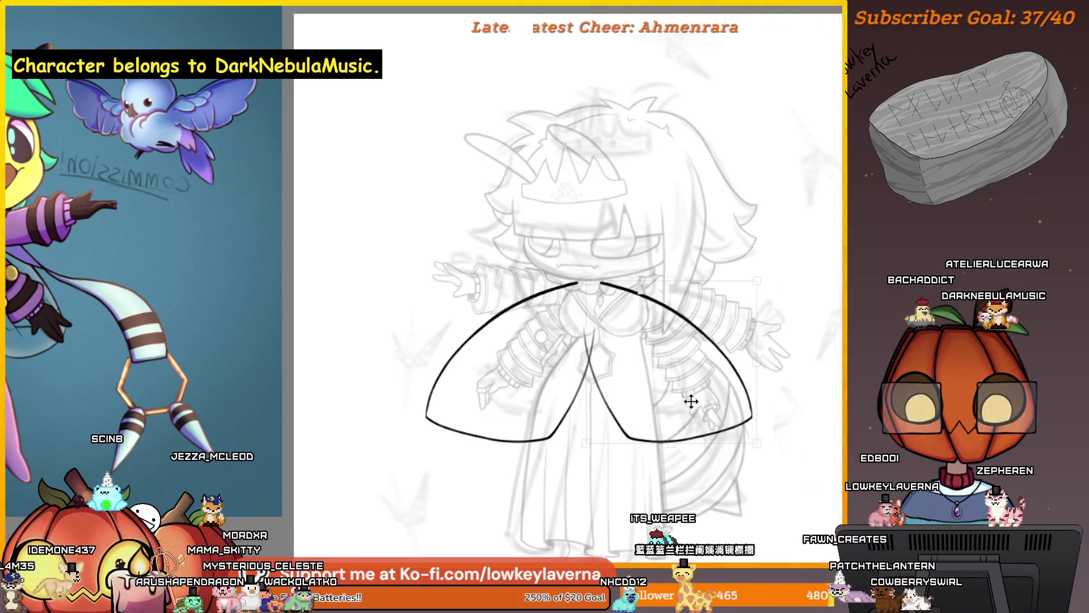
key("Return")
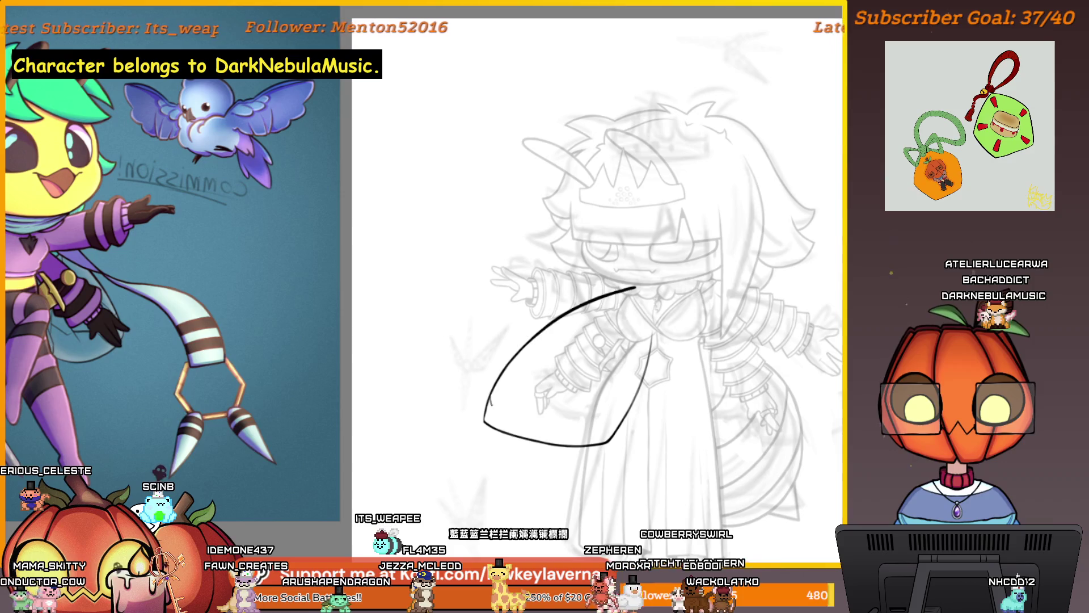
scroll(559, 319, "up", 5)
scroll(556, 346, "down", 3)
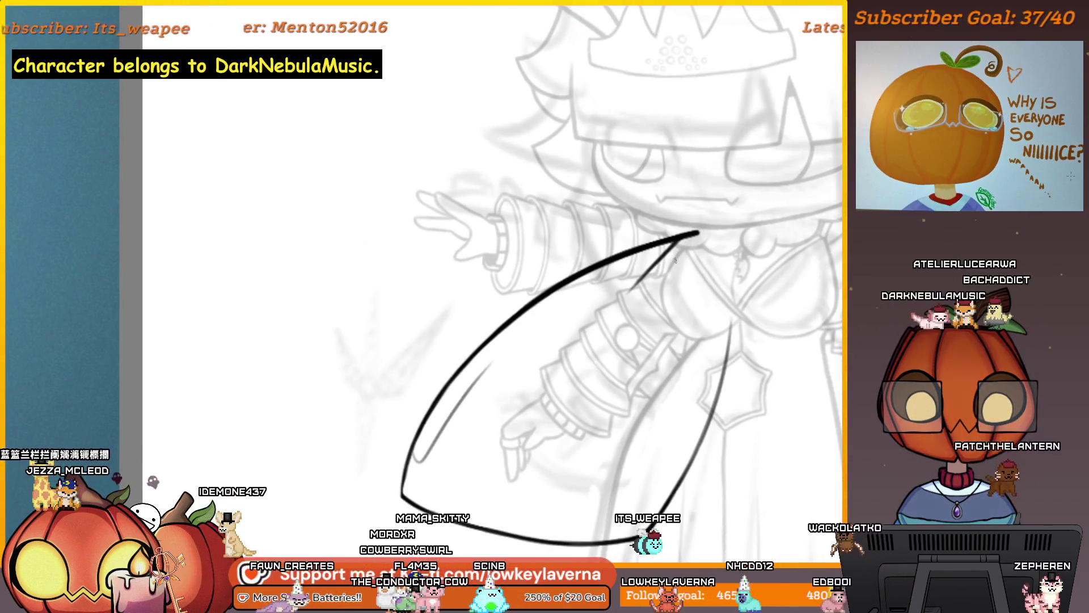
Zoom in and pan along the capelet curve toward the shoulder.
mouse_move(681, 294)
left_mouse_down()
mouse_move(709, 327)
mouse_move(683, 341)
left_mouse_up()
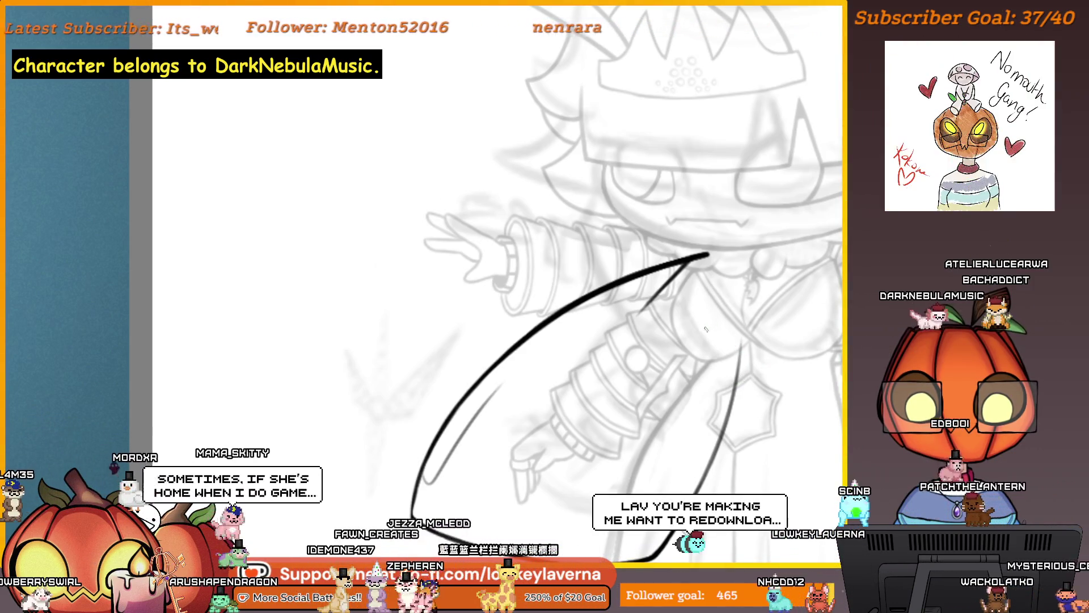
left_click_drag(694, 357, 753, 352)
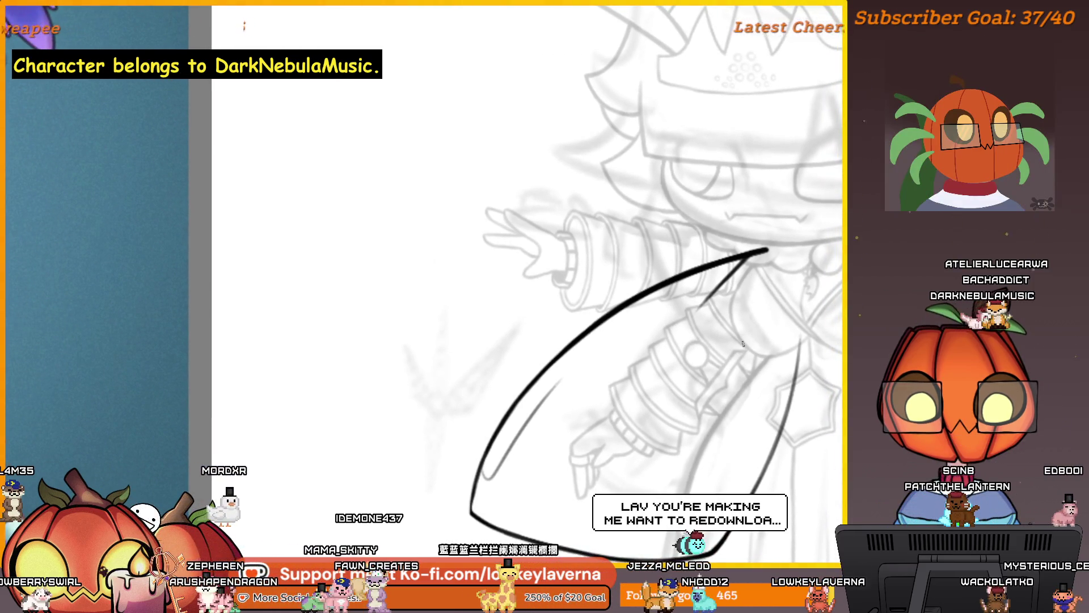
scroll(719, 280, "up", 4)
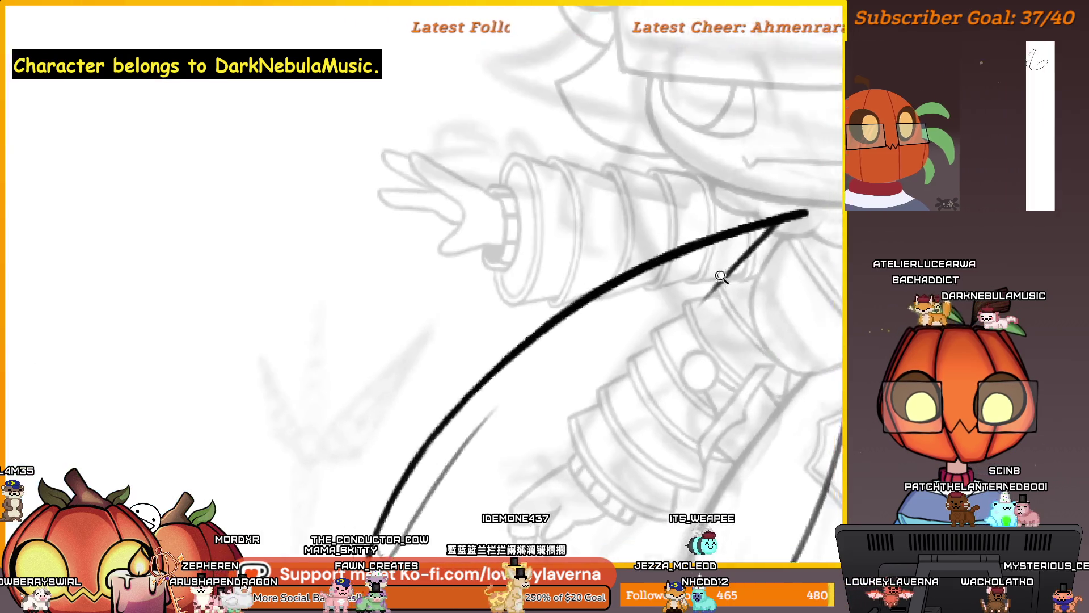
mouse_move(741, 313)
left_mouse_down()
mouse_move(725, 343)
mouse_move(755, 330)
left_mouse_up()
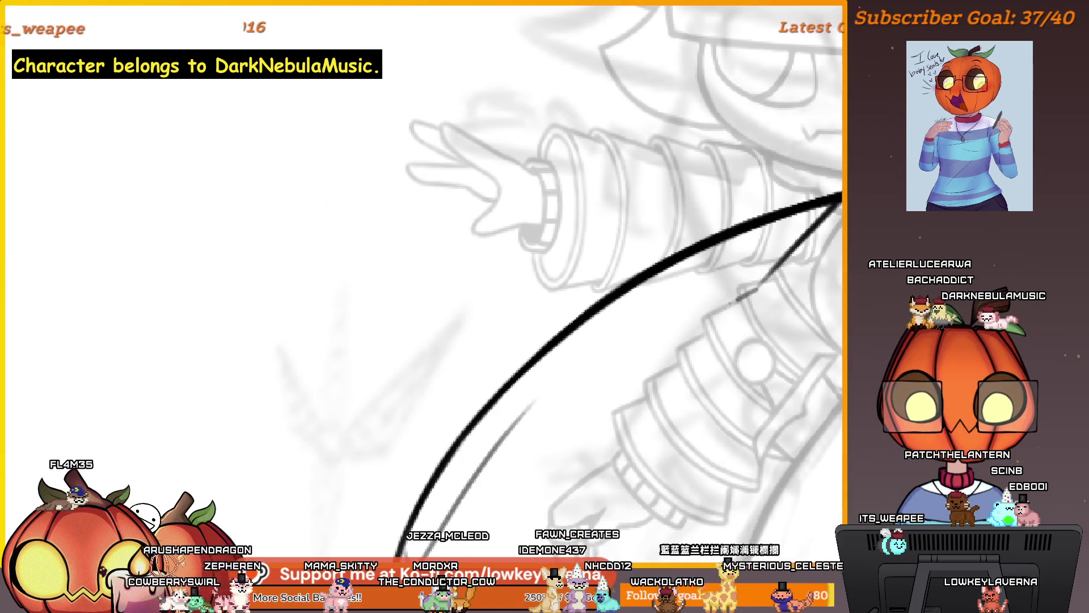
left_click_drag(703, 324, 761, 314)
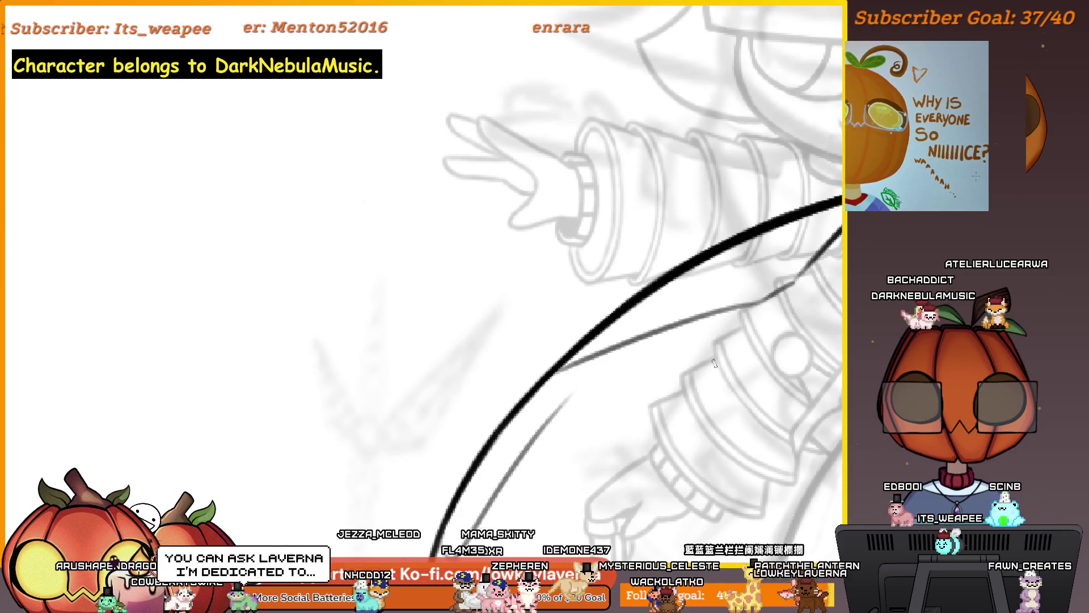
left_click_drag(716, 362, 704, 372)
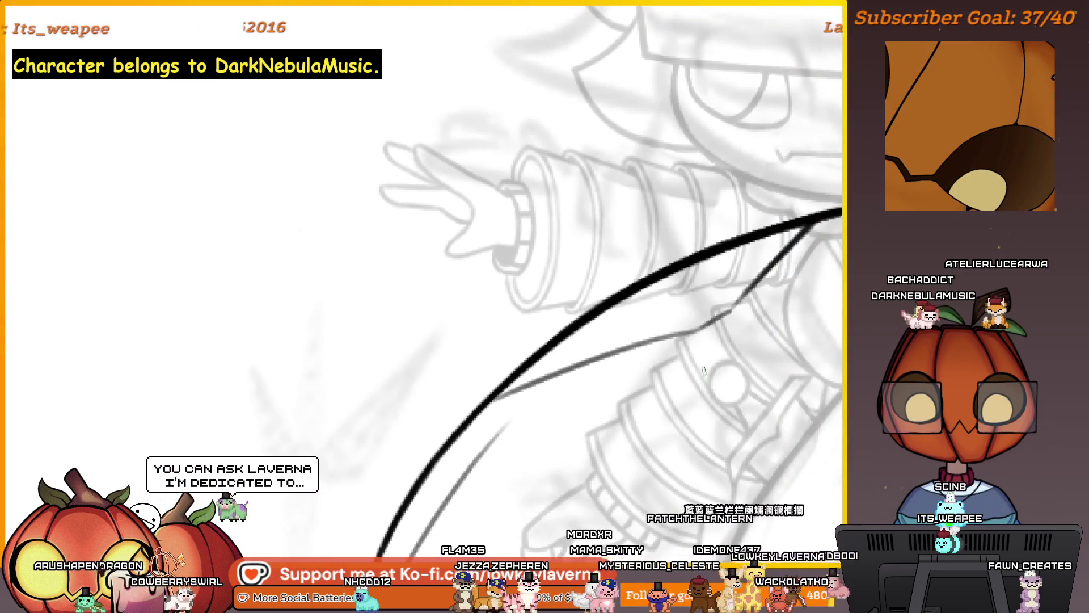
scroll(723, 340, "down", 2)
Undo the stray stroke and draw a thin fold line beside the capelet curve, redrawing it once.
key("ctrl+z")
left_click_drag(680, 341, 695, 337)
left_click_drag(777, 262, 580, 380)
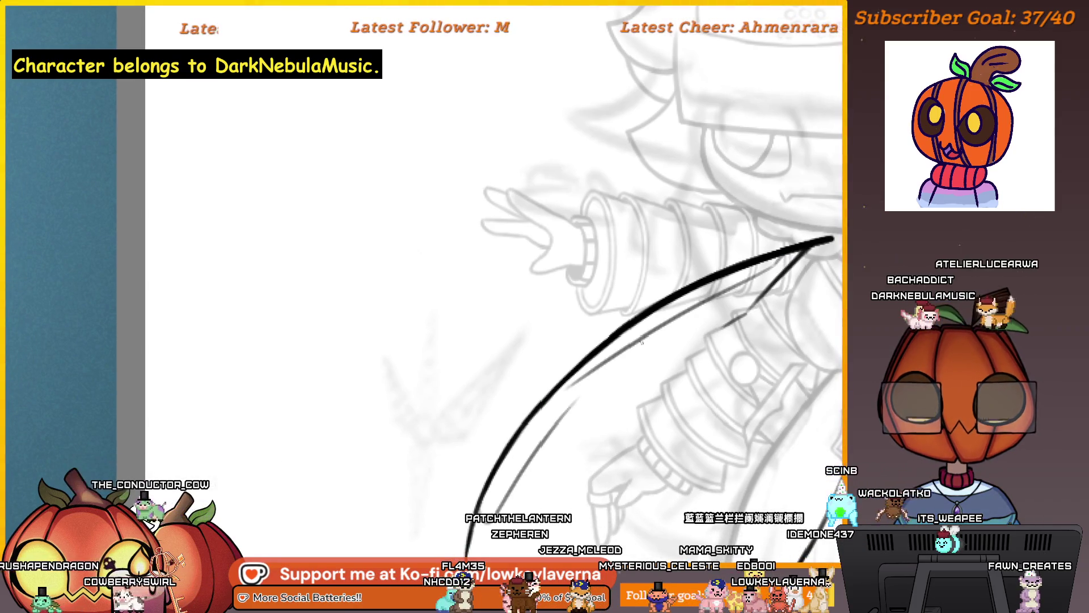
key("ctrl+z")
left_click_drag(788, 263, 550, 392)
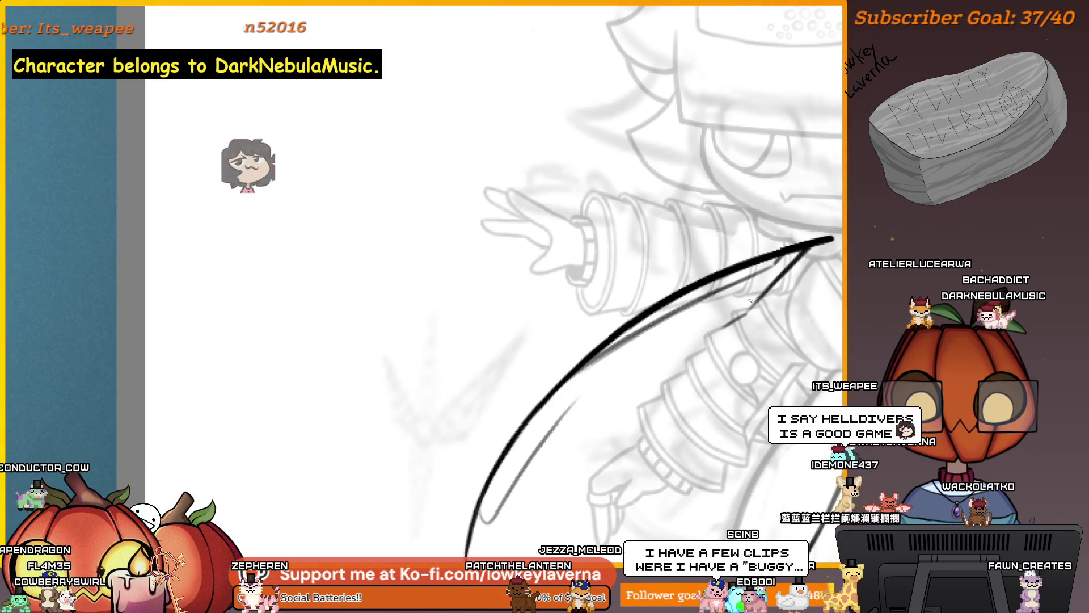
Flip the canvas, zoom in and move the view to the sleeve and cuff area of the capelet.
key("m")
mouse_move(200, 366)
left_mouse_down()
mouse_move(356, 365)
mouse_move(437, 333)
mouse_move(471, 247)
left_mouse_up()
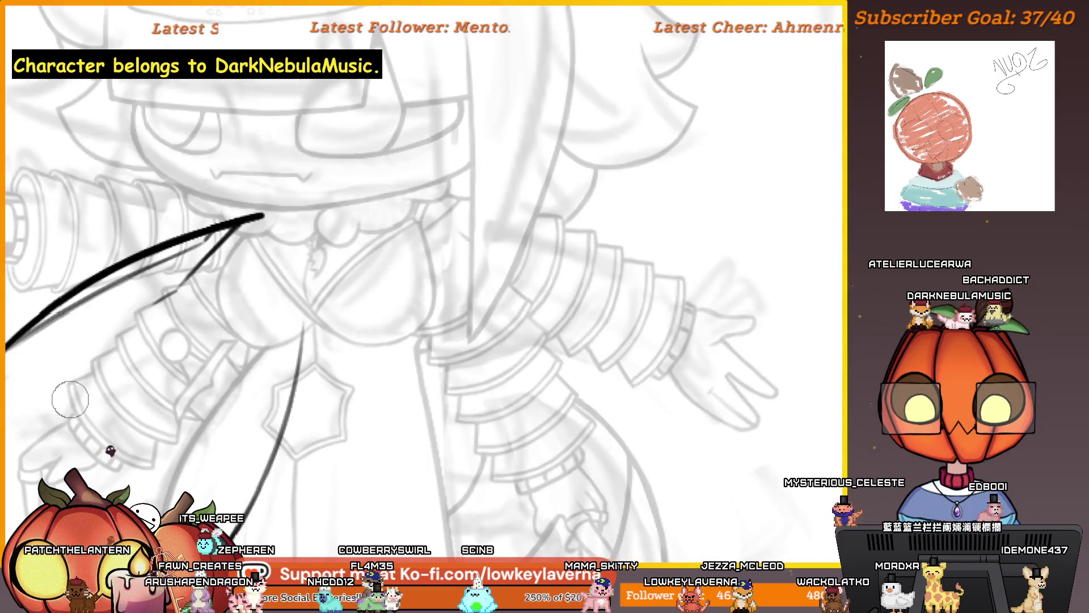
key("ctrl+minus")
key("h")
left_click(578, 304, "ctrl")
key("ctrl+plus")
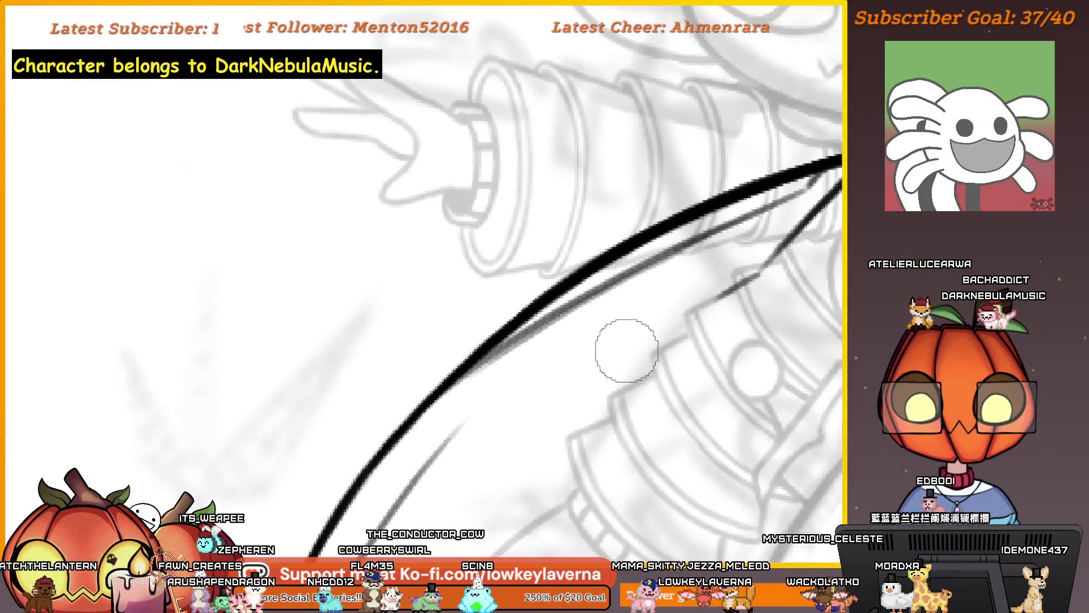
scroll(627, 330, "up", 2)
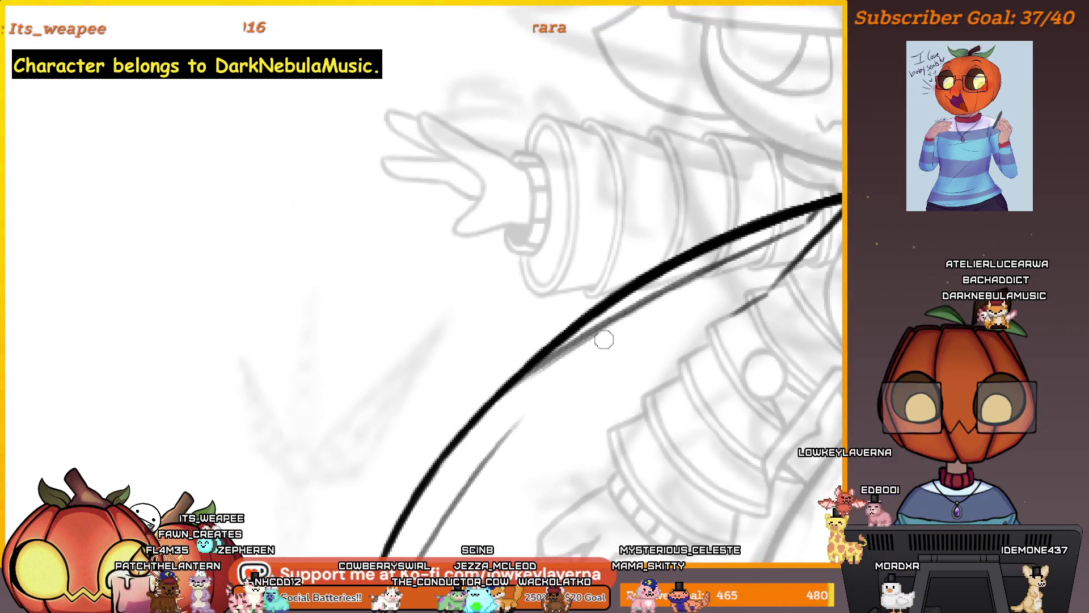
left_click_drag(668, 314, 656, 318)
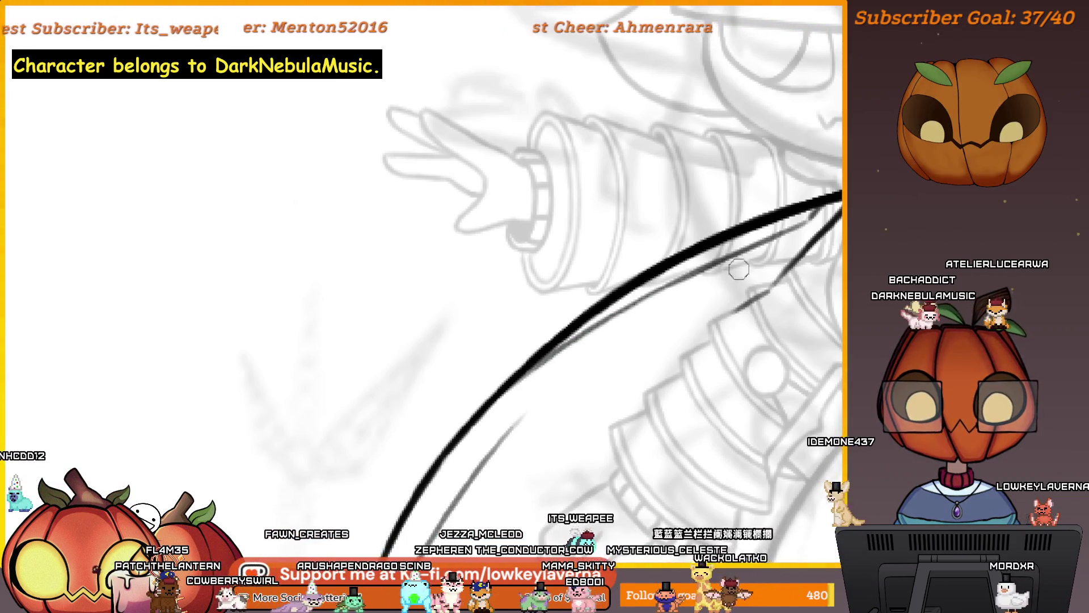
left_click_drag(764, 256, 736, 299)
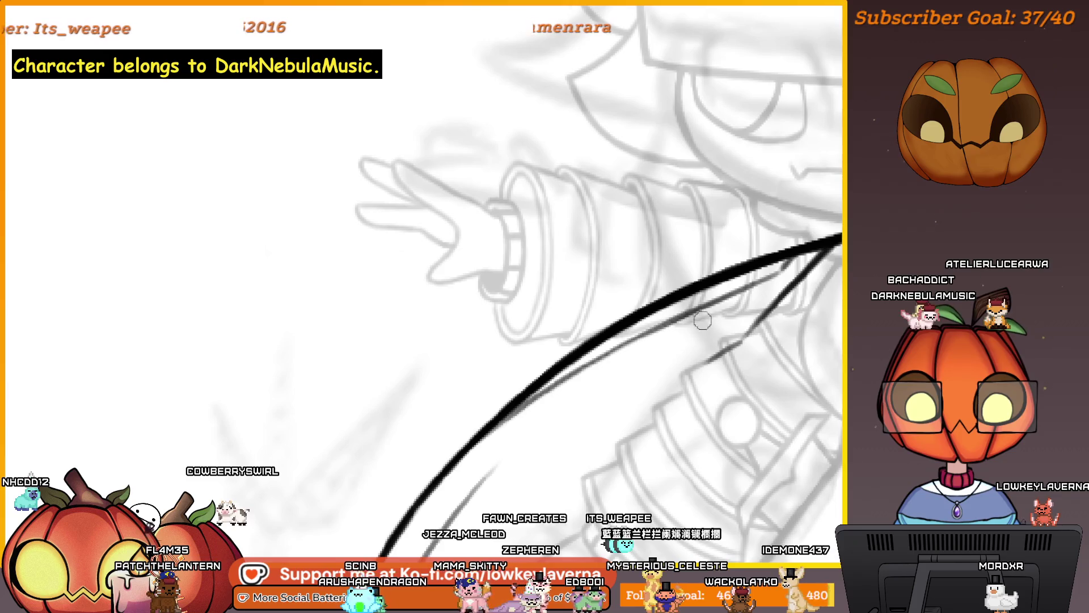
mouse_move(641, 377)
left_mouse_down()
mouse_move(613, 406)
mouse_move(652, 309)
mouse_move(621, 318)
left_mouse_up()
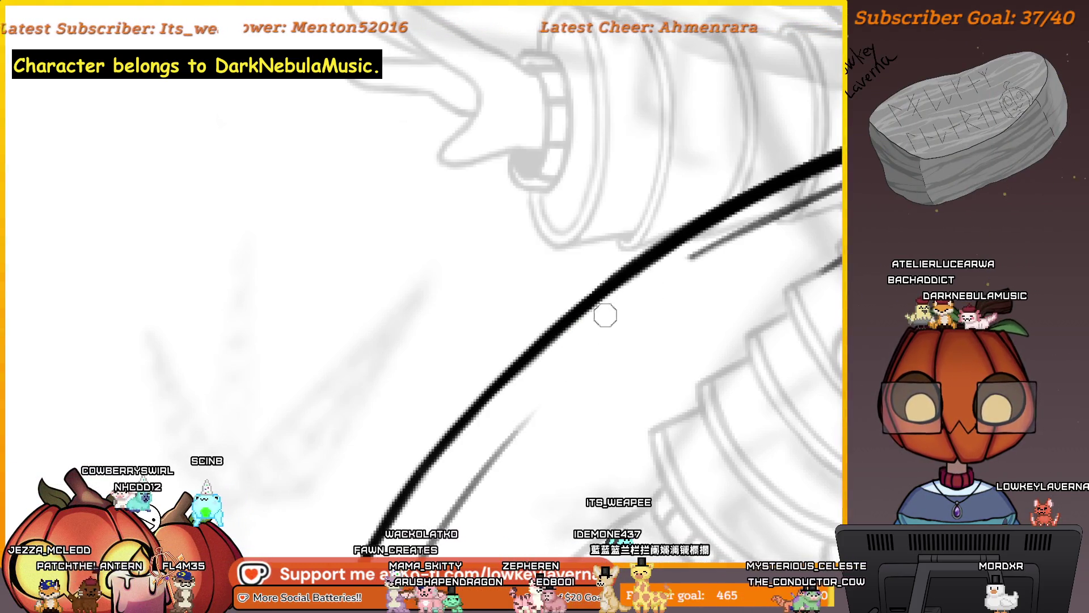
left_click_drag(528, 391, 625, 356)
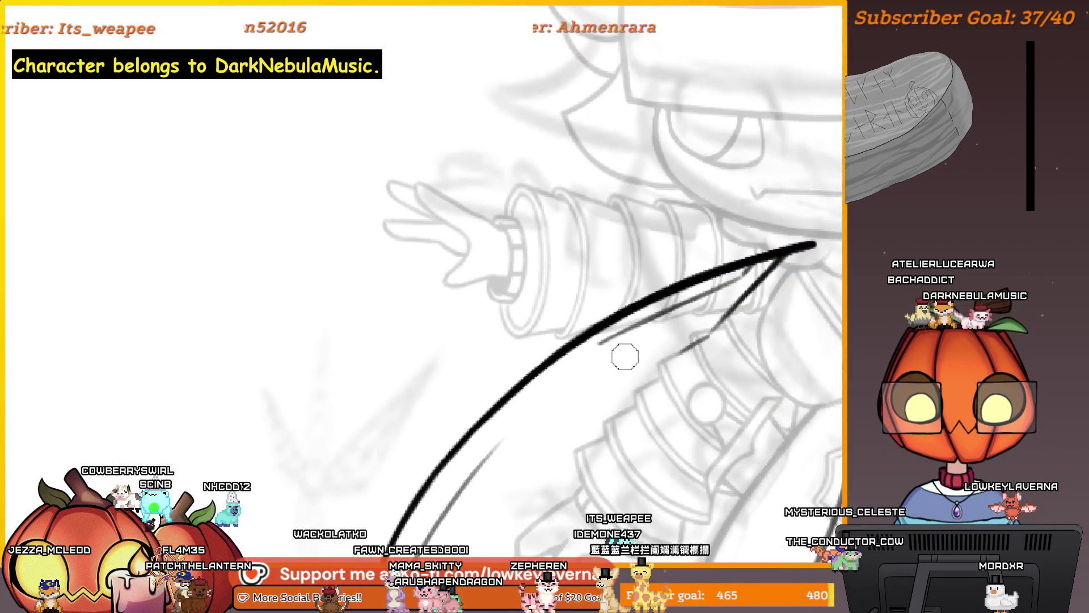
mouse_move(707, 383)
left_mouse_down()
mouse_move(723, 359)
mouse_move(644, 336)
mouse_move(630, 368)
mouse_move(504, 407)
mouse_move(732, 292)
left_mouse_up()
Erase the thin grey lines running beside the thick capelet stroke.
left_click_drag(732, 293, 681, 321)
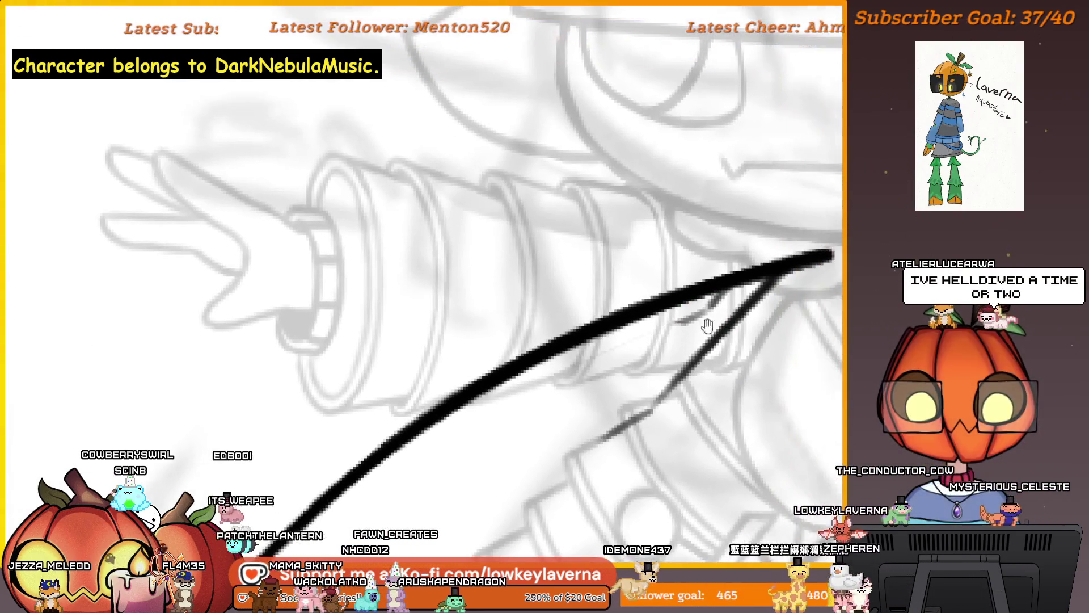
left_click_drag(577, 450, 644, 357)
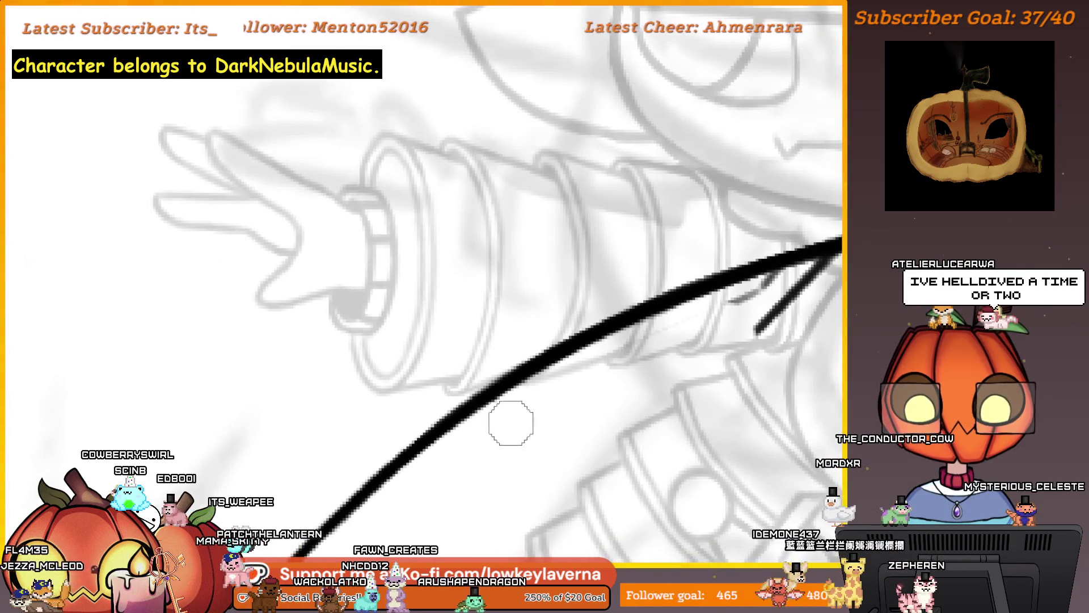
mouse_move(714, 312)
left_mouse_down()
mouse_move(720, 319)
mouse_move(639, 389)
left_mouse_up()
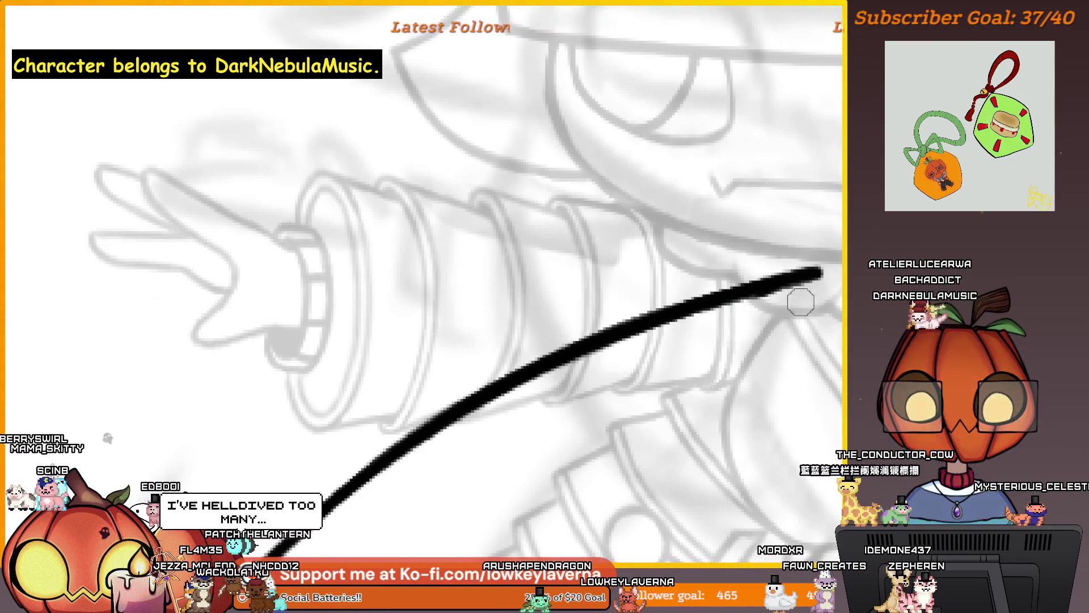
scroll(721, 352, "down", 2)
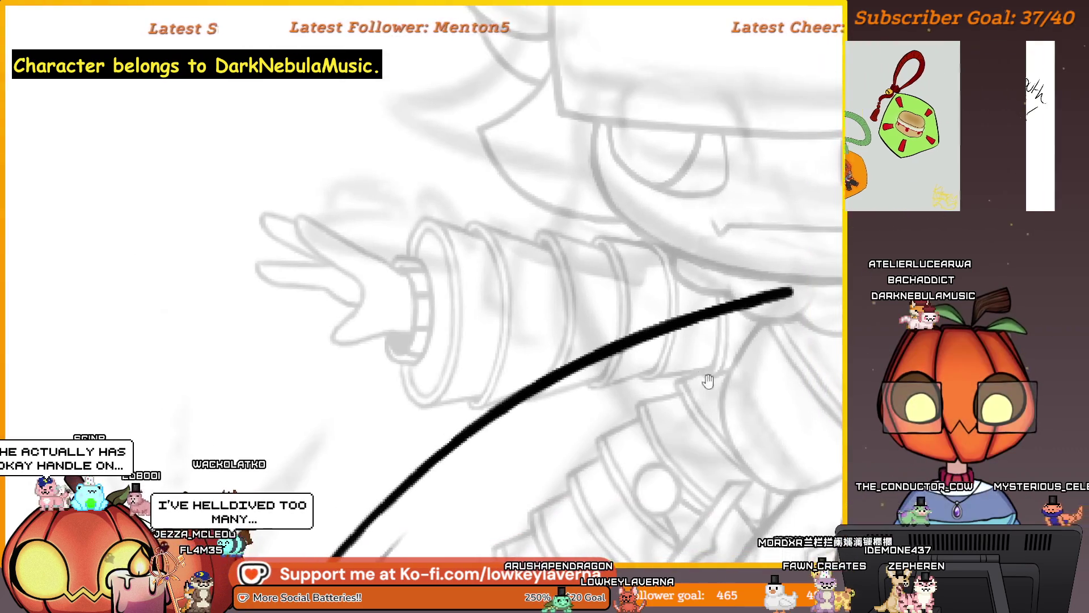
left_click_drag(705, 483, 690, 426)
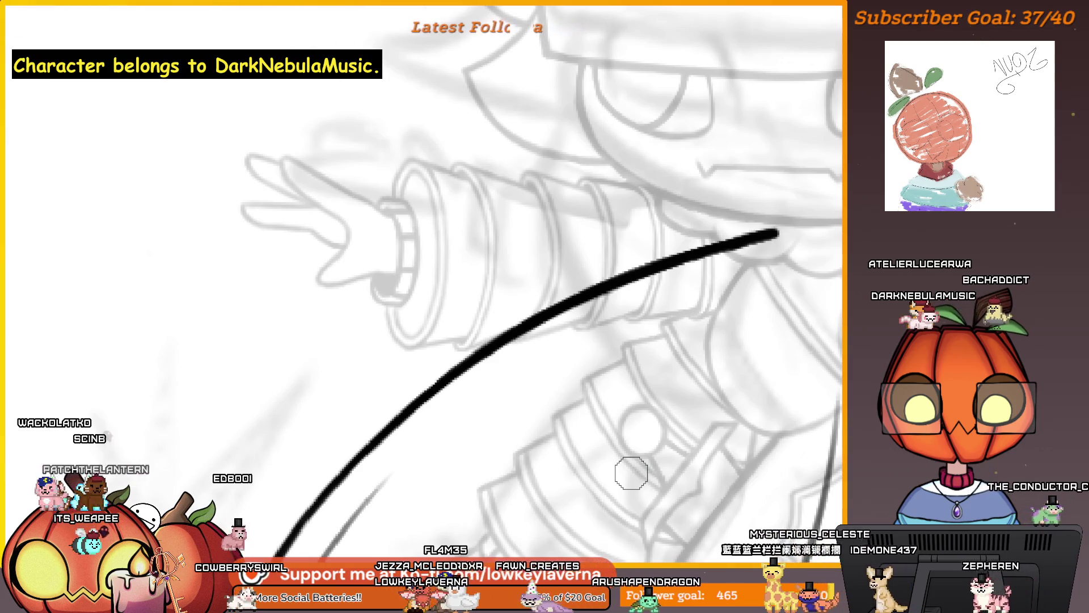
Draw a thin inner line alongside the capelet's upper edge.
left_click_drag(628, 475, 637, 297)
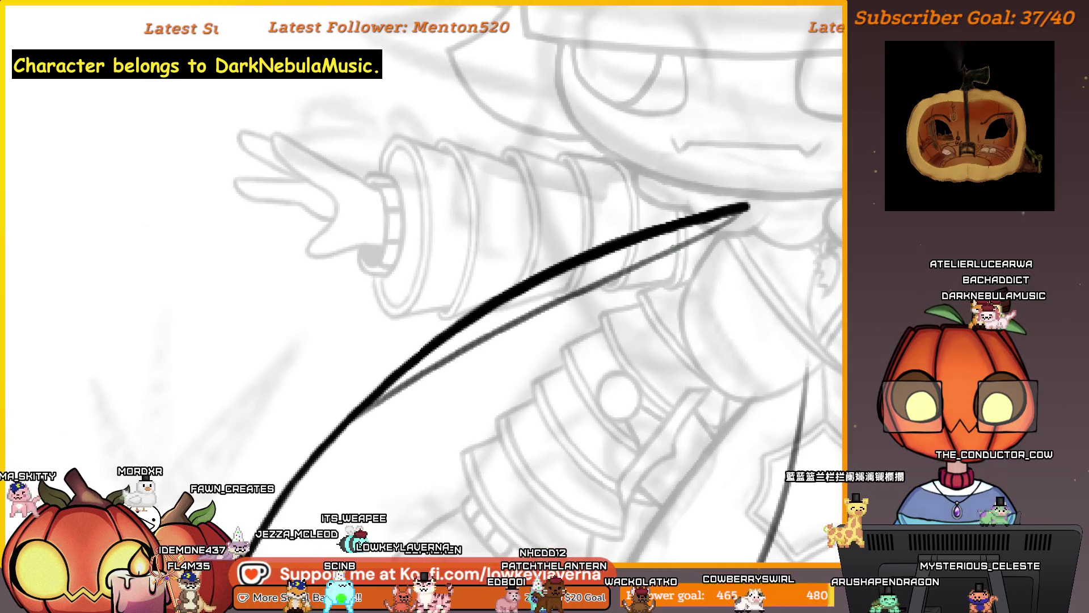
left_click_drag(725, 269, 689, 290)
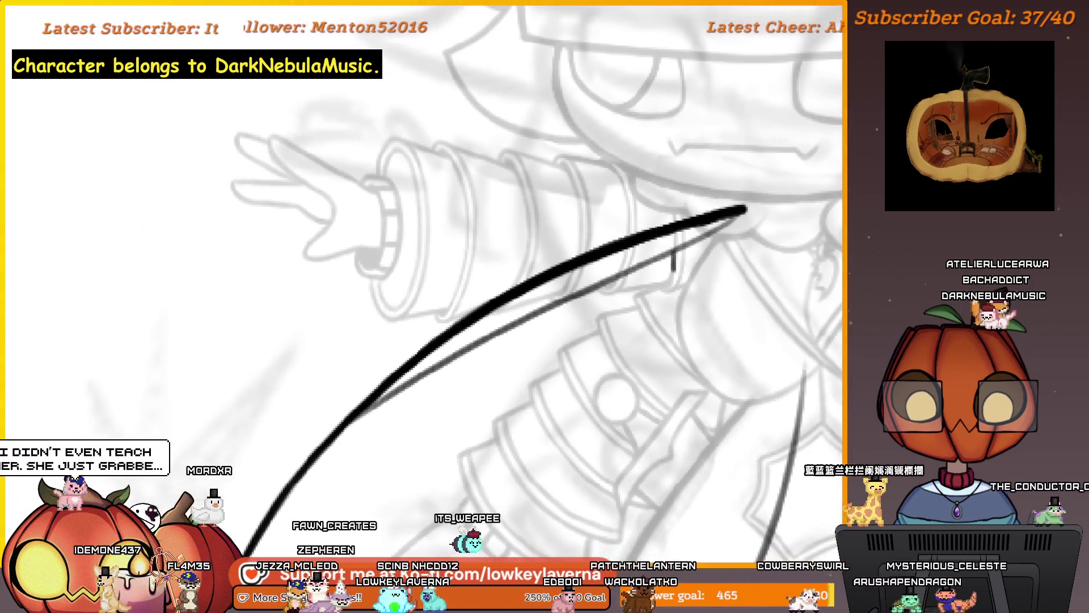
mouse_move(739, 246)
left_mouse_down()
mouse_move(734, 260)
mouse_move(742, 237)
left_mouse_up()
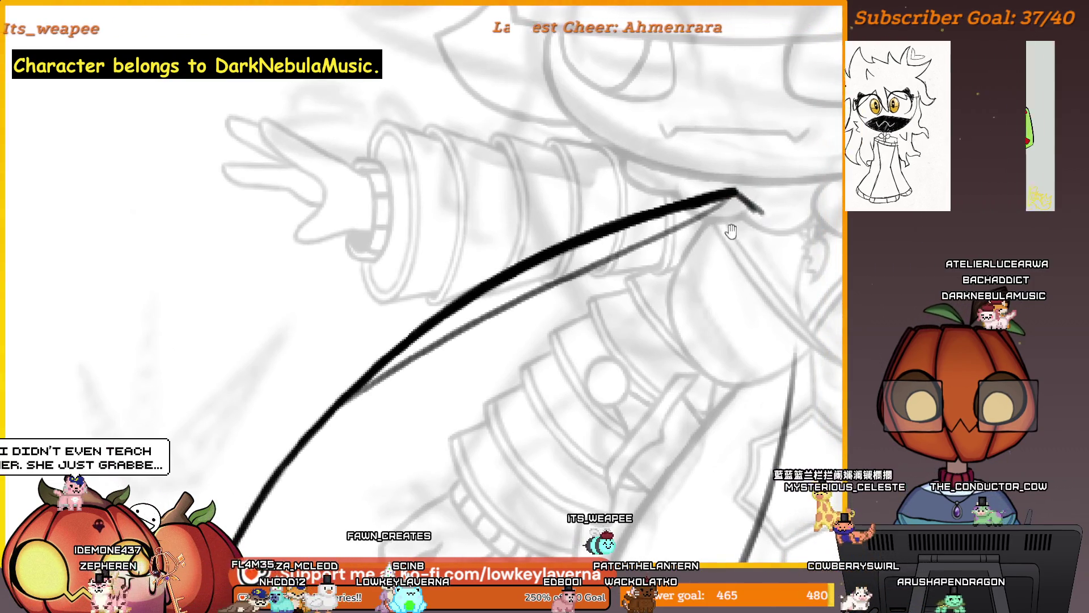
left_click_drag(732, 195, 797, 194)
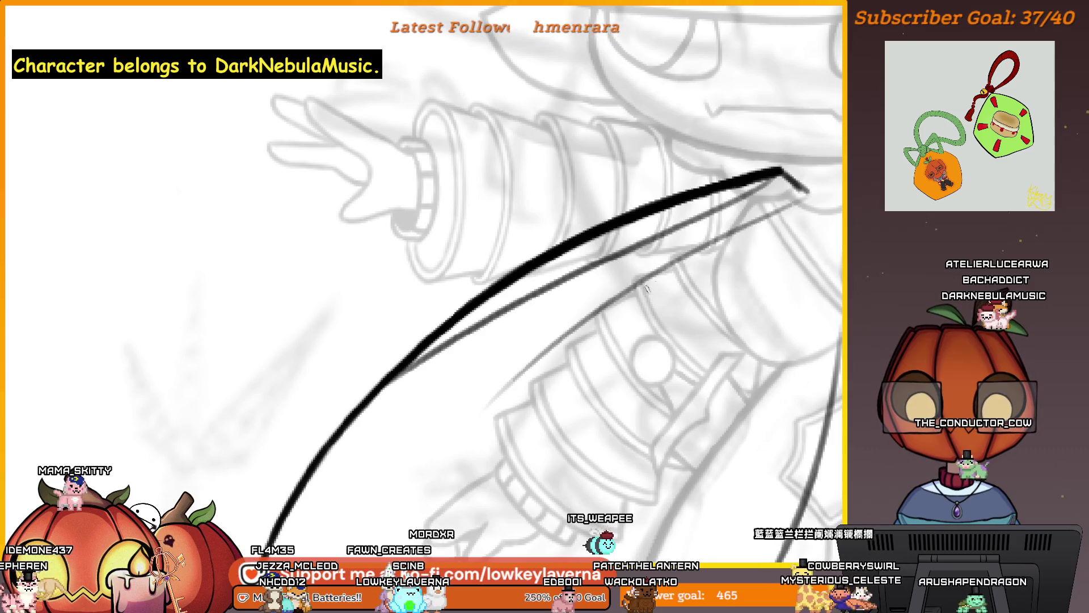
left_click_drag(739, 243, 720, 244)
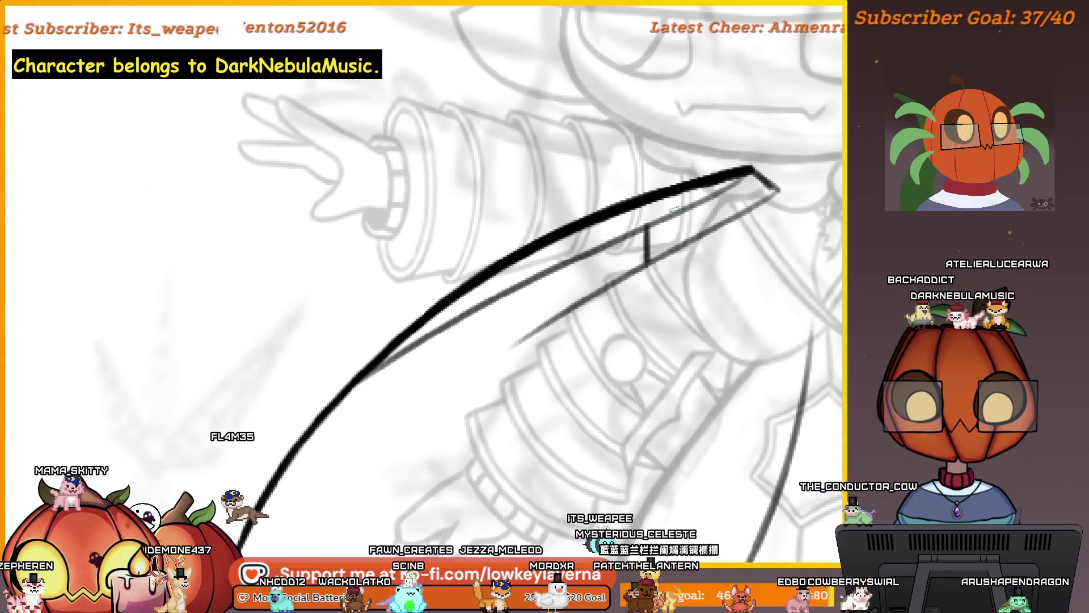
left_click_drag(613, 284, 654, 249)
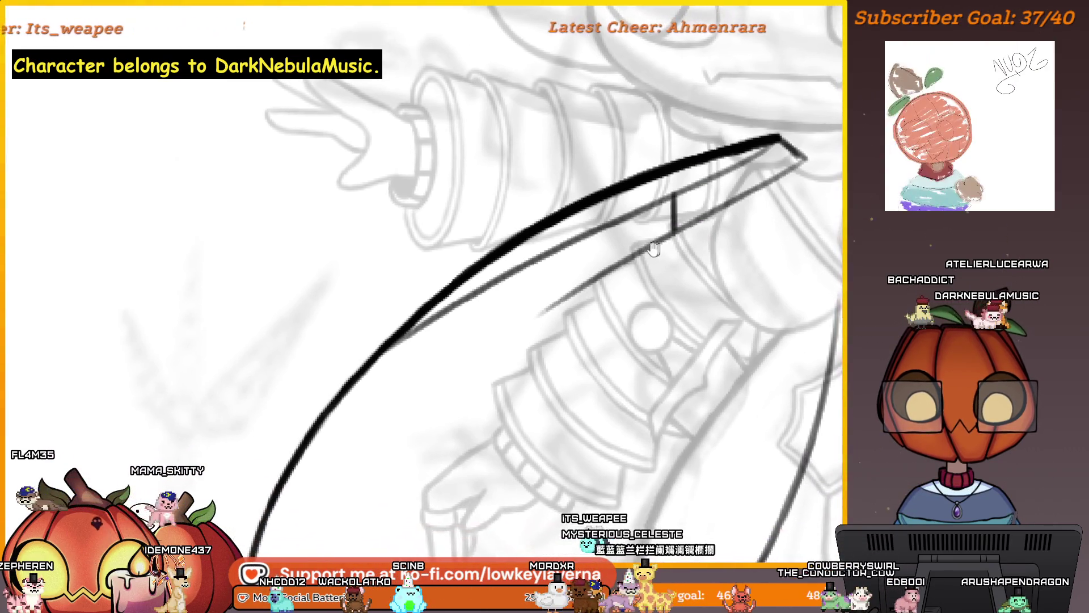
Add a short vertical tick inside the capelet and extend the inner diagonal line down-left.
scroll(615, 241, "down", 3)
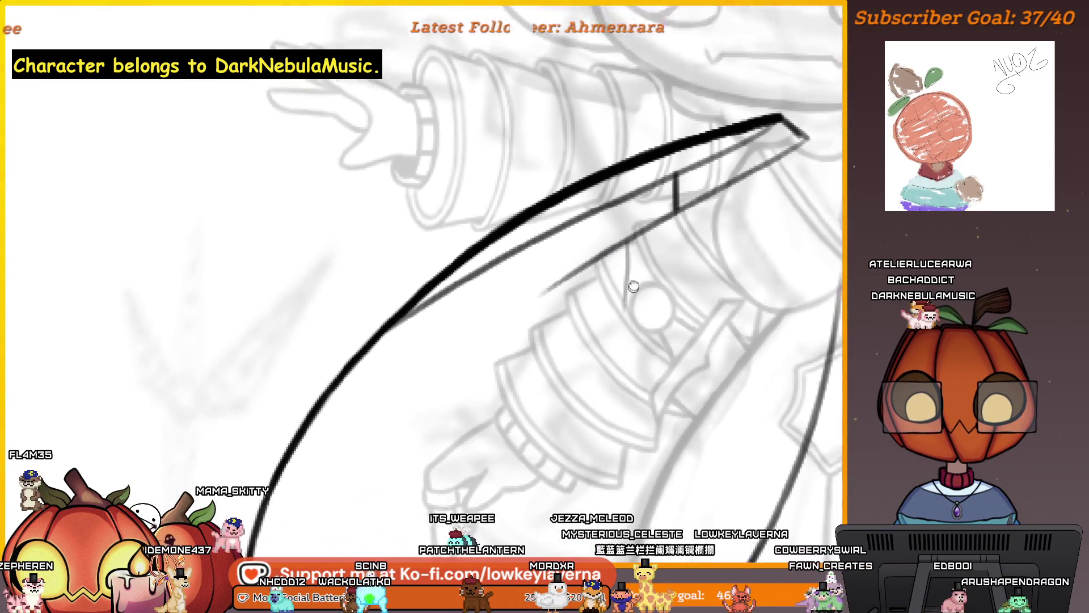
left_click_drag(623, 202, 612, 372)
left_click_drag(631, 309, 671, 327)
left_click_drag(584, 263, 536, 303)
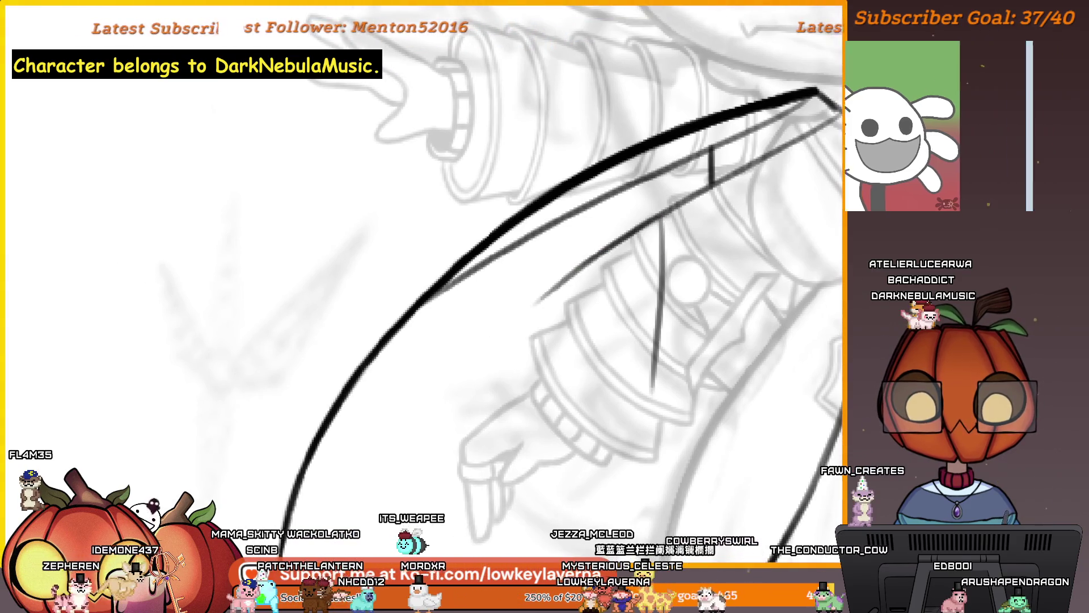
left_click_drag(531, 359, 603, 344)
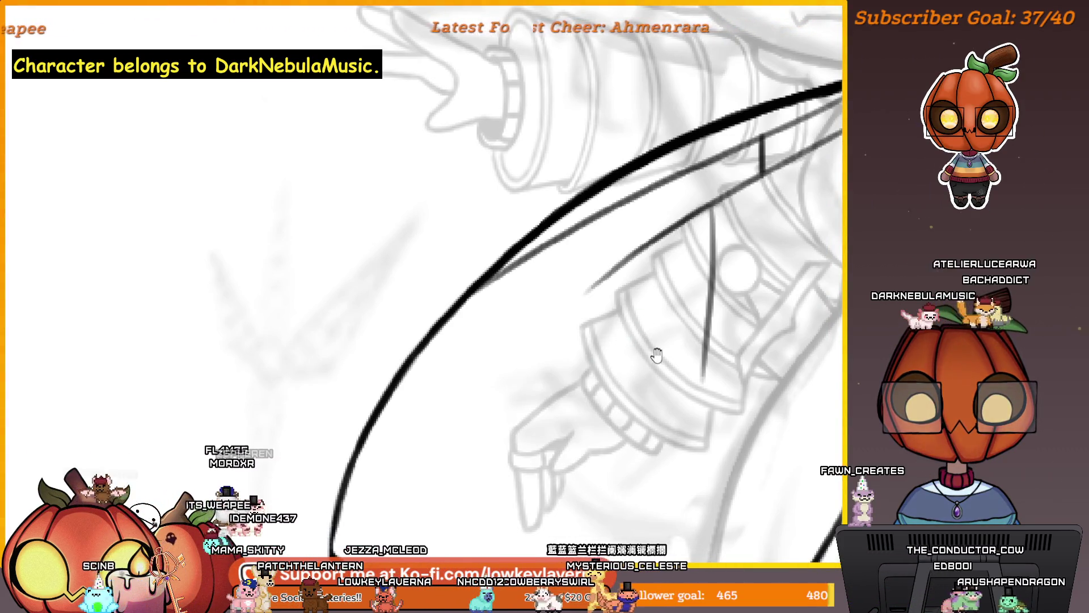
left_click_drag(656, 352, 567, 391)
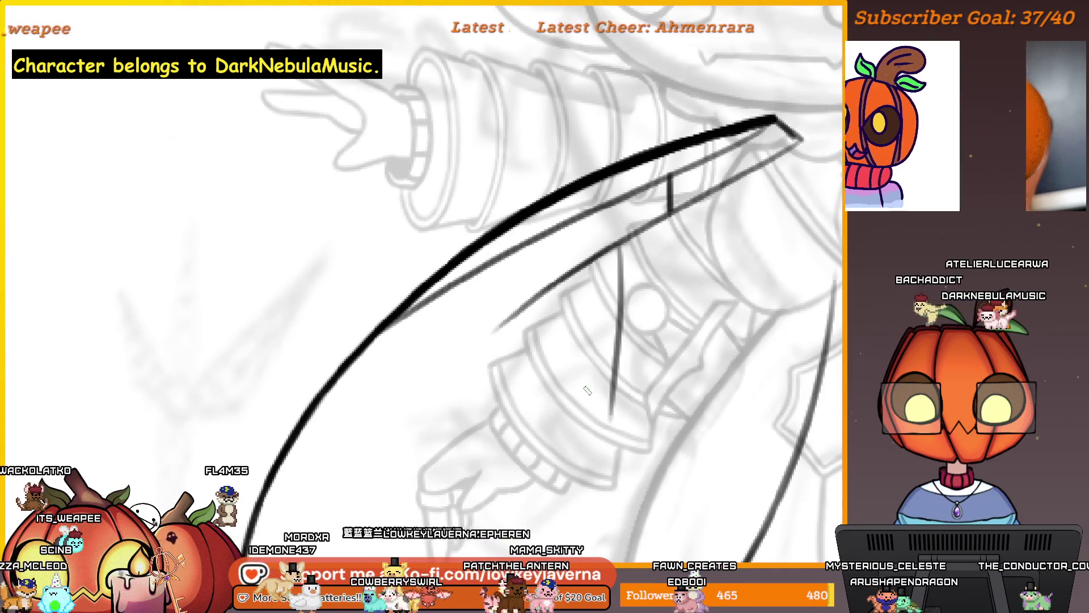
left_click_drag(632, 357, 616, 416)
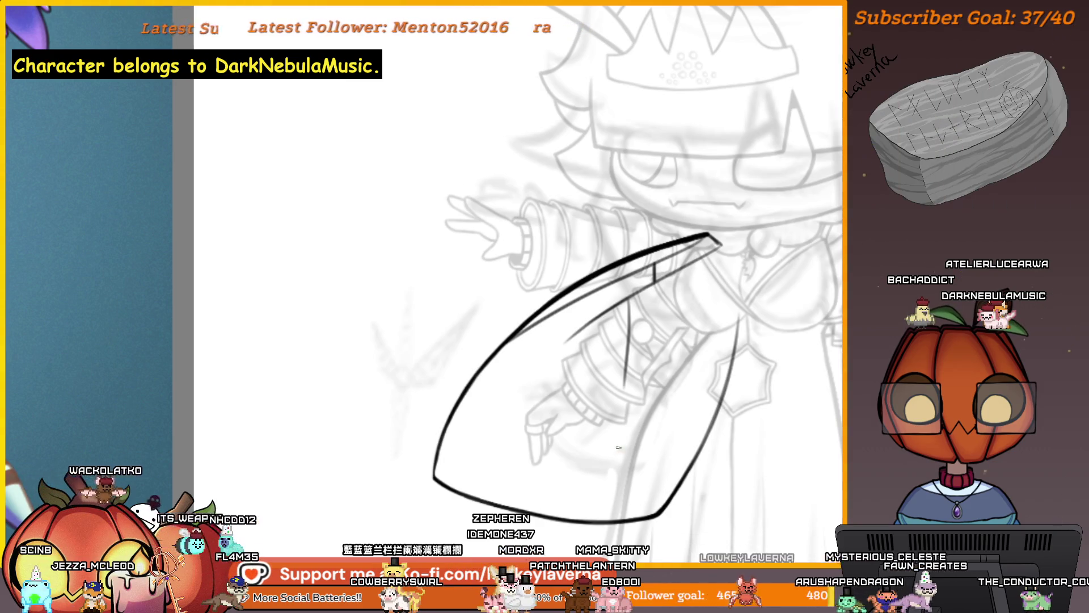
Undo the tick and inner line, mirror the canvas, and compare the curve with undo and redo.
key("ctrl+z")
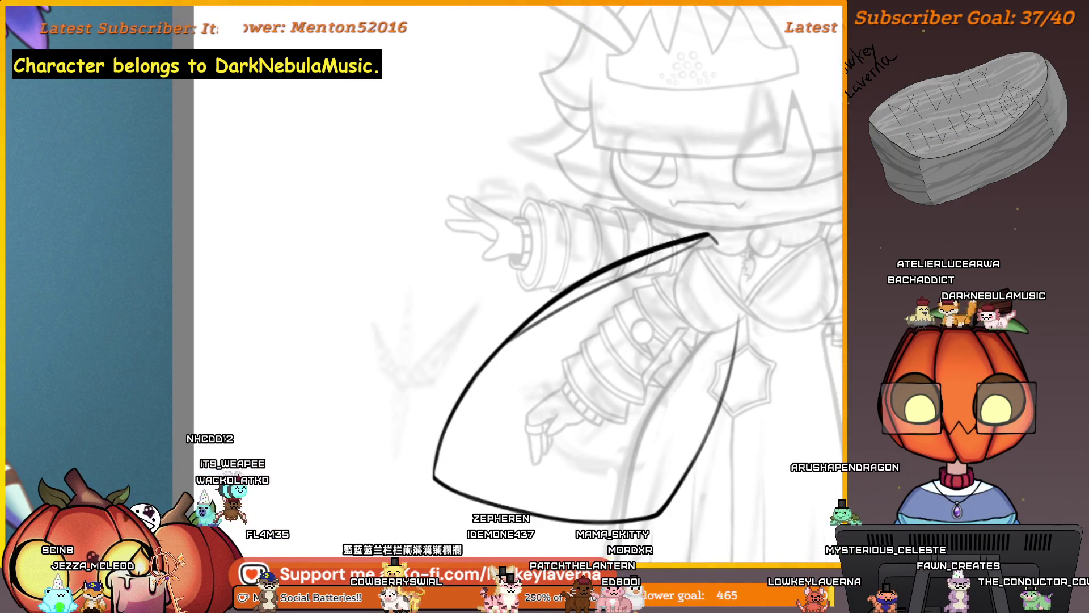
key("ctrl+z")
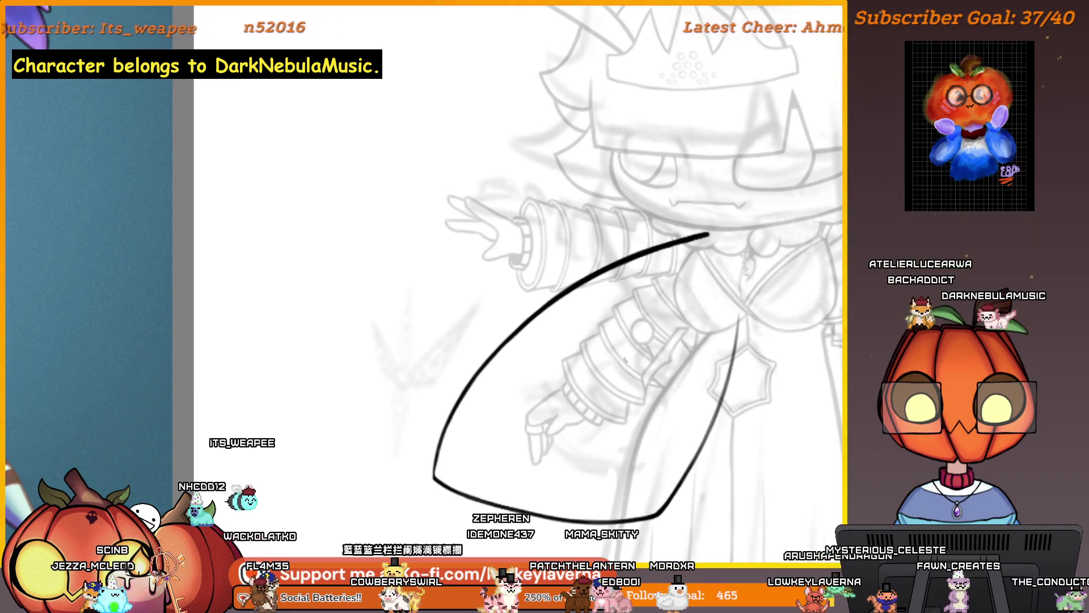
key("h")
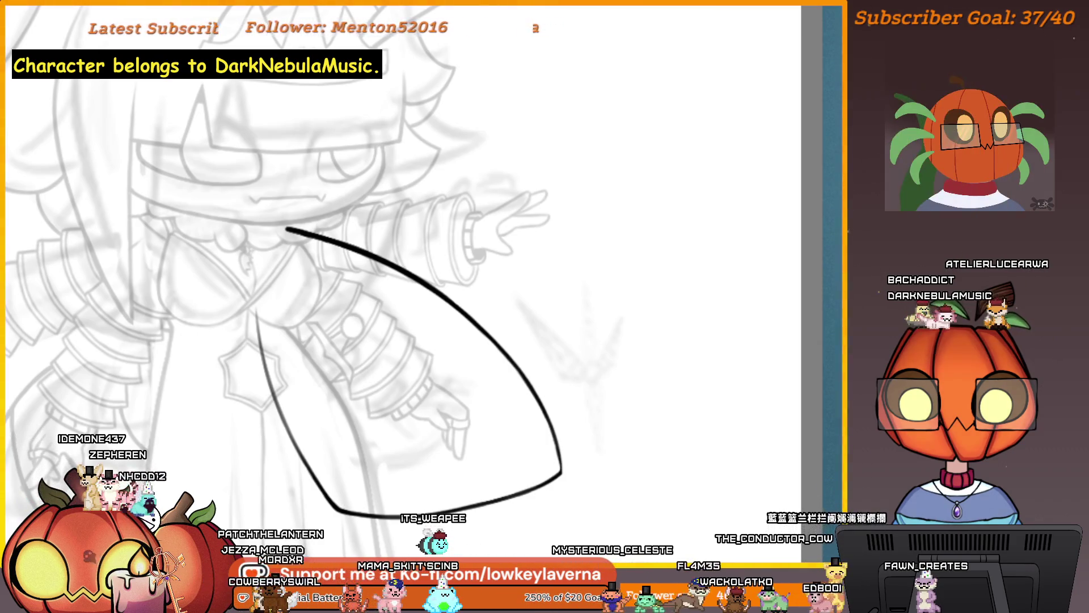
key("ctrl+z")
key("ctrl+y")
scroll(587, 425, "up", 2)
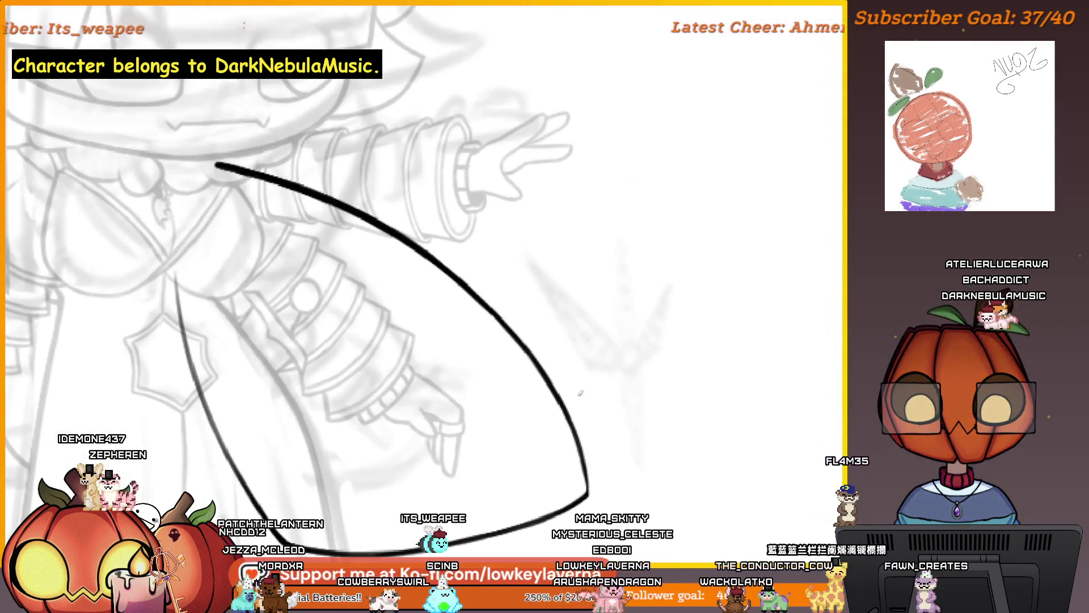
Mirror the view back, add a hook at the outline's pointed top, and undo the stray duplicate stroke.
left_click_drag(588, 425, 700, 428)
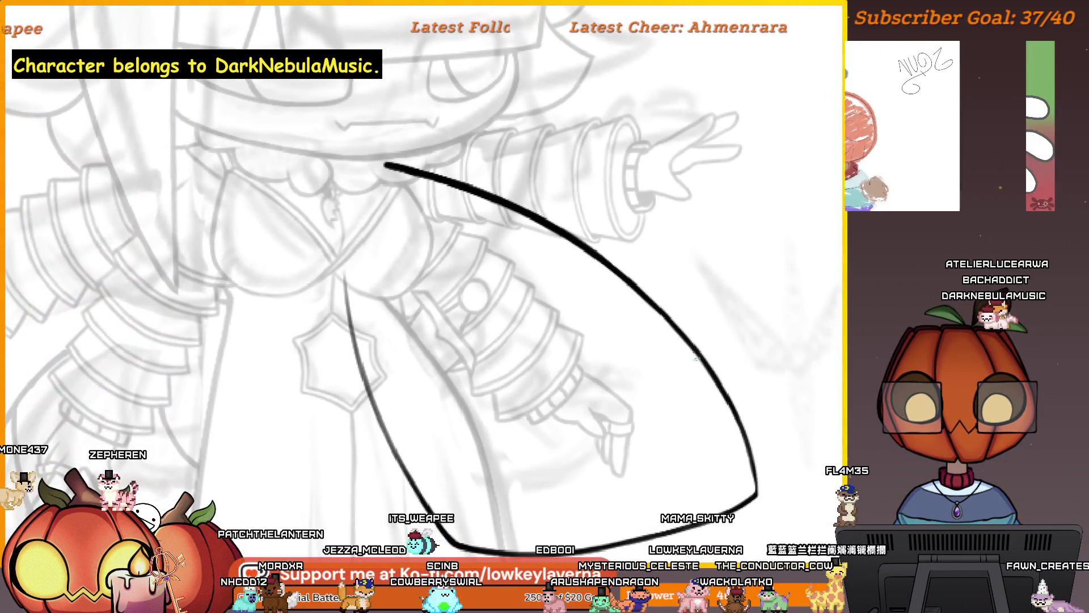
key("m")
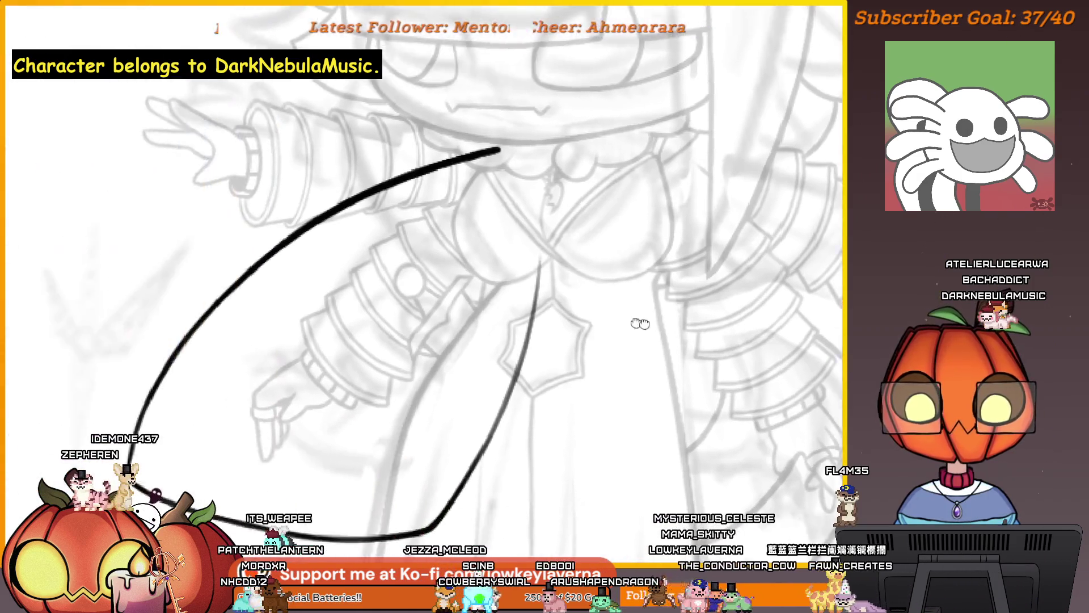
left_click_drag(643, 338, 728, 337)
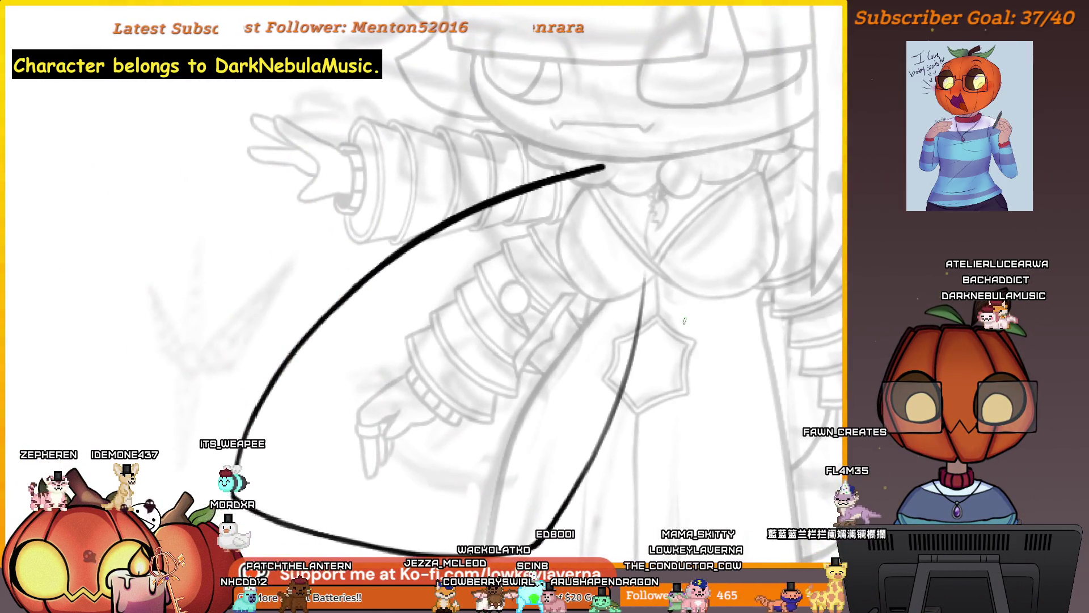
mouse_move(512, 243)
left_mouse_down()
mouse_move(608, 211)
mouse_move(627, 228)
left_mouse_up()
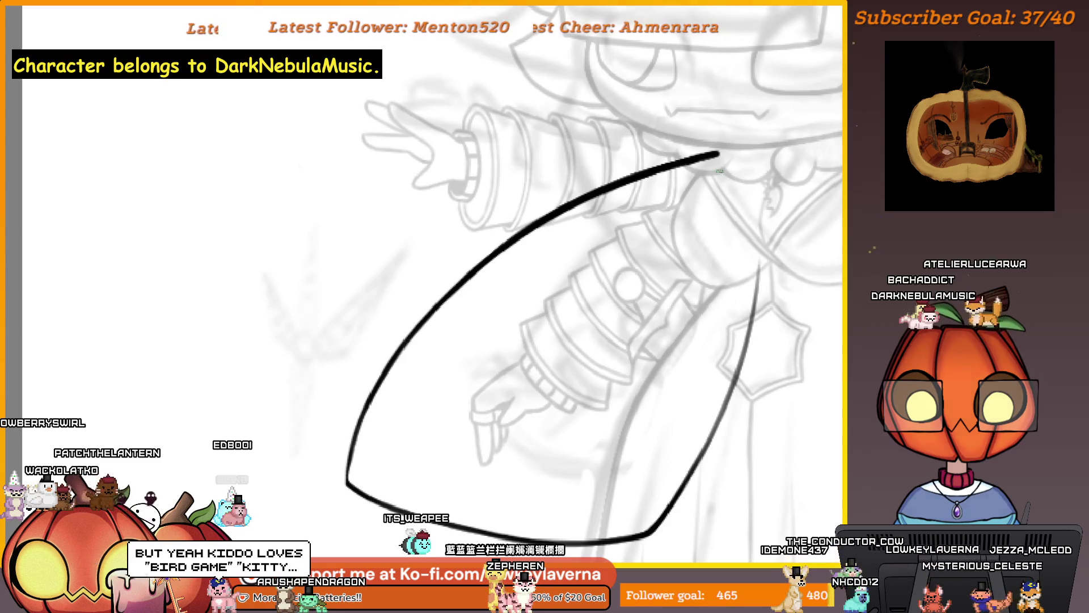
mouse_move(718, 154)
left_mouse_down()
mouse_move(738, 210)
mouse_move(755, 170)
mouse_move(620, 199)
left_mouse_up()
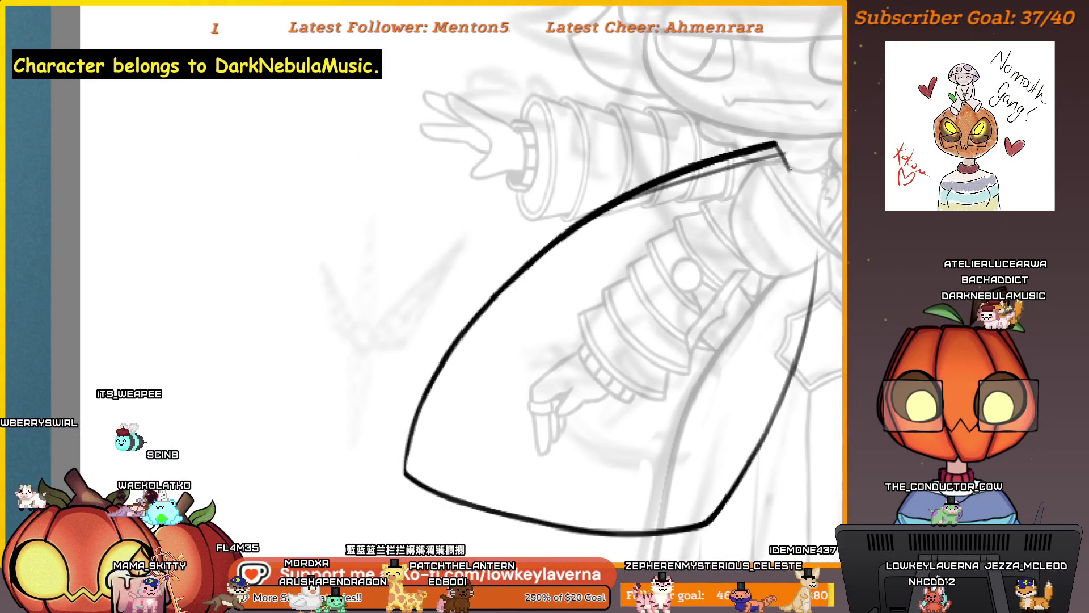
mouse_move(788, 181)
left_mouse_down()
mouse_move(786, 165)
mouse_move(772, 189)
mouse_move(768, 162)
left_mouse_up()
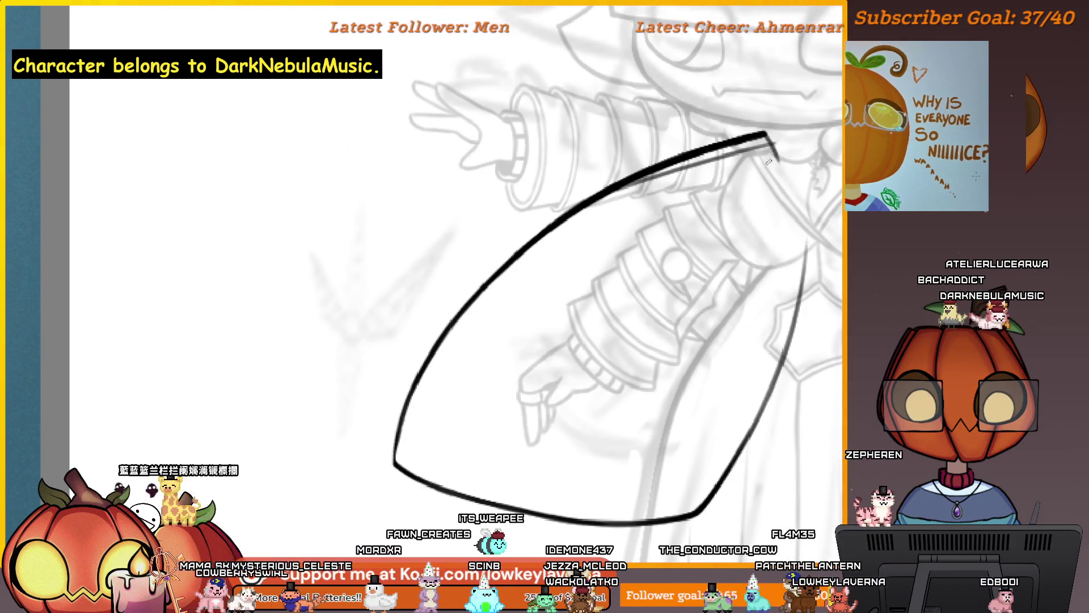
key("ctrl+z")
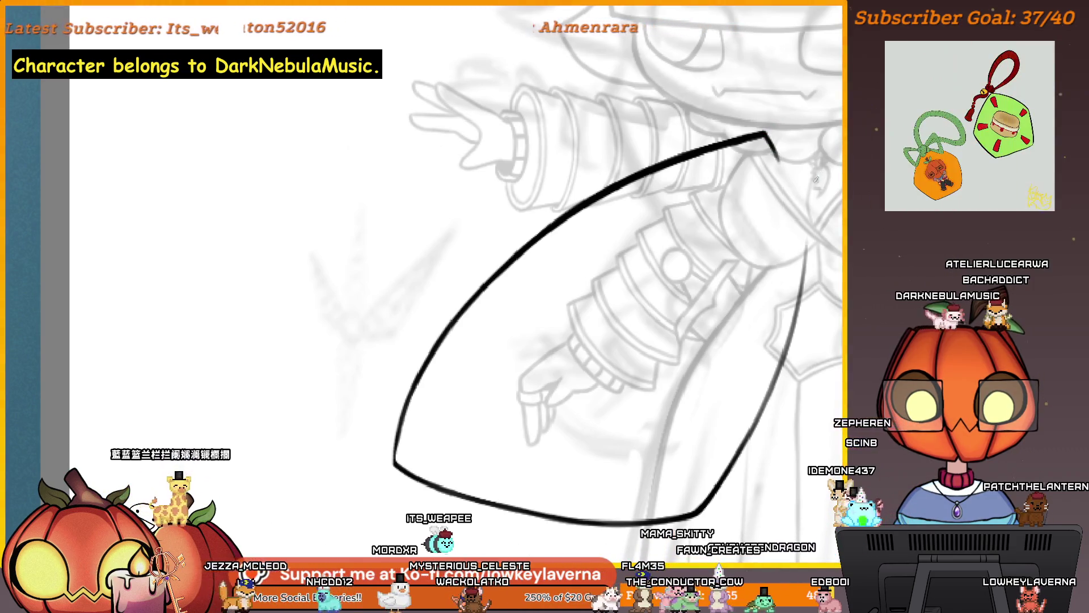
scroll(755, 193, "up", 3)
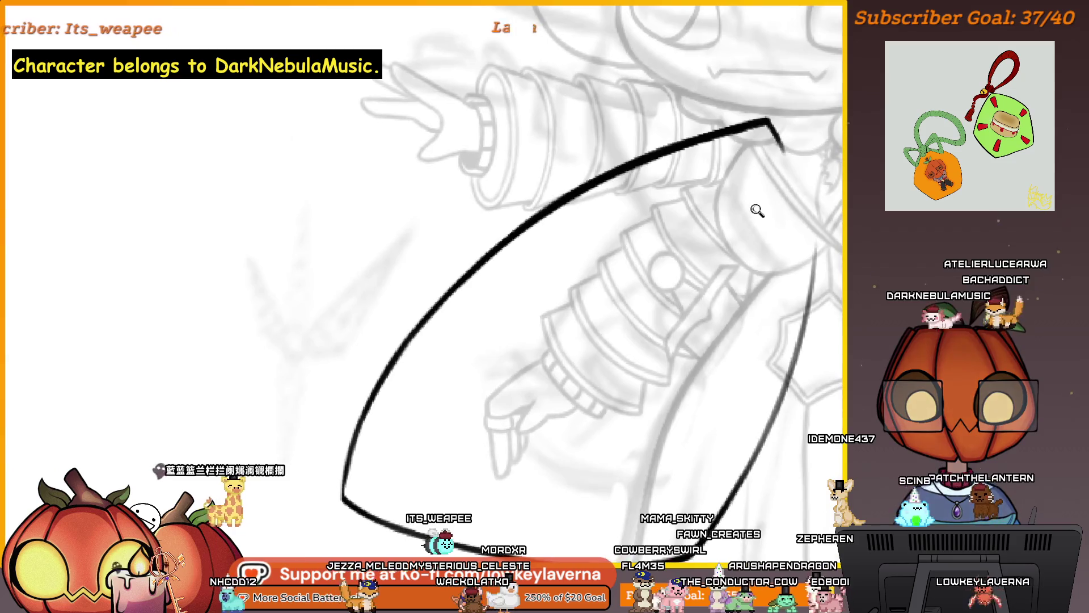
scroll(777, 136, "down", 1)
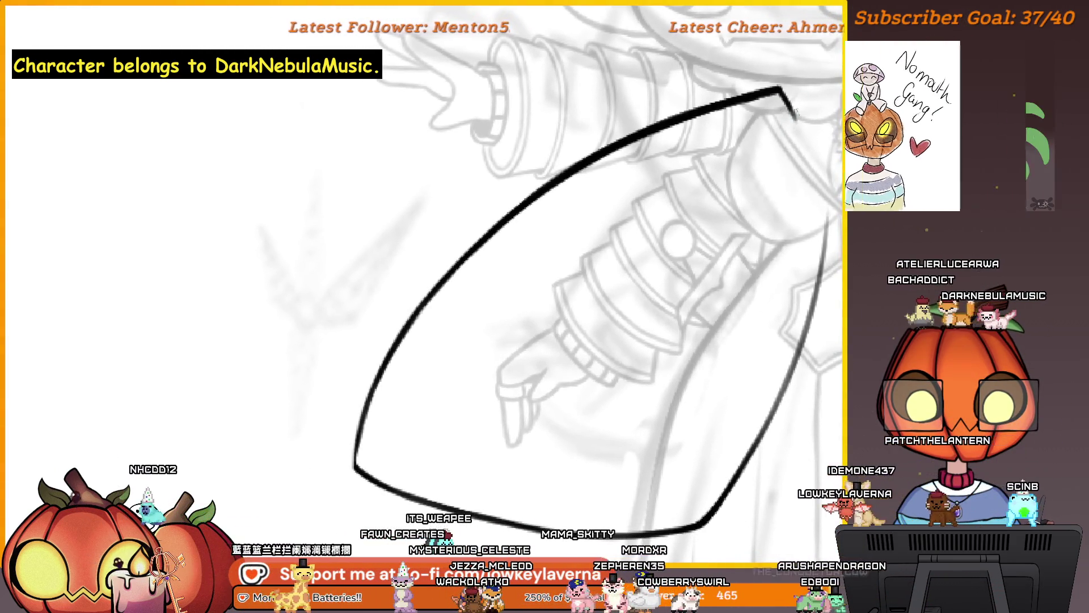
left_click_drag(821, 178, 739, 167)
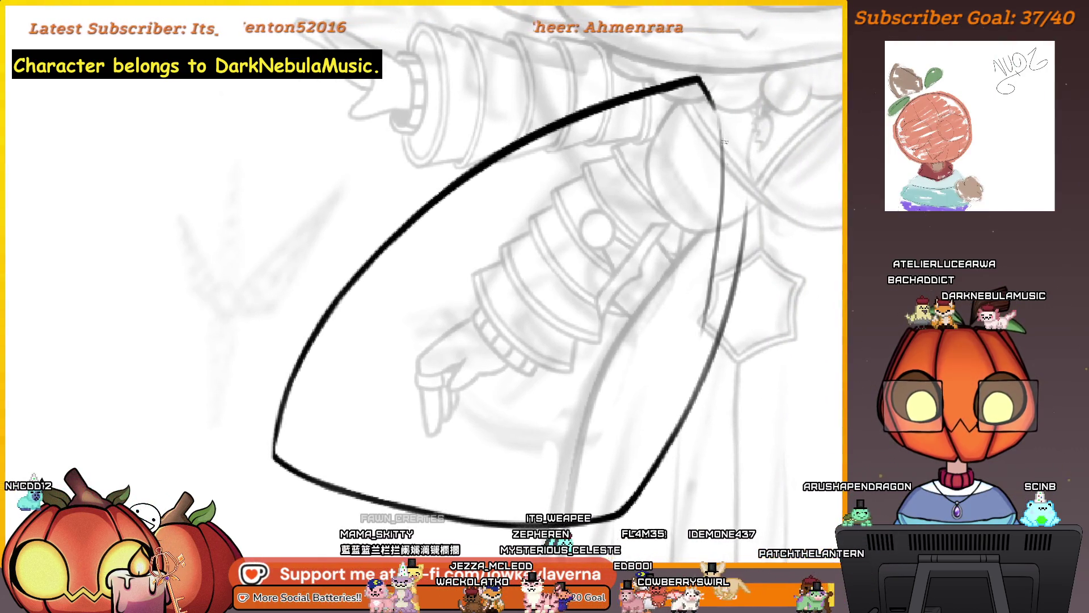
left_click_drag(740, 77, 706, 94)
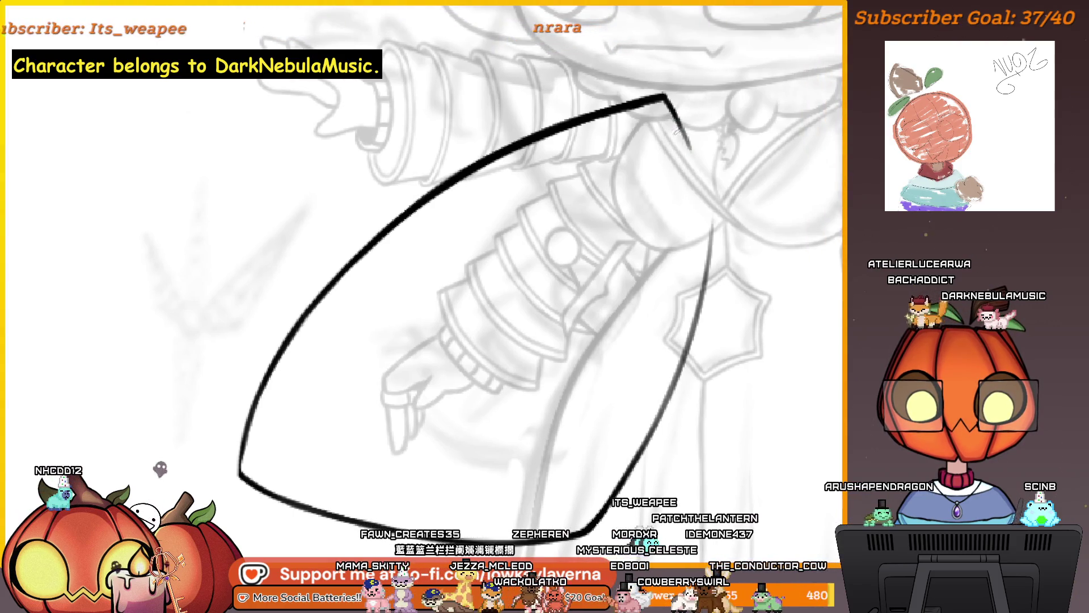
left_click_drag(693, 219, 753, 149)
scroll(757, 152, "down", 3)
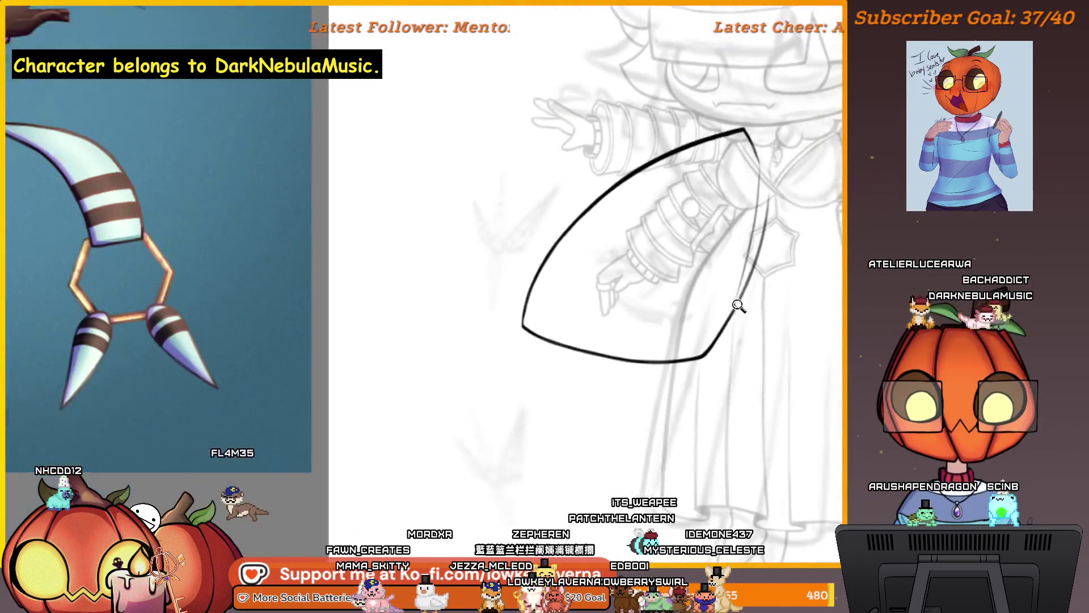
scroll(745, 250, "up", 2)
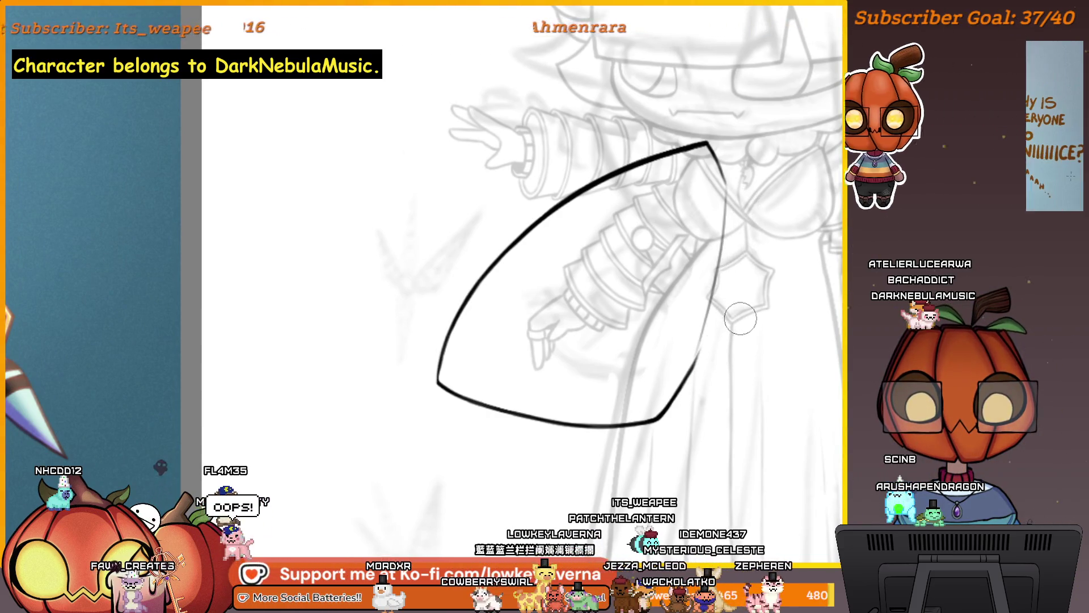
key("m")
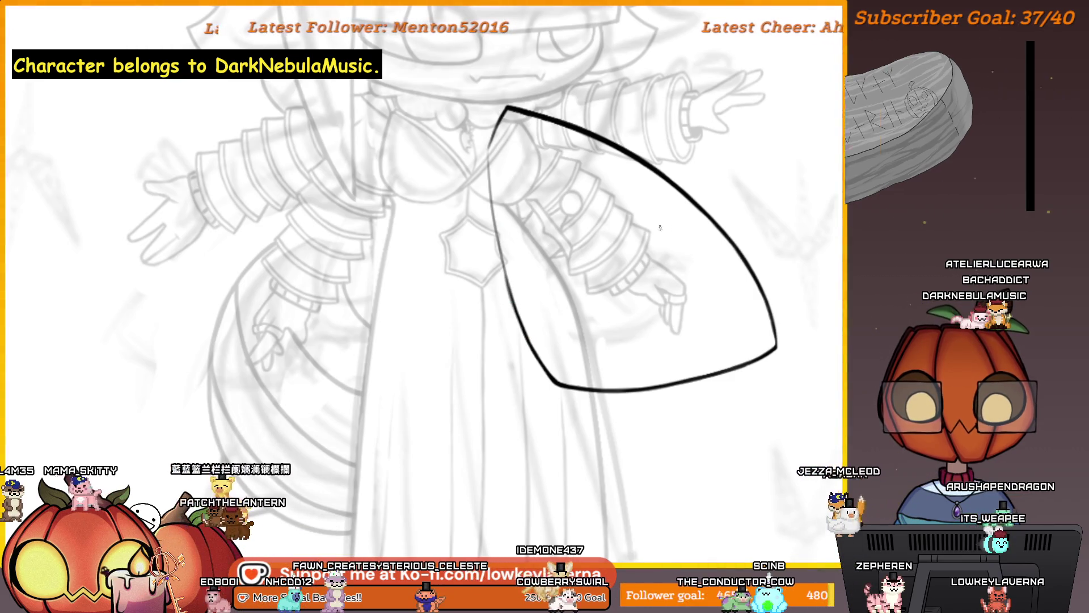
left_click_drag(681, 203, 661, 266)
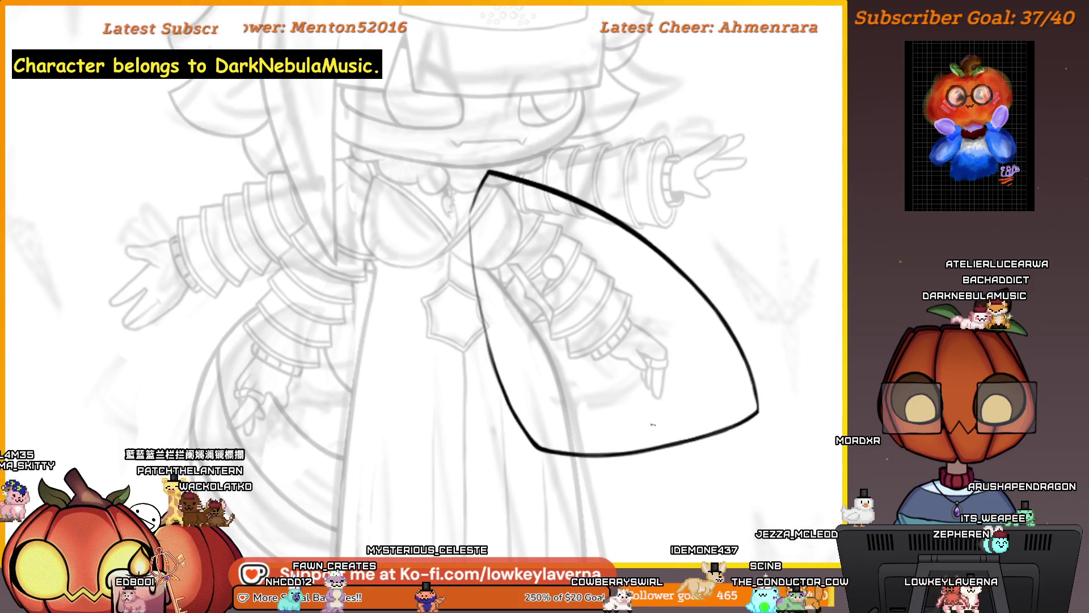
key("h")
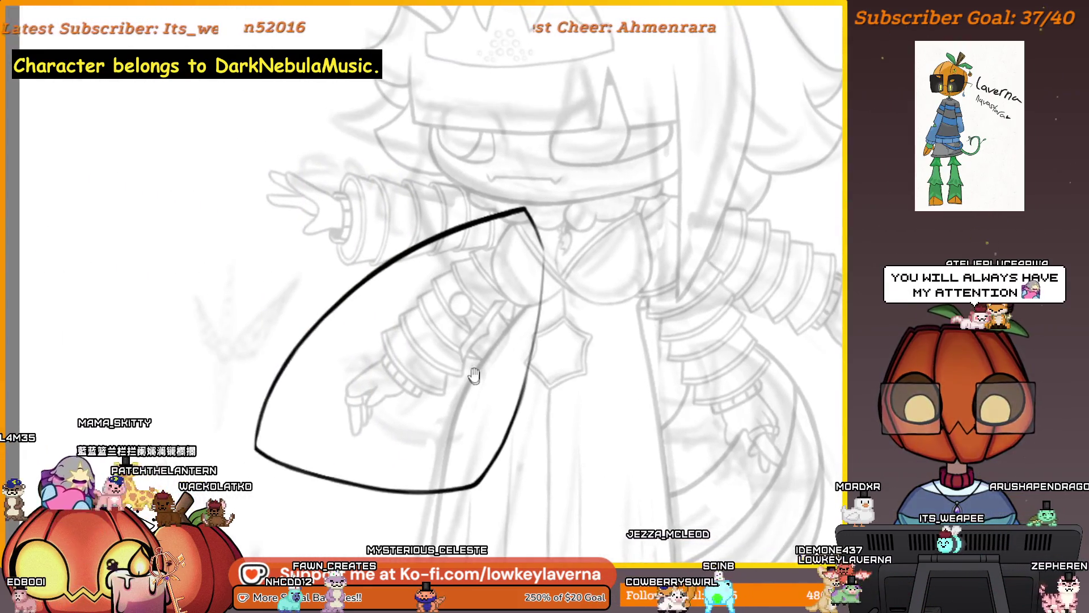
scroll(568, 172, "up", 4)
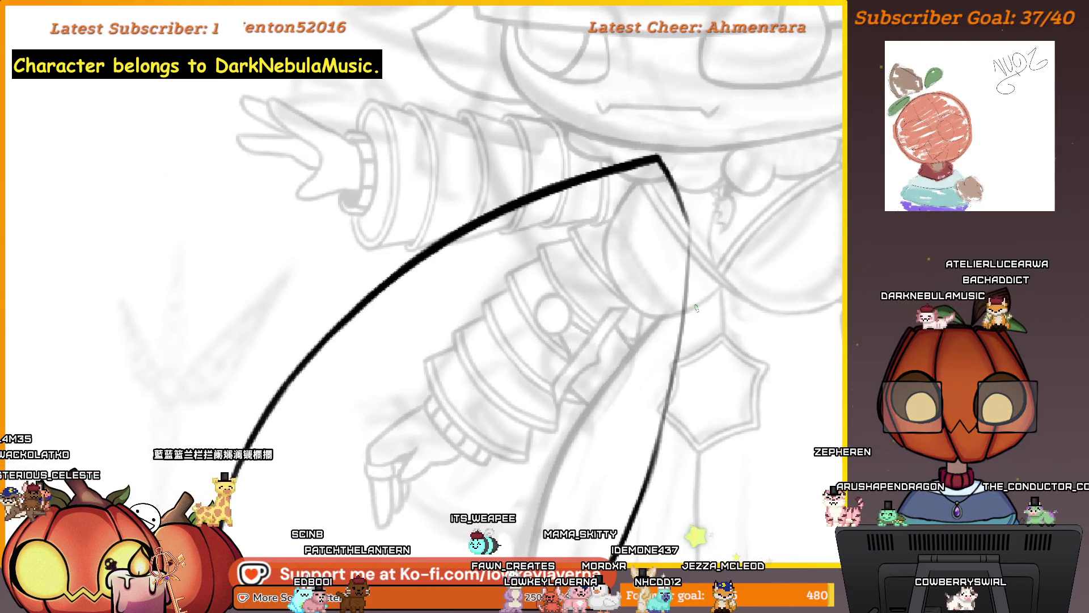
left_click_drag(632, 178, 738, 211)
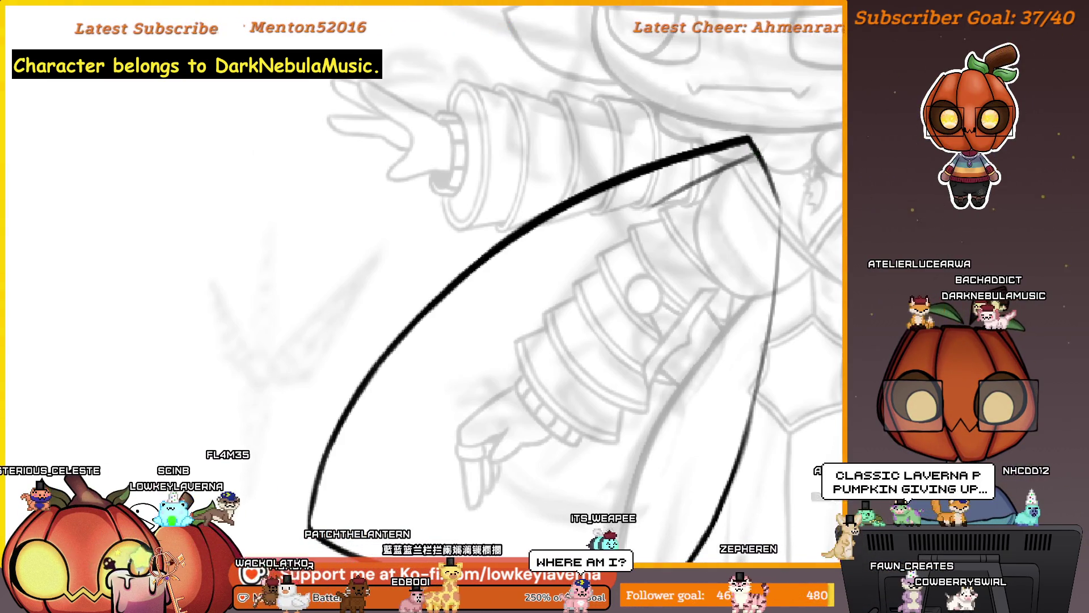
left_click_drag(747, 155, 593, 227)
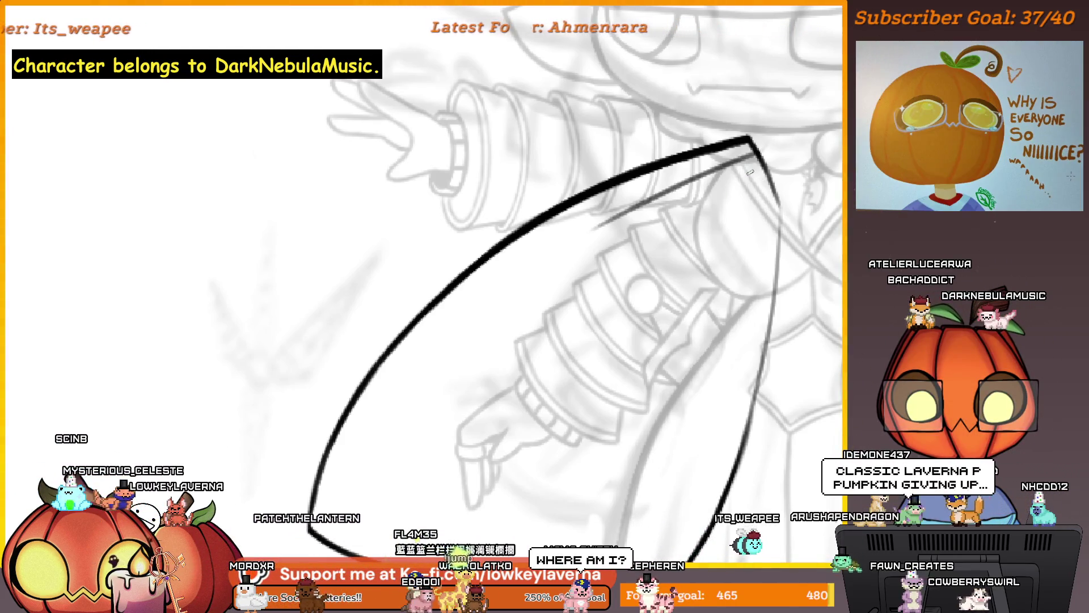
scroll(750, 172, "up", 2)
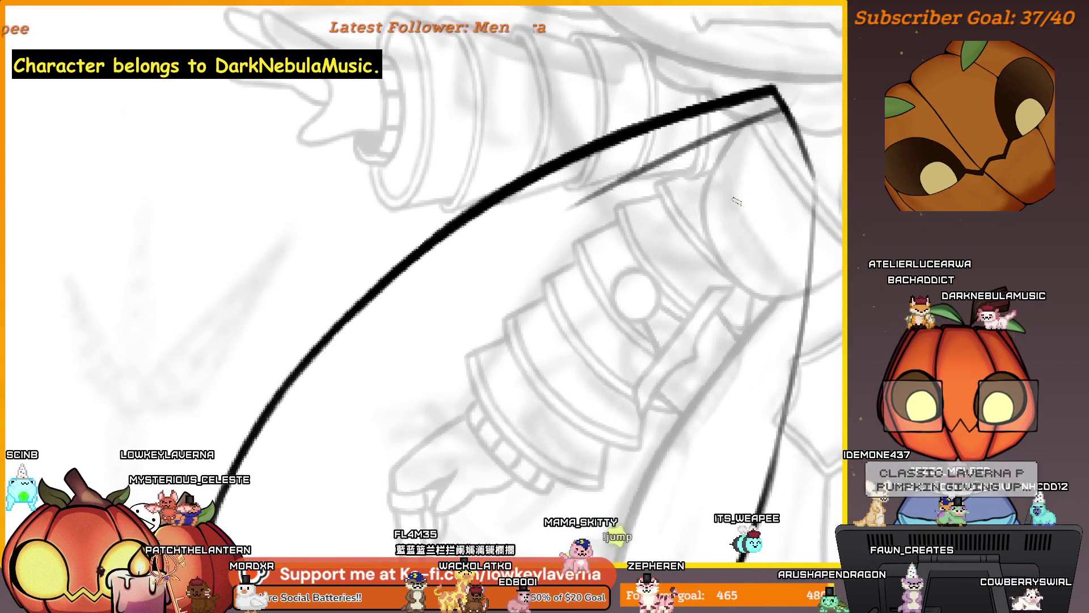
left_click_drag(600, 297, 642, 328)
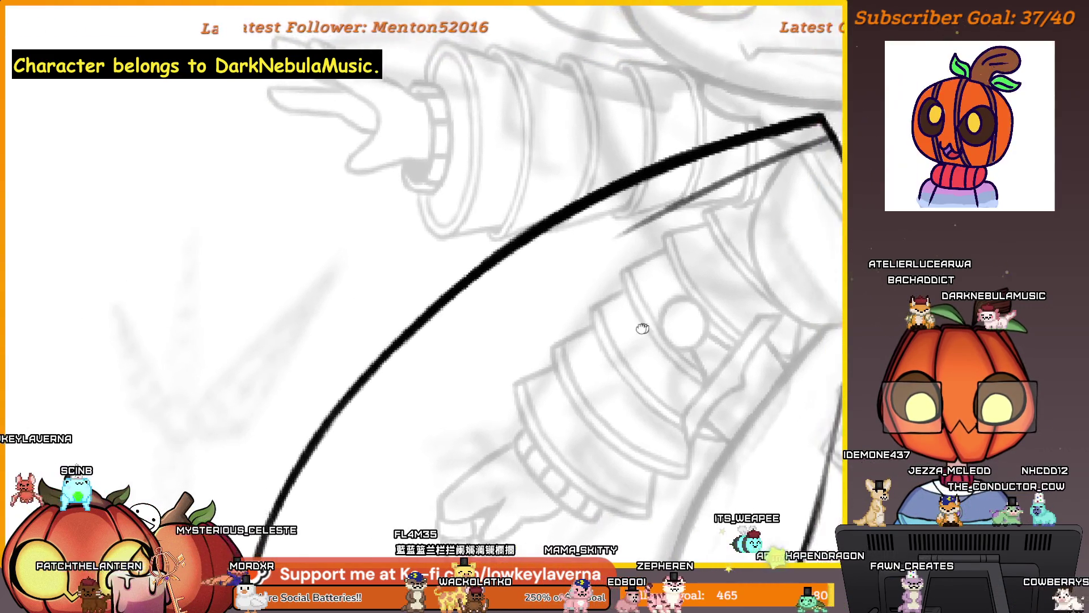
scroll(642, 328, "down", 2)
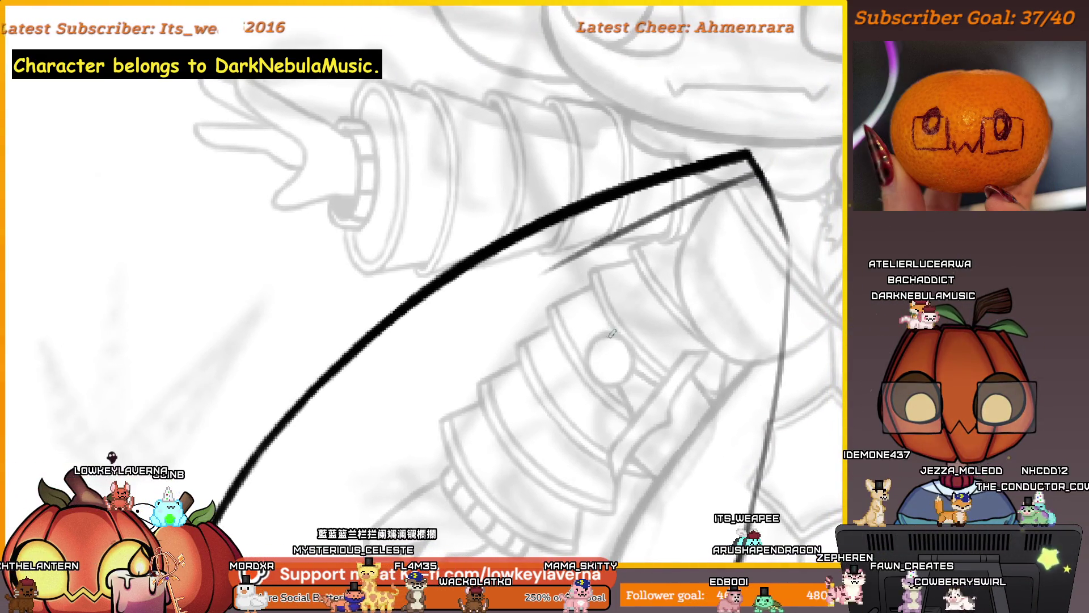
left_click_drag(583, 286, 600, 276)
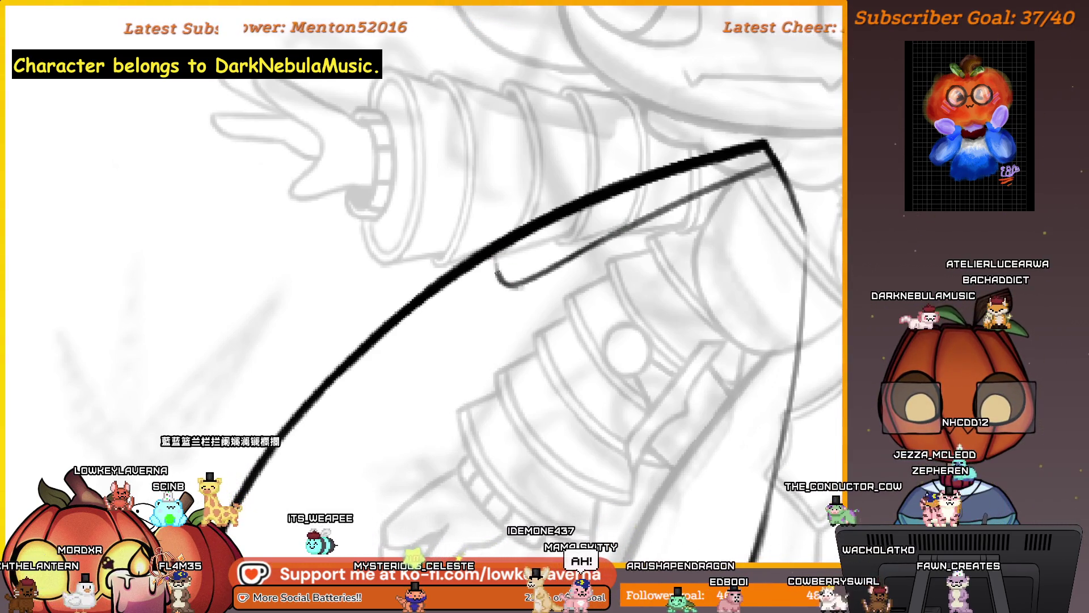
left_click_drag(536, 285, 580, 253)
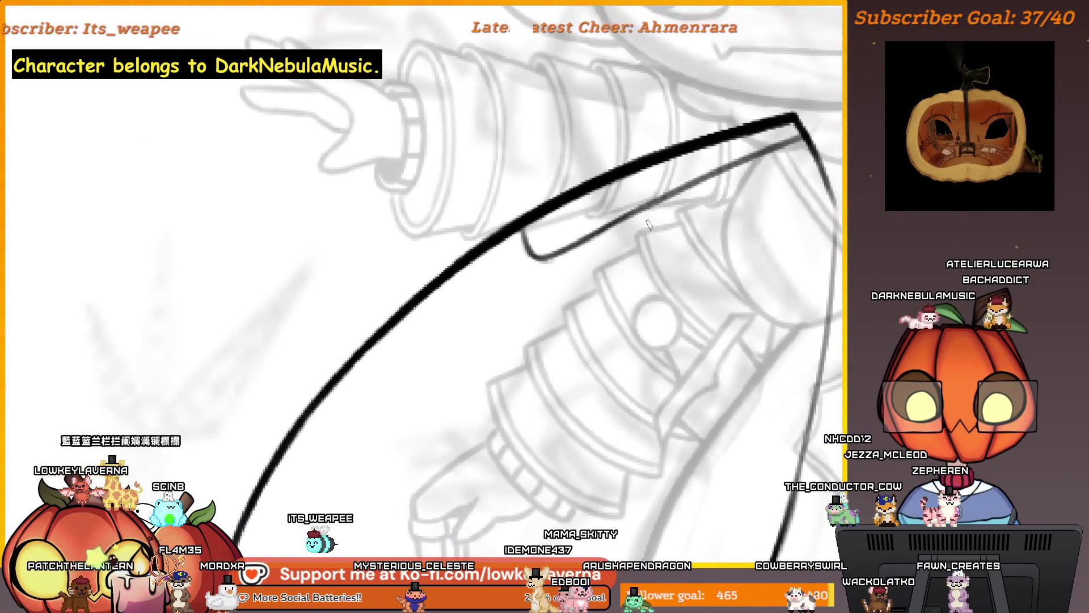
scroll(659, 246, "right", 4)
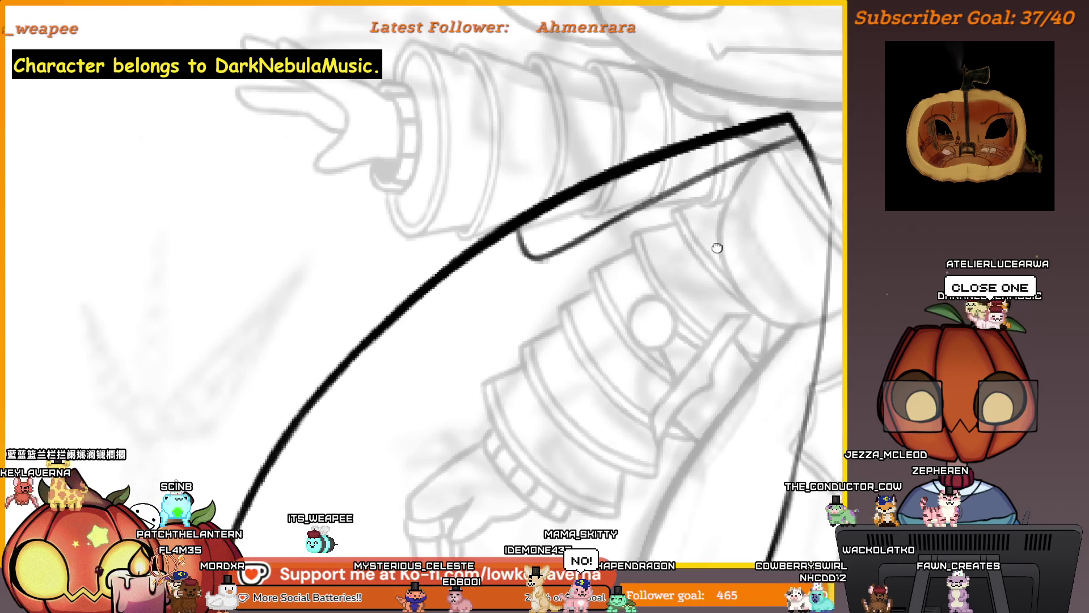
key("ctrl+z")
key("ctrl+z")
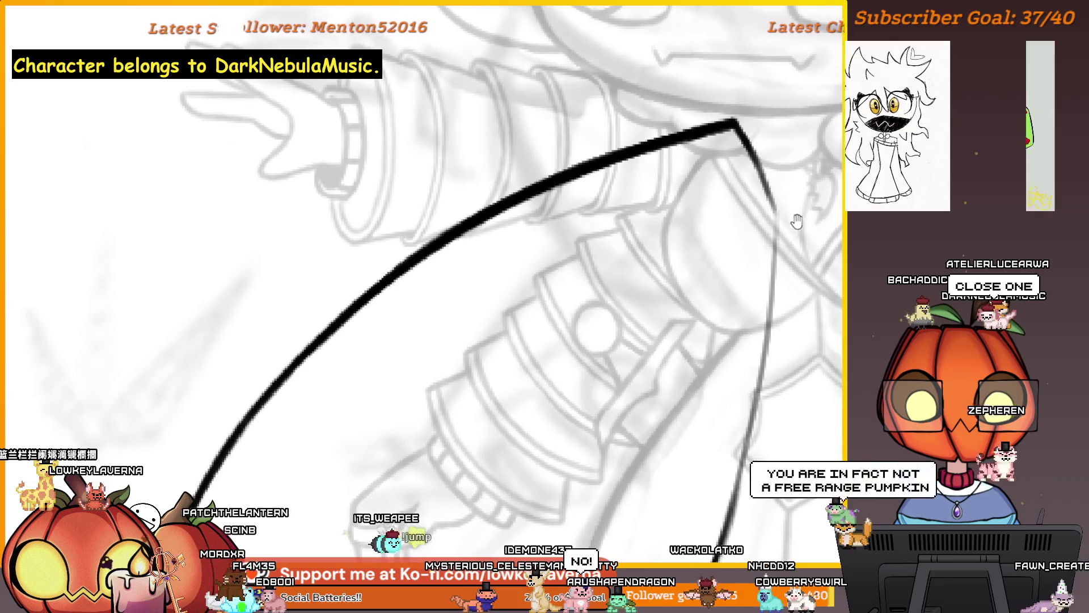
scroll(698, 230, "right", 4)
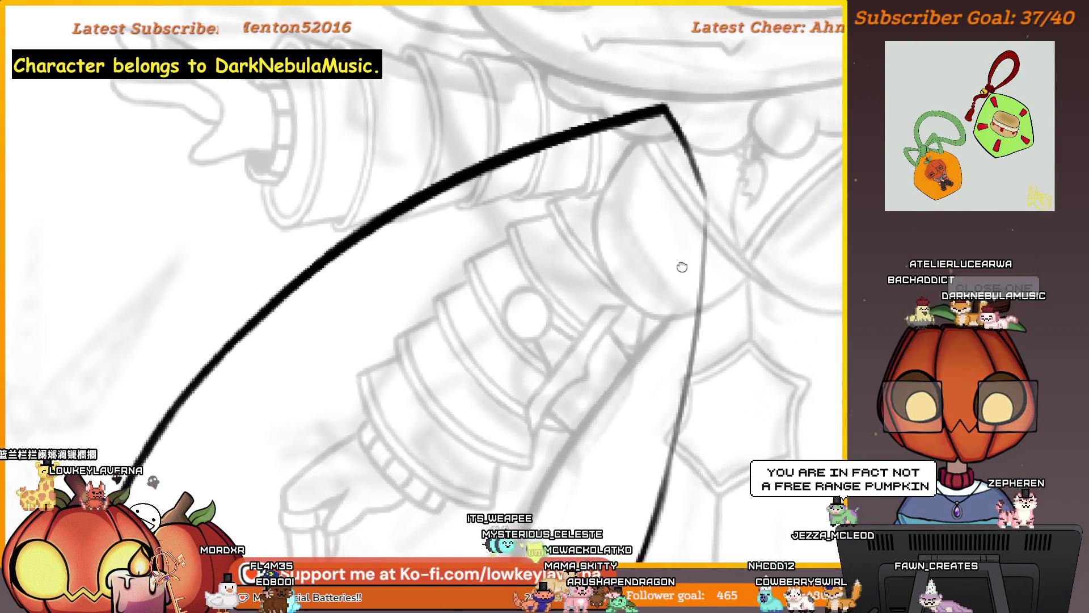
left_click_drag(682, 266, 688, 263)
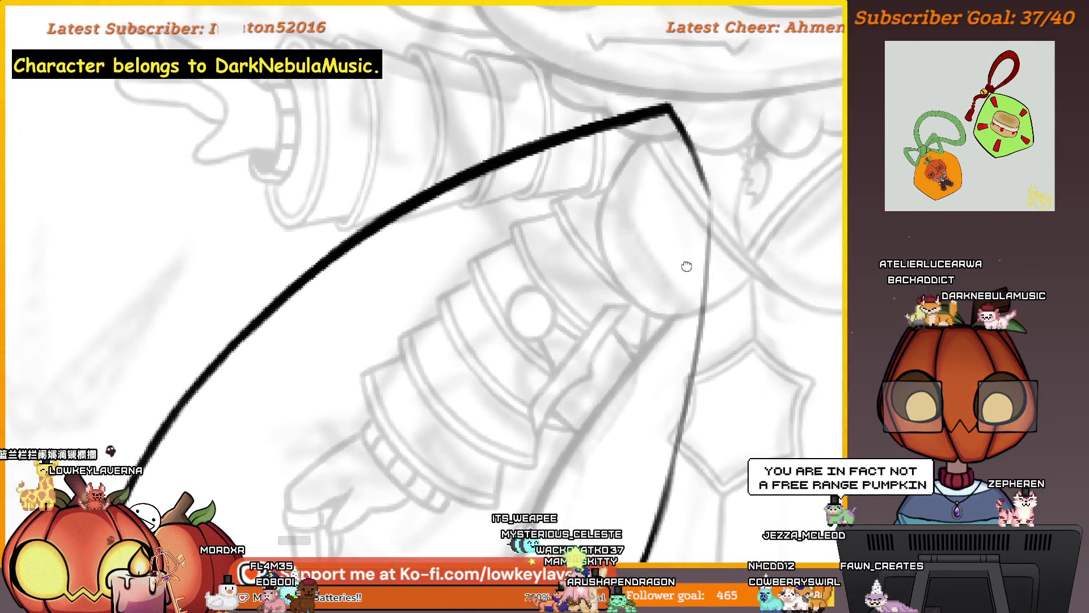
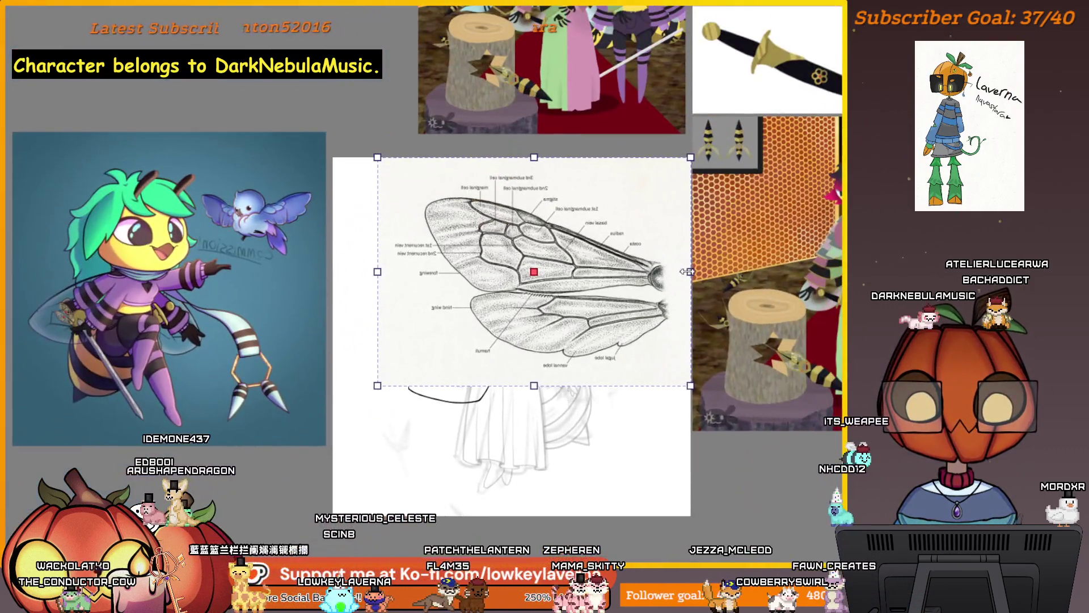
Shrink the bee-wing reference, tilt it counter-clockwise and set it beside the wing sketch.
mouse_move(721, 405)
left_mouse_down()
mouse_move(393, 333)
mouse_move(195, 341)
mouse_move(553, 375)
mouse_move(657, 352)
left_mouse_up()
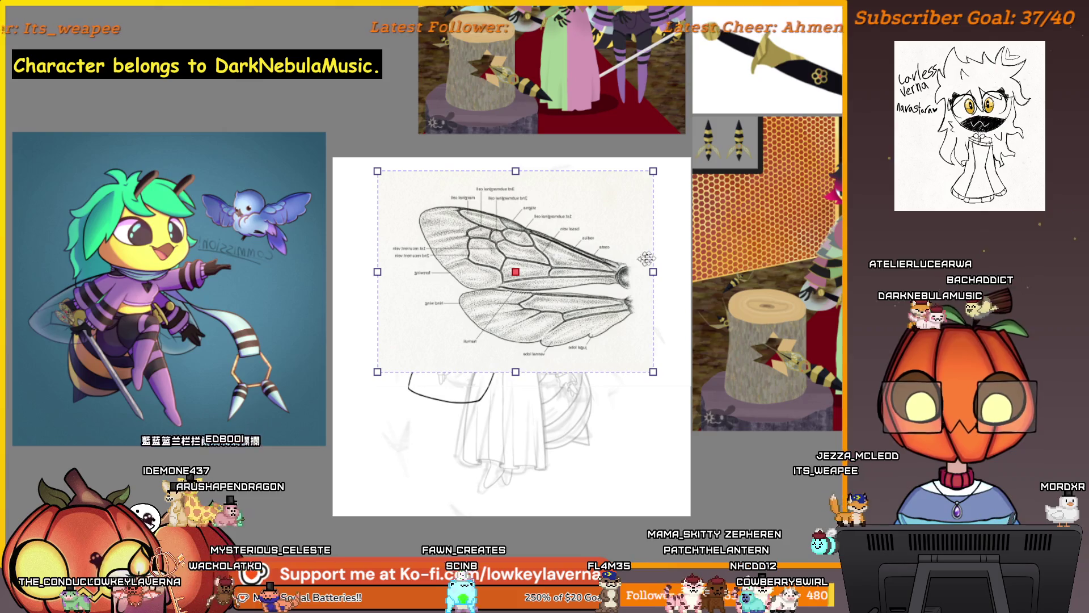
mouse_move(654, 168)
left_mouse_down()
mouse_move(666, 171)
mouse_move(643, 178)
left_mouse_up()
mouse_move(374, 172)
left_mouse_down()
mouse_move(340, 295)
mouse_move(344, 379)
mouse_move(331, 354)
left_mouse_up()
mouse_move(512, 327)
left_mouse_down()
mouse_move(410, 363)
mouse_move(272, 372)
mouse_move(288, 373)
mouse_move(275, 352)
mouse_move(322, 362)
left_mouse_up()
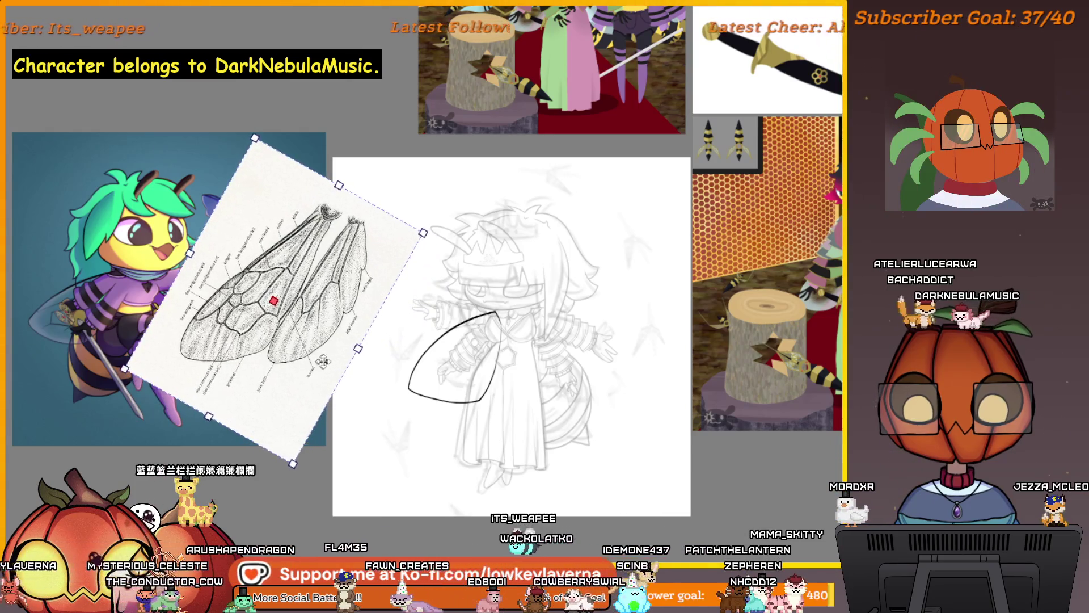
mouse_move(424, 231)
left_mouse_down()
mouse_move(333, 243)
mouse_move(328, 255)
mouse_move(382, 273)
mouse_move(372, 280)
mouse_move(425, 274)
left_mouse_up()
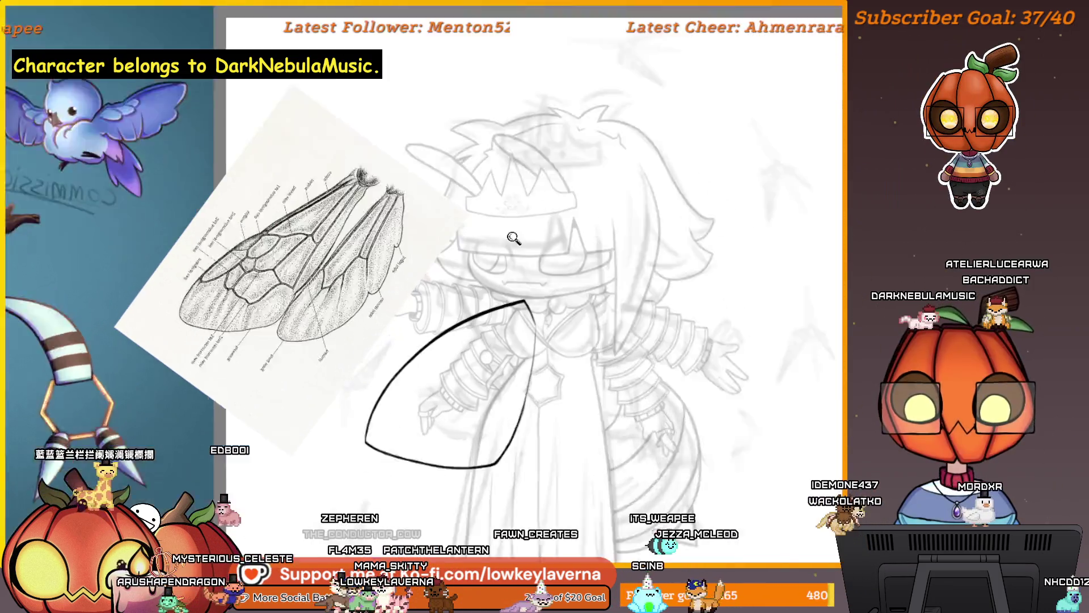
mouse_move(514, 237)
left_mouse_down()
mouse_move(520, 340)
mouse_move(510, 348)
mouse_move(545, 329)
mouse_move(556, 339)
mouse_move(510, 419)
mouse_move(569, 340)
mouse_move(560, 389)
mouse_move(582, 392)
left_mouse_up()
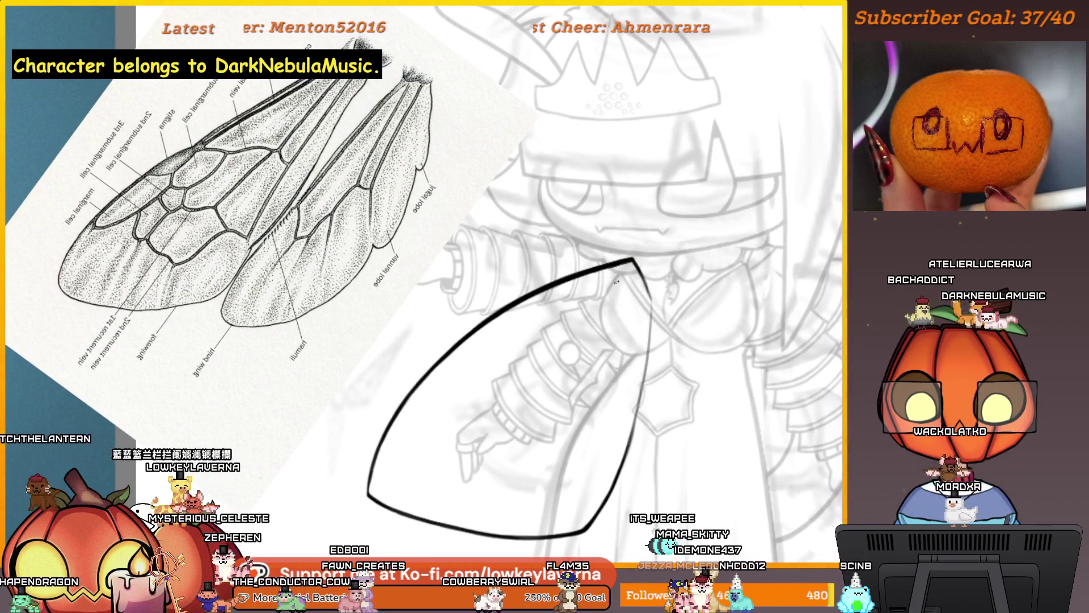
Pan in small nudges to keep the wing outline and reference framed while thickening the edge.
left_click_drag(623, 278, 634, 274)
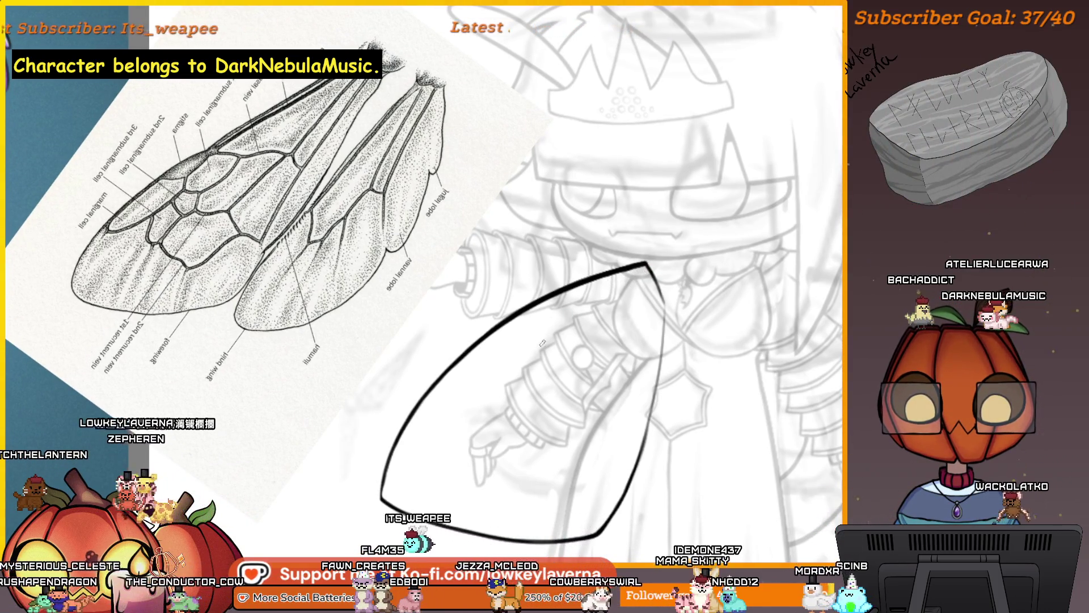
left_click_drag(574, 367, 534, 350)
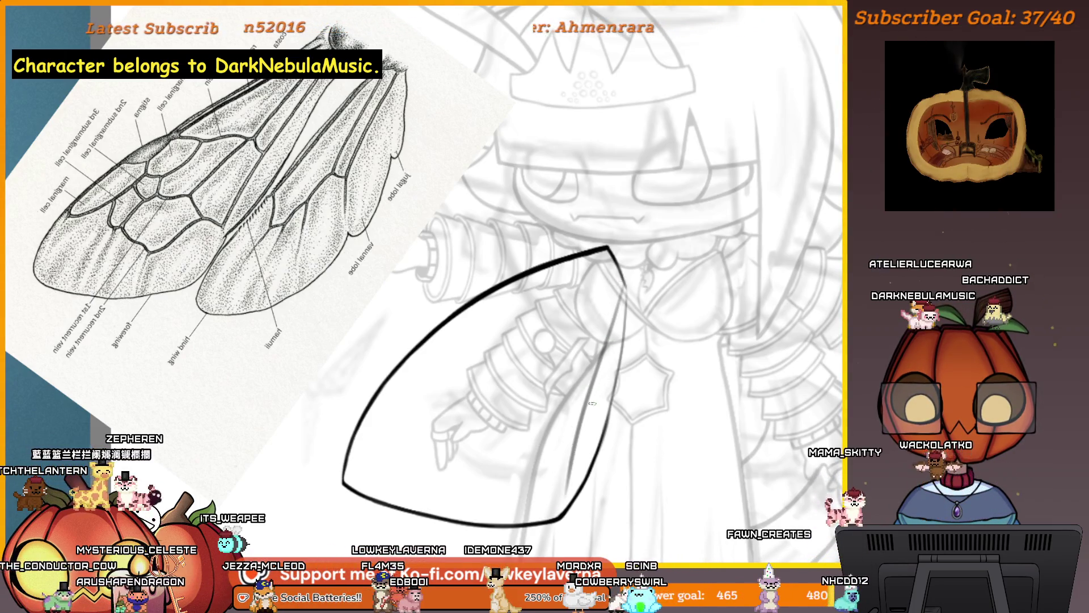
left_click_drag(584, 403, 604, 410)
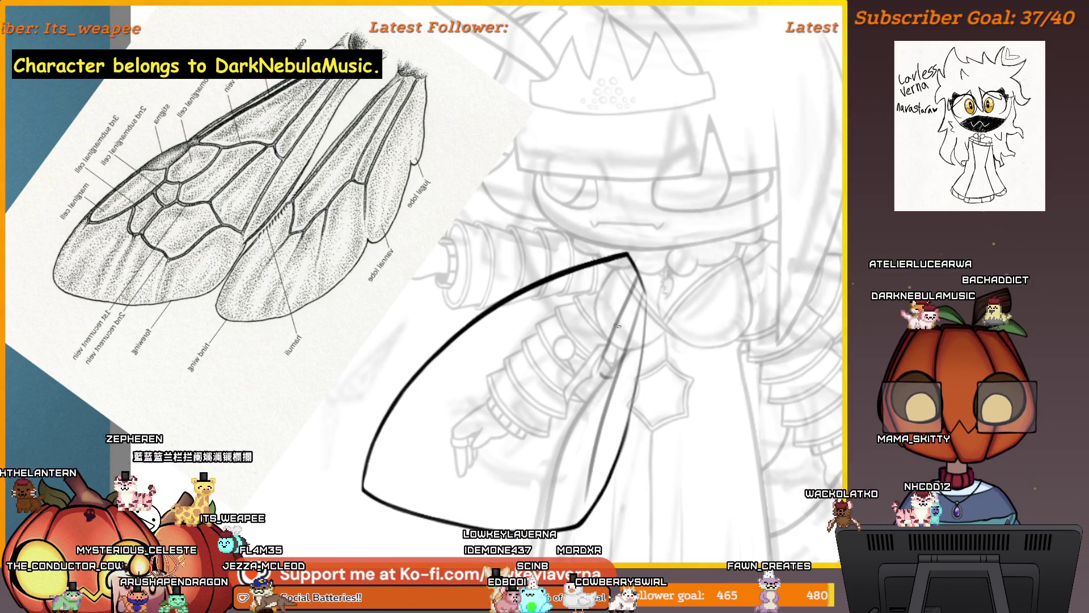
left_click_drag(590, 391, 603, 380)
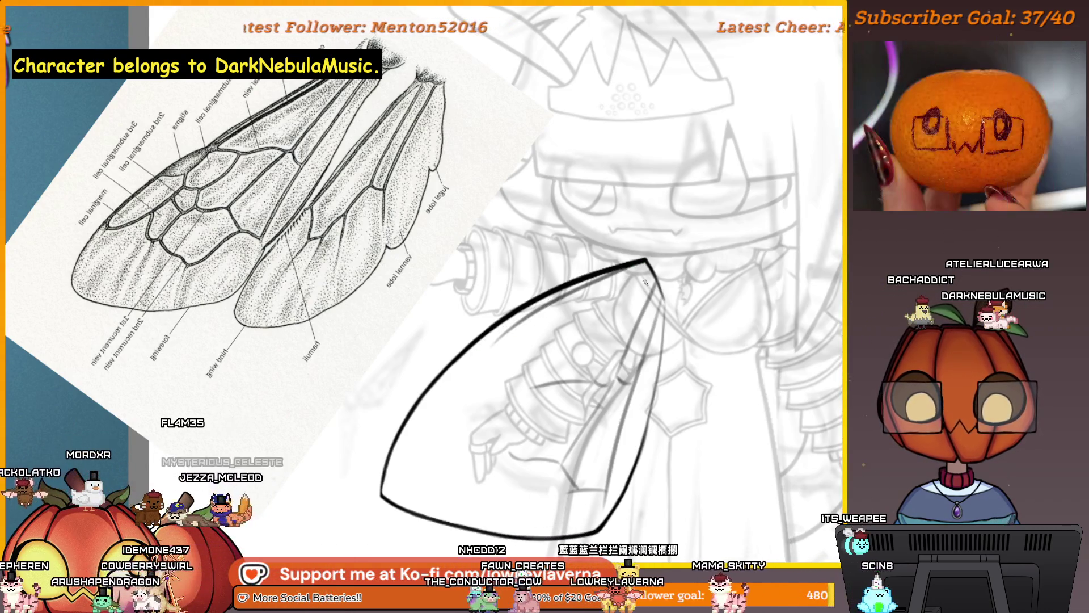
left_click_drag(542, 376, 557, 366)
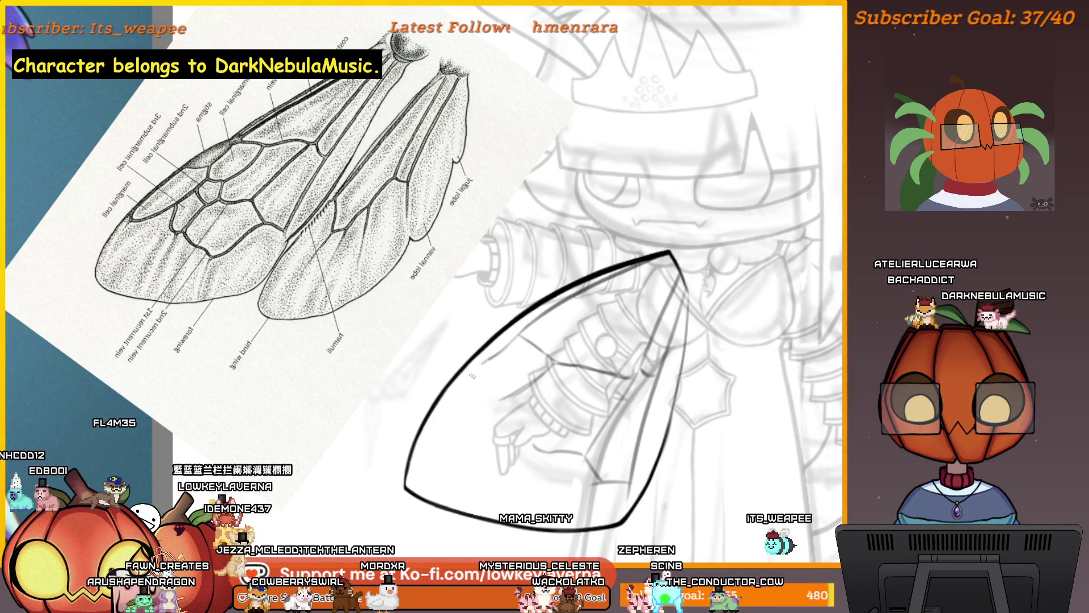
Ink two short vein strokes in the wing's upper part, comparing against the reference.
left_click_drag(479, 364, 481, 391)
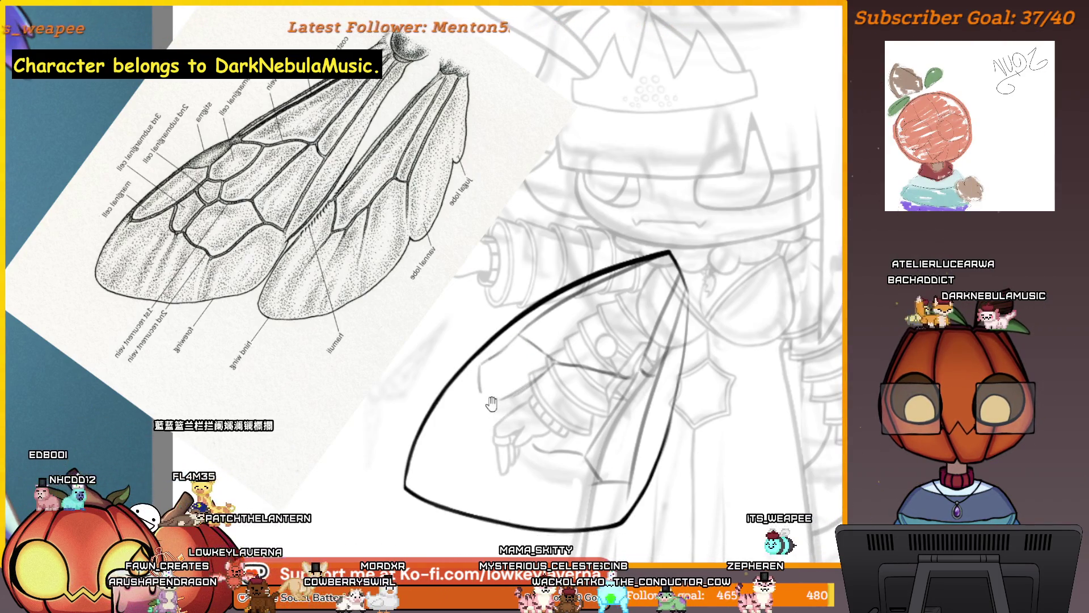
left_click_drag(492, 387, 475, 406)
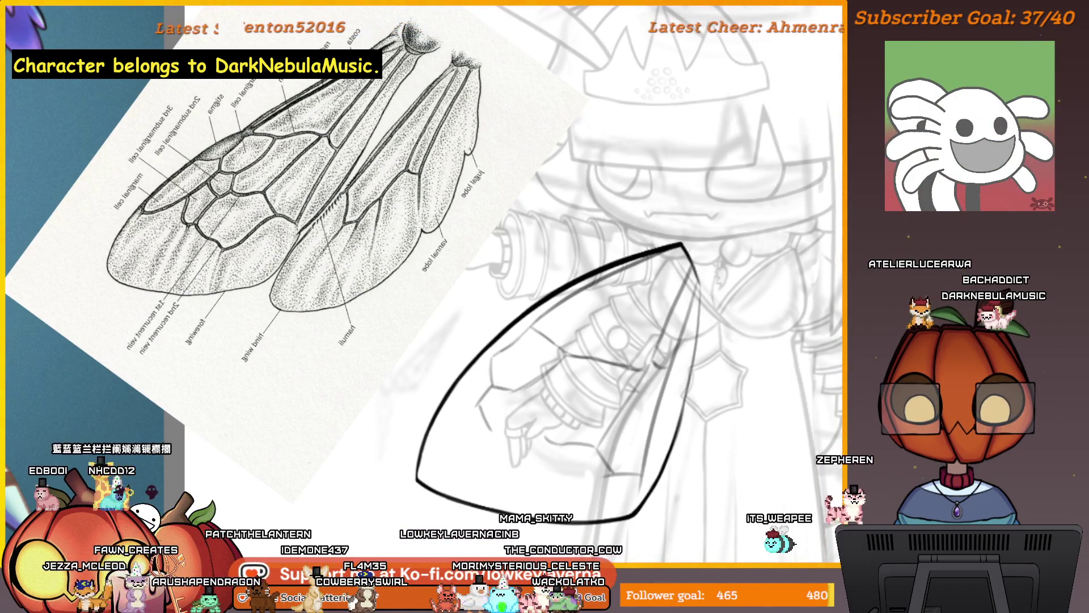
left_click_drag(513, 424, 511, 415)
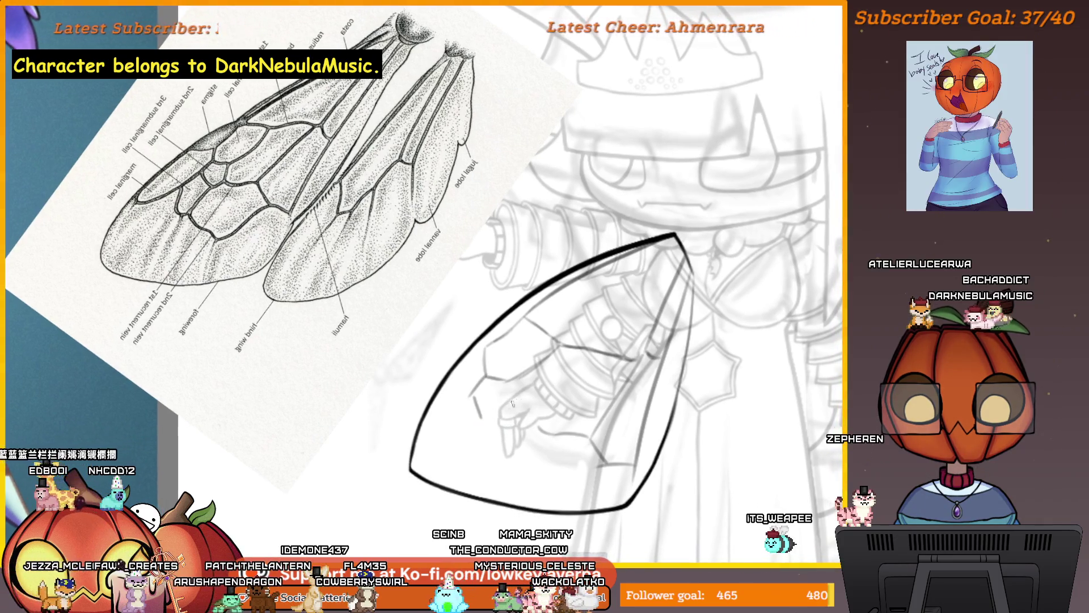
mouse_move(608, 421)
left_mouse_down()
mouse_move(629, 437)
mouse_move(637, 423)
left_mouse_up()
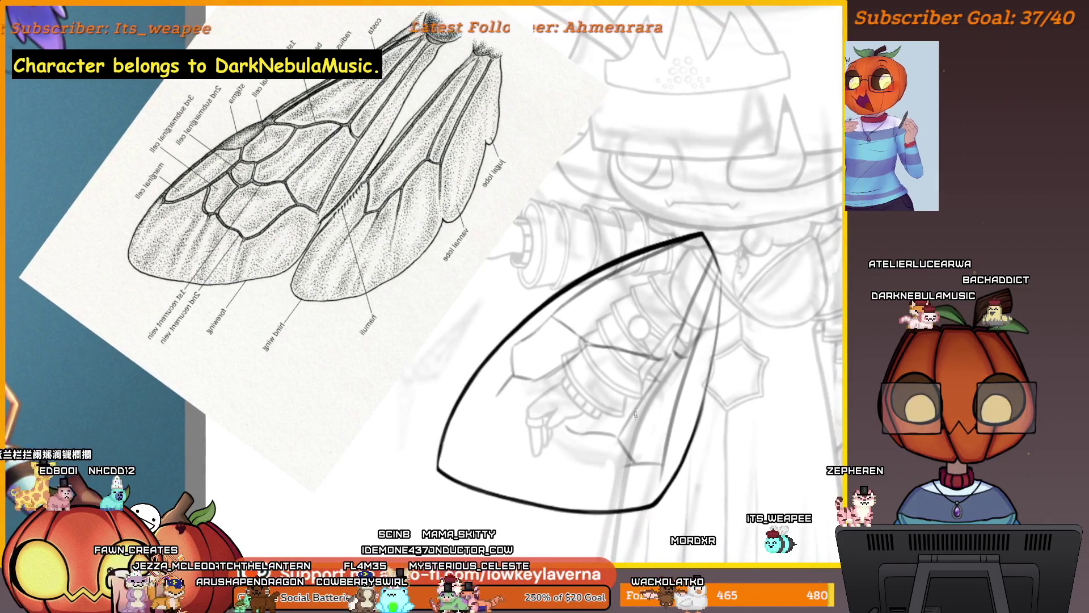
left_click_drag(600, 466, 603, 456)
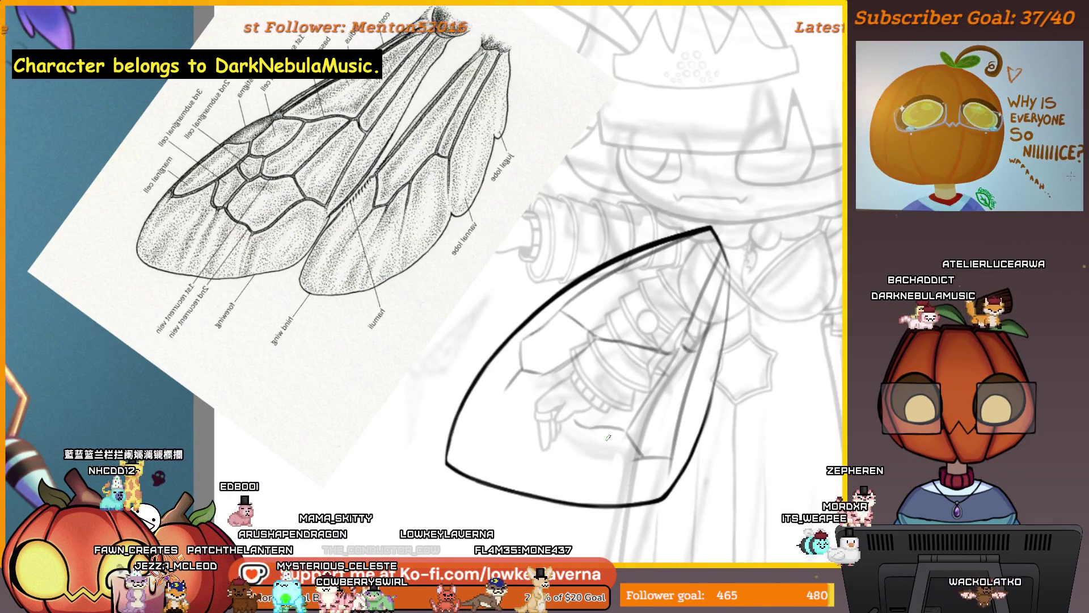
mouse_move(682, 329)
left_mouse_down()
mouse_move(629, 344)
mouse_move(615, 366)
left_mouse_up()
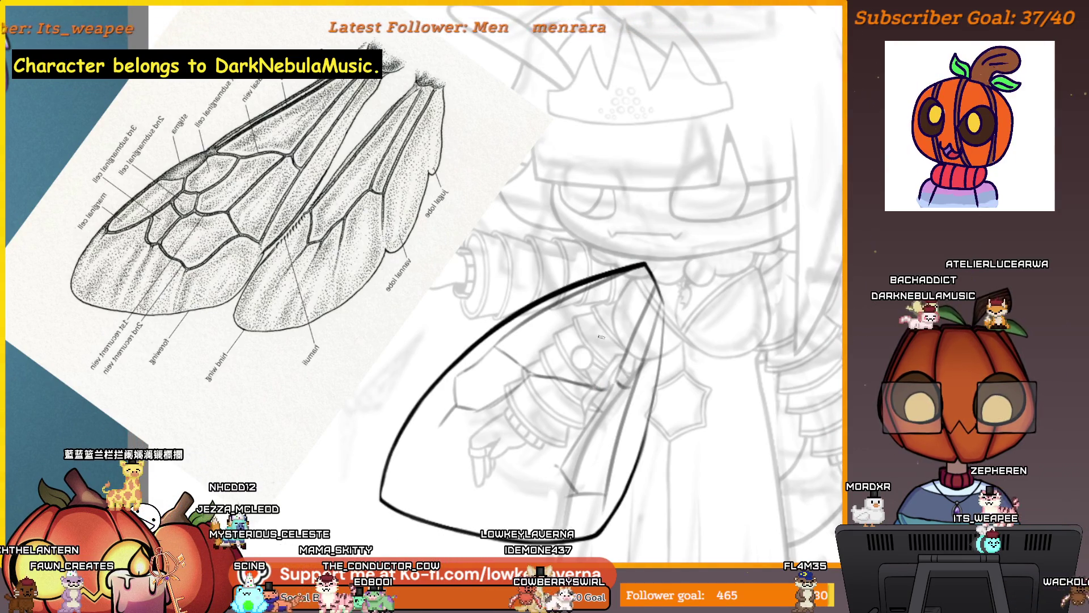
left_click_drag(615, 320, 621, 322)
left_click_drag(601, 380, 578, 376)
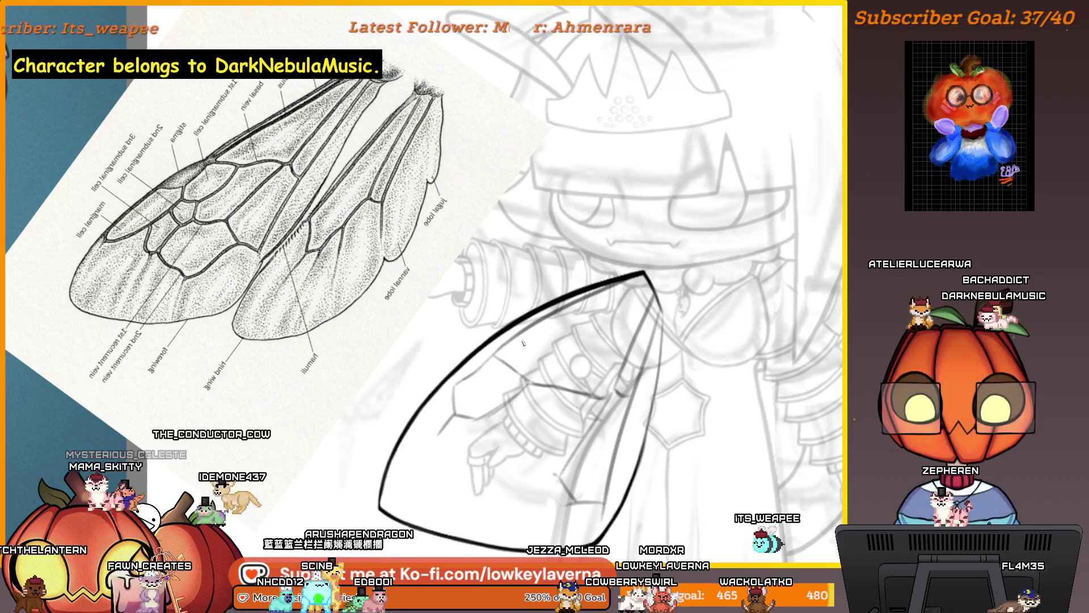
left_click_drag(545, 388, 560, 345)
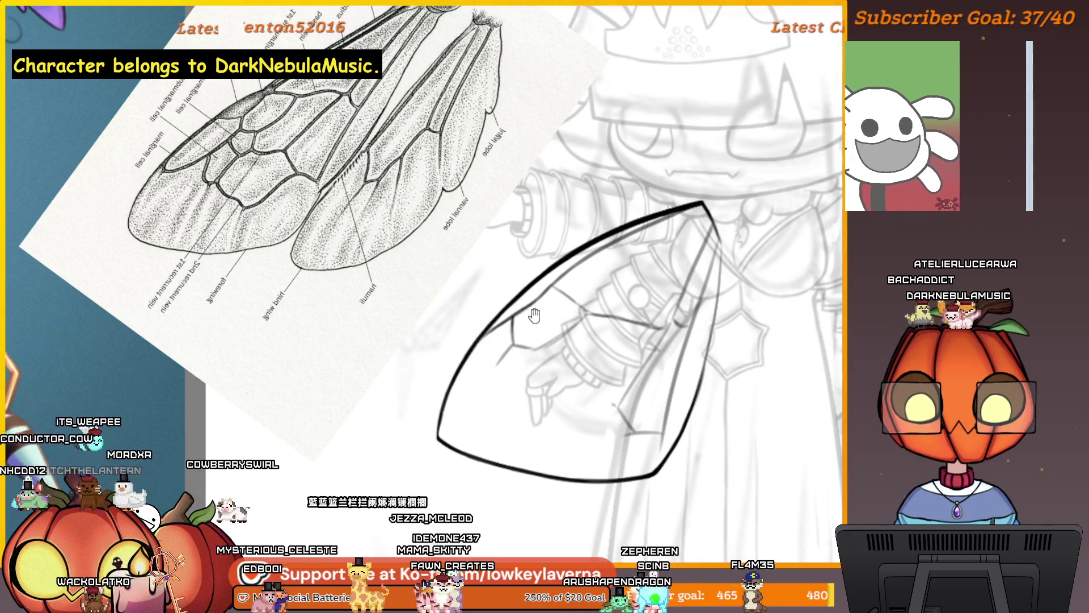
Zoom in close on the wing sketch and centre it in view.
left_click_drag(535, 315, 566, 329)
scroll(335, 329, "down", 5)
scroll(335, 329, "up", 5)
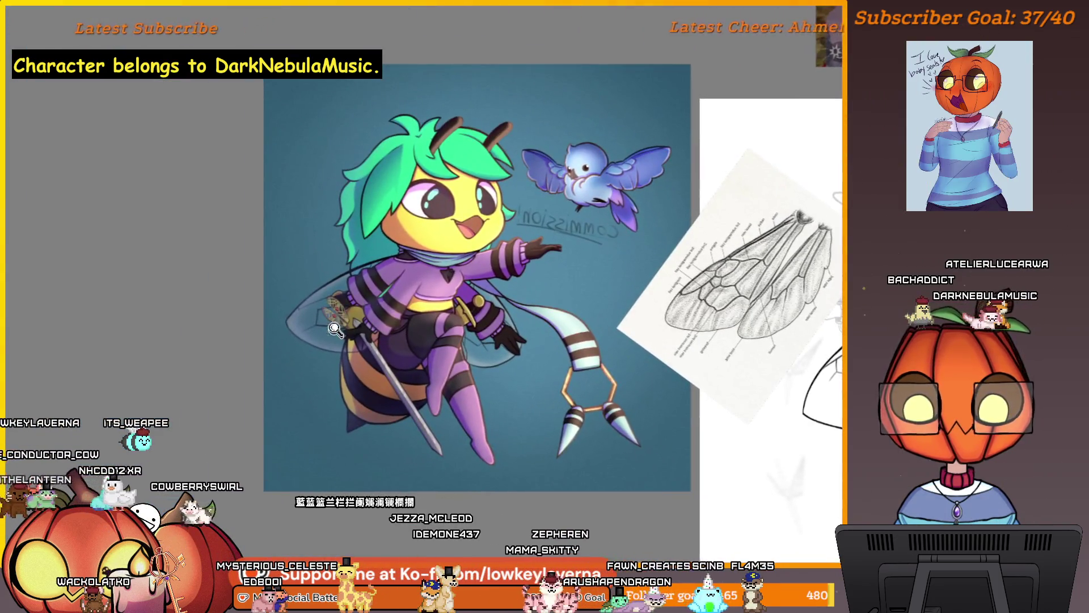
scroll(335, 329, "up", 3)
scroll(335, 329, "down", 3)
left_click_drag(568, 284, 281, 290)
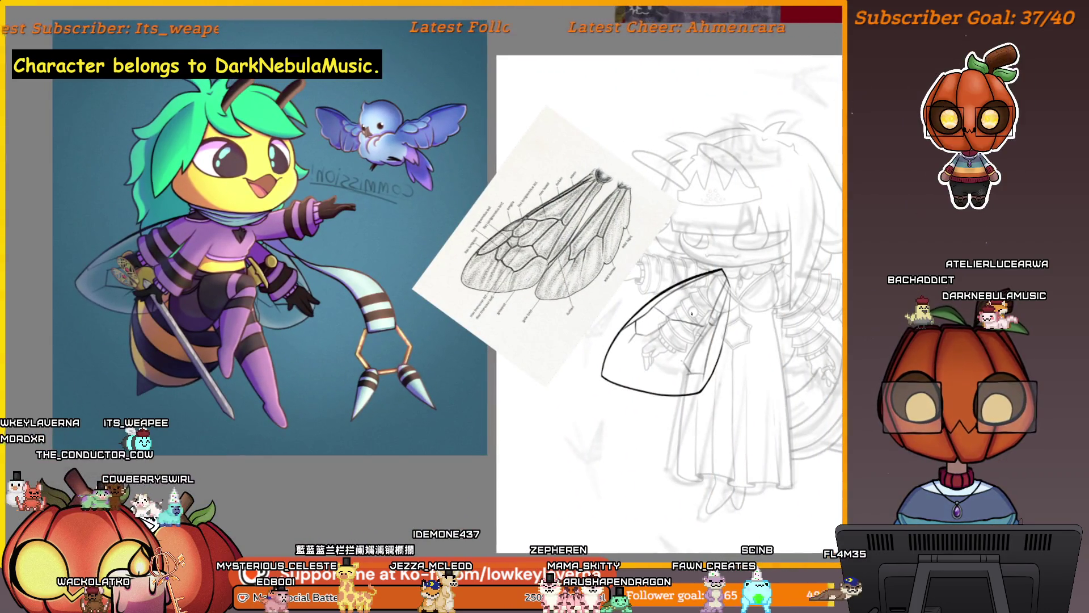
scroll(639, 380, "up", 2)
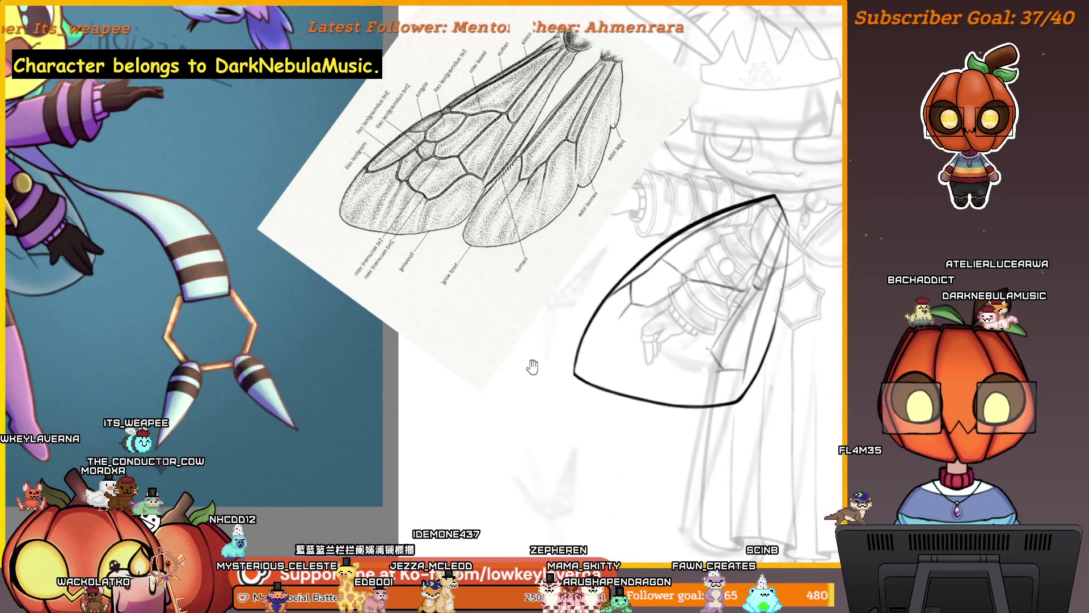
left_click_drag(703, 335, 635, 361)
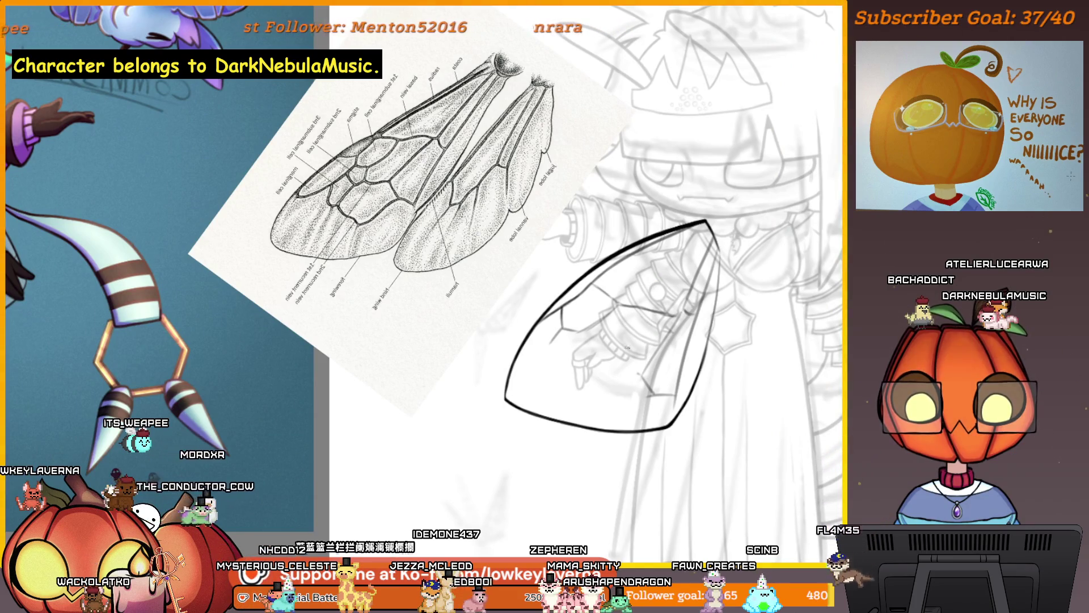
scroll(661, 301, "up", 2)
left_click_drag(674, 340, 656, 365)
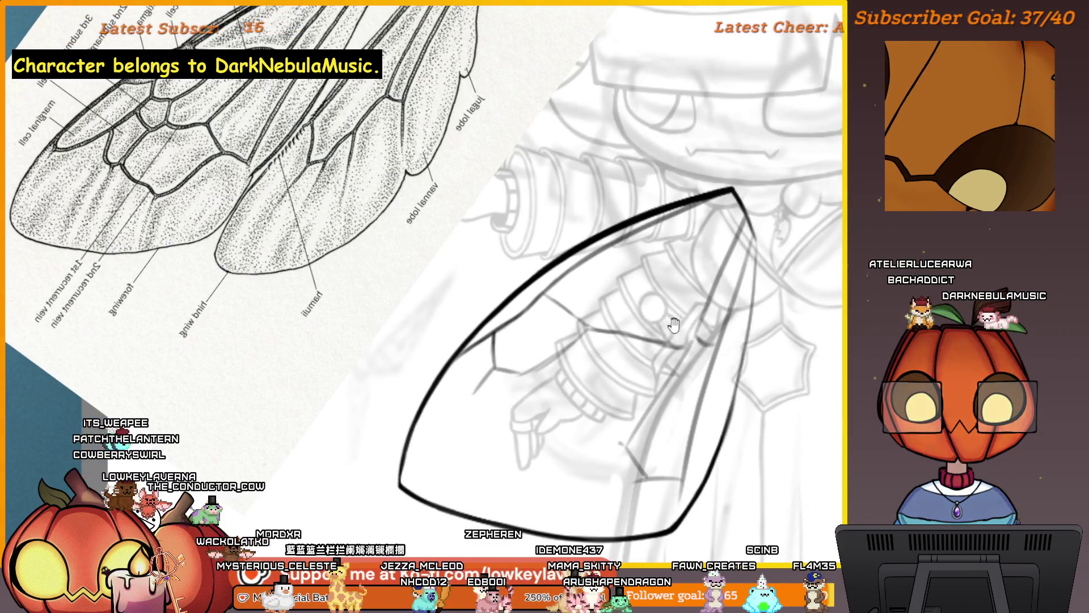
scroll(670, 336, "up", 2)
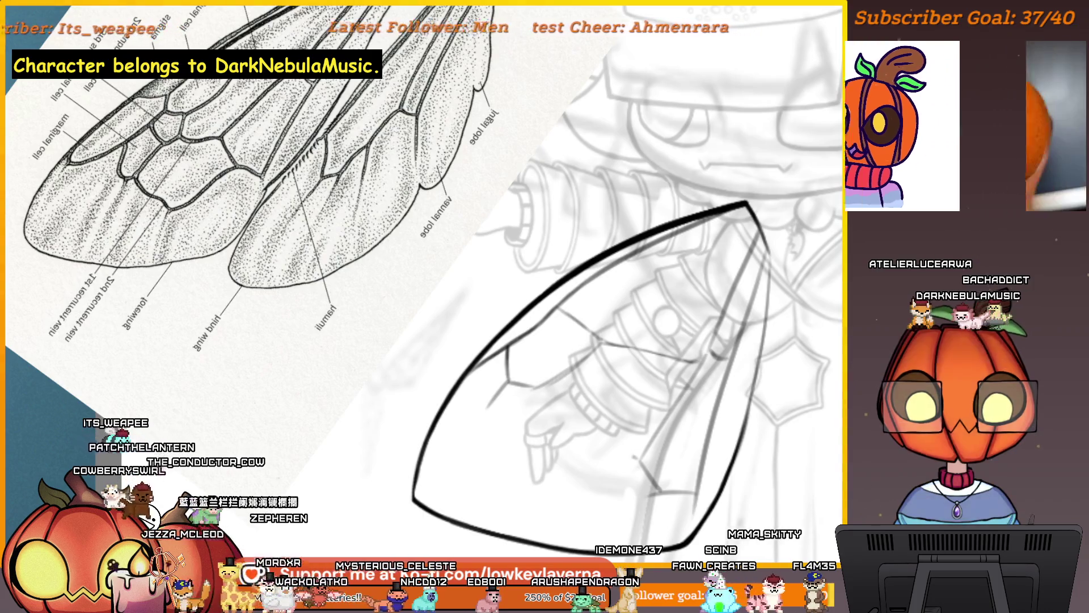
left_click_drag(695, 363, 706, 352)
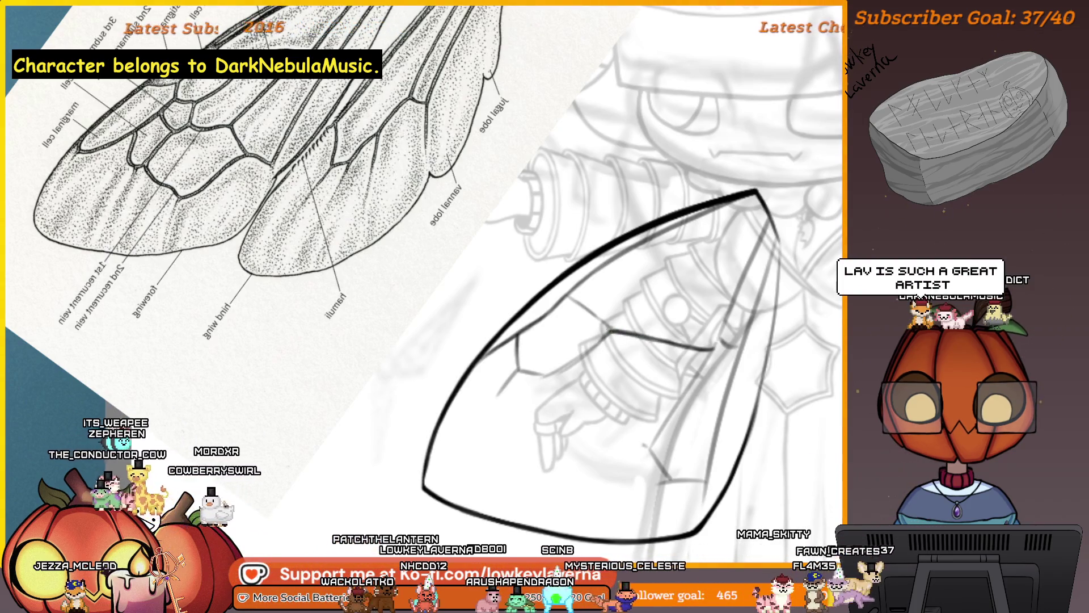
scroll(692, 387, "down", 3)
Ink another short vein line inside the wing, with the reference framed alongside.
left_click_drag(614, 343, 583, 336)
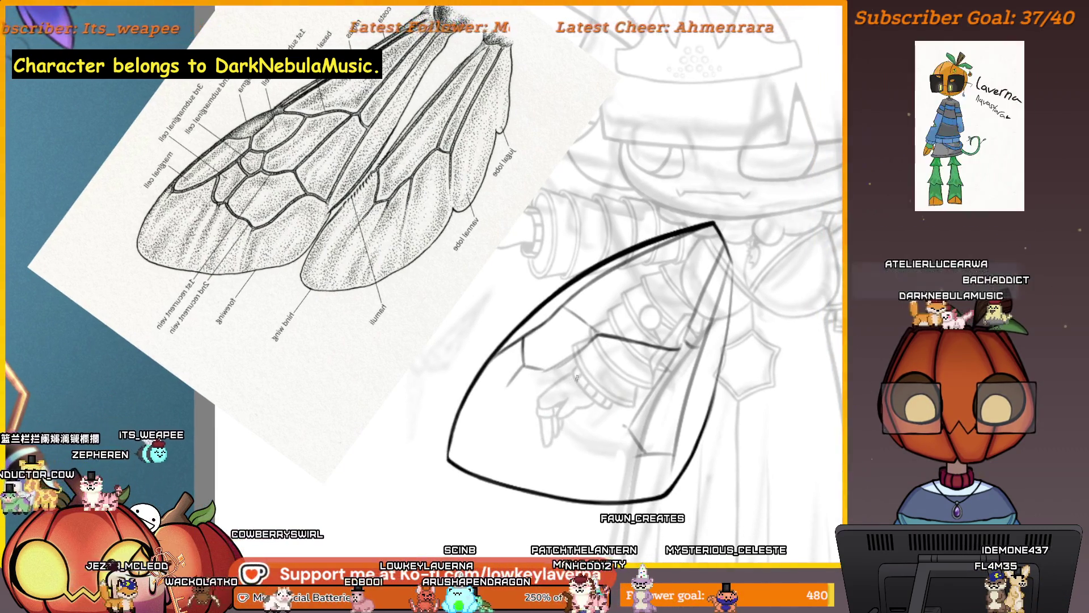
left_click_drag(587, 375, 550, 369)
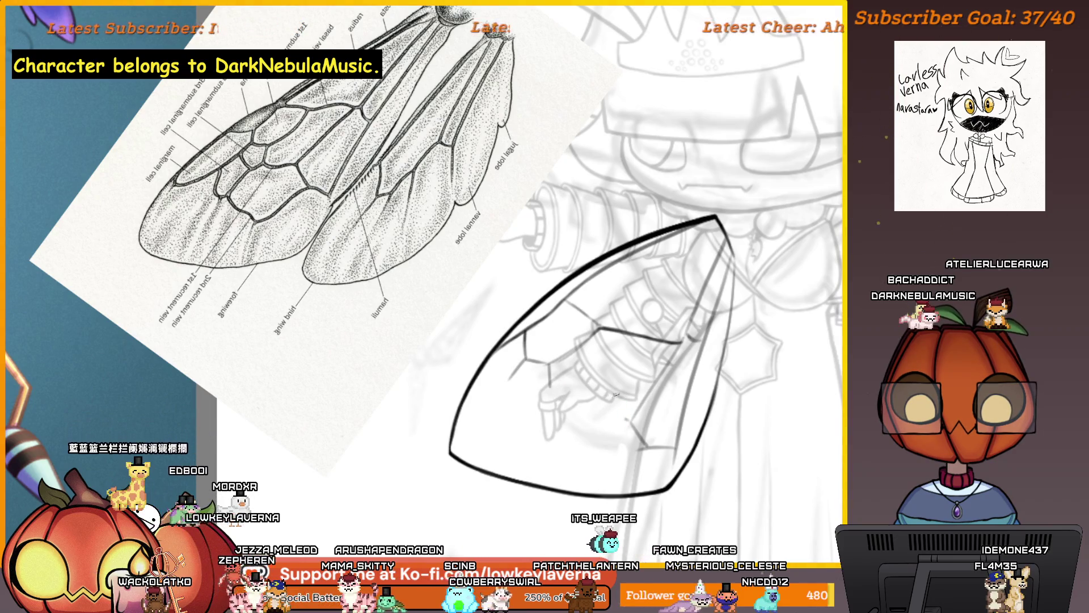
left_click_drag(670, 347, 627, 356)
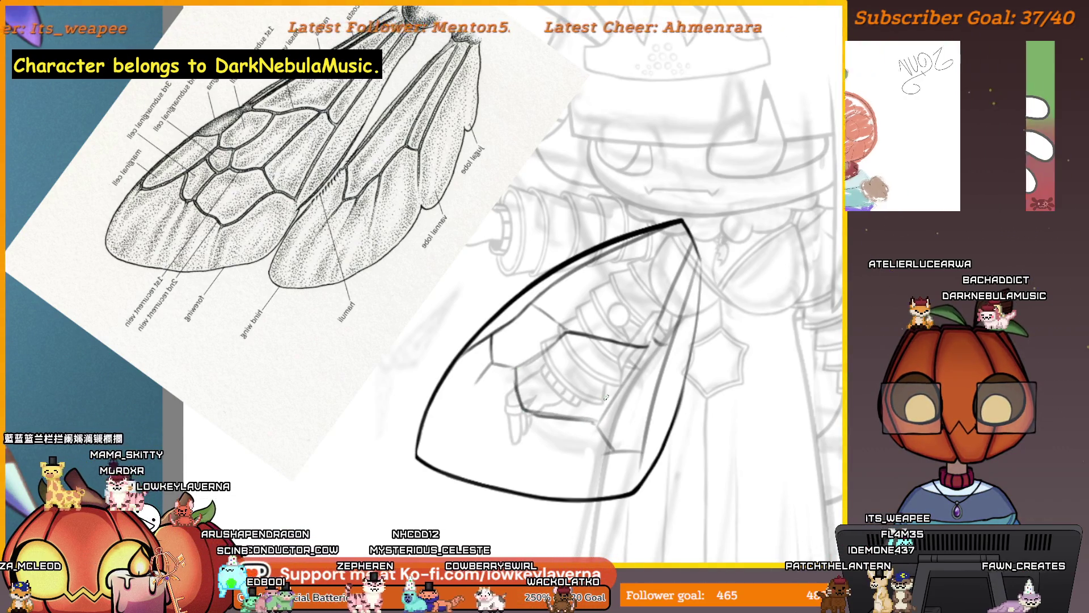
left_click_drag(574, 393, 628, 392)
left_click_drag(606, 357, 605, 380)
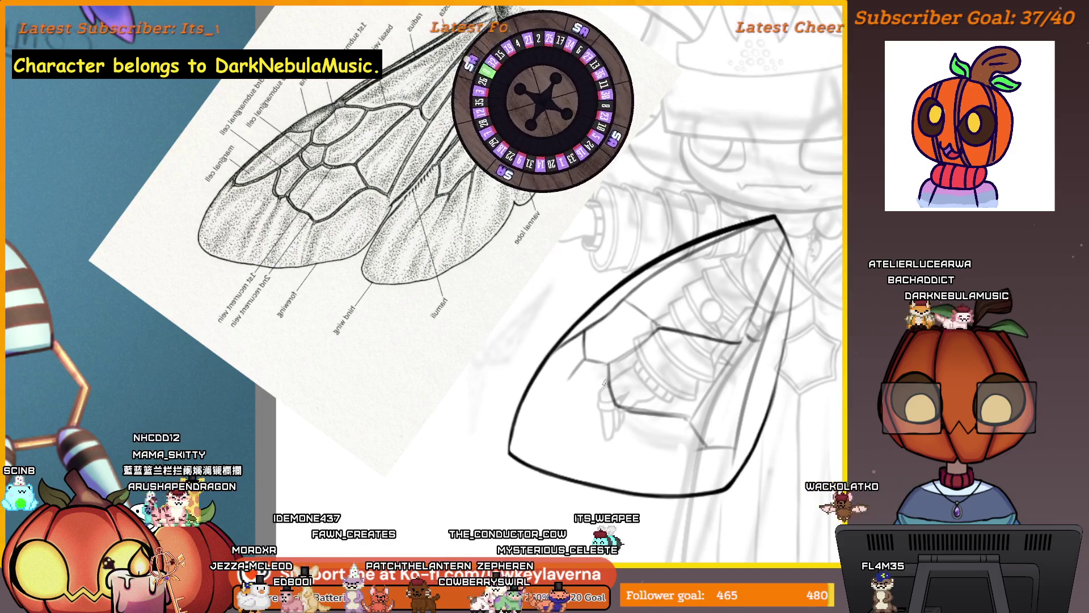
left_click_drag(570, 381, 605, 388)
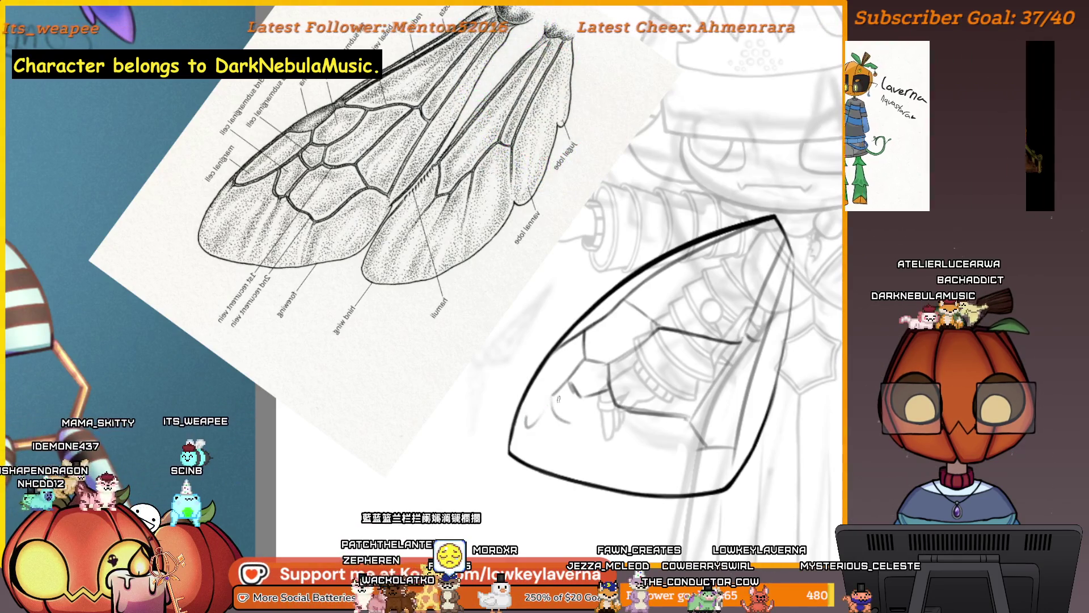
left_click_drag(521, 422, 488, 415)
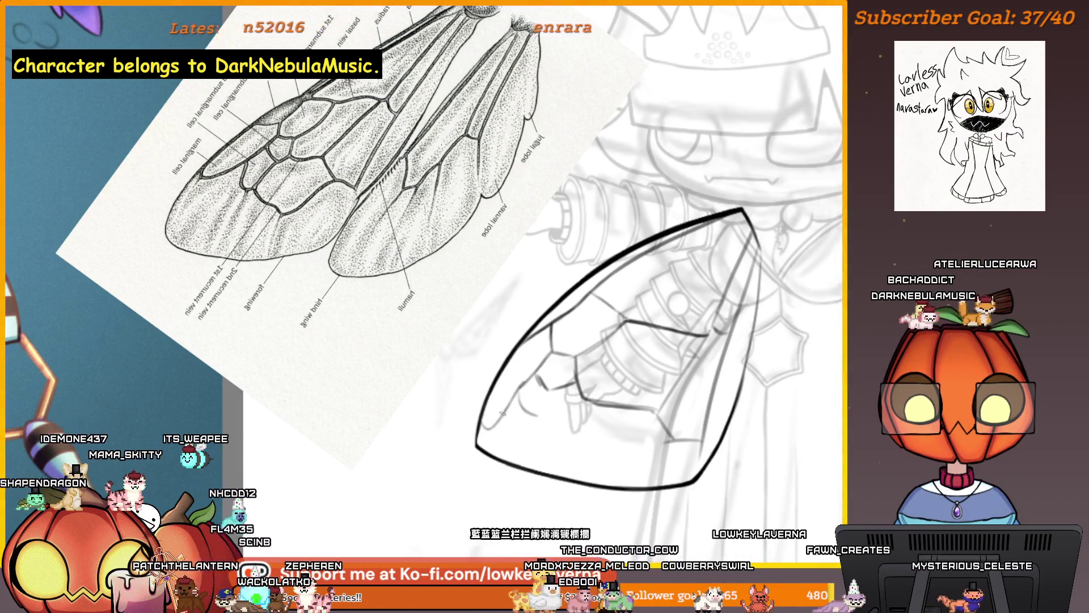
Zoom out to see wing and reference, then zoom in on the wing's lower left.
left_click(542, 348, "alt")
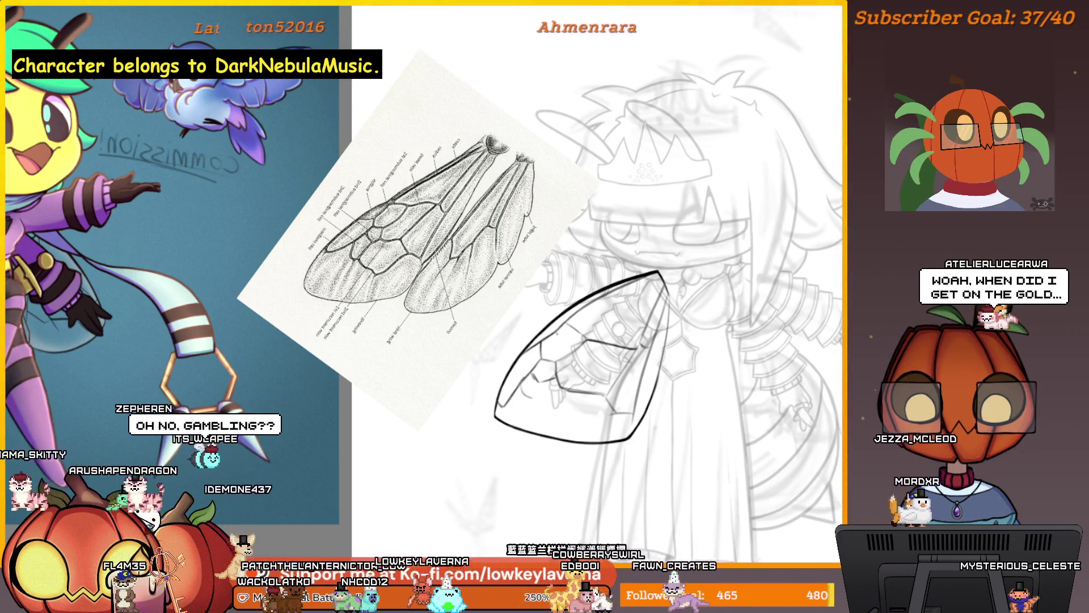
left_click(538, 328)
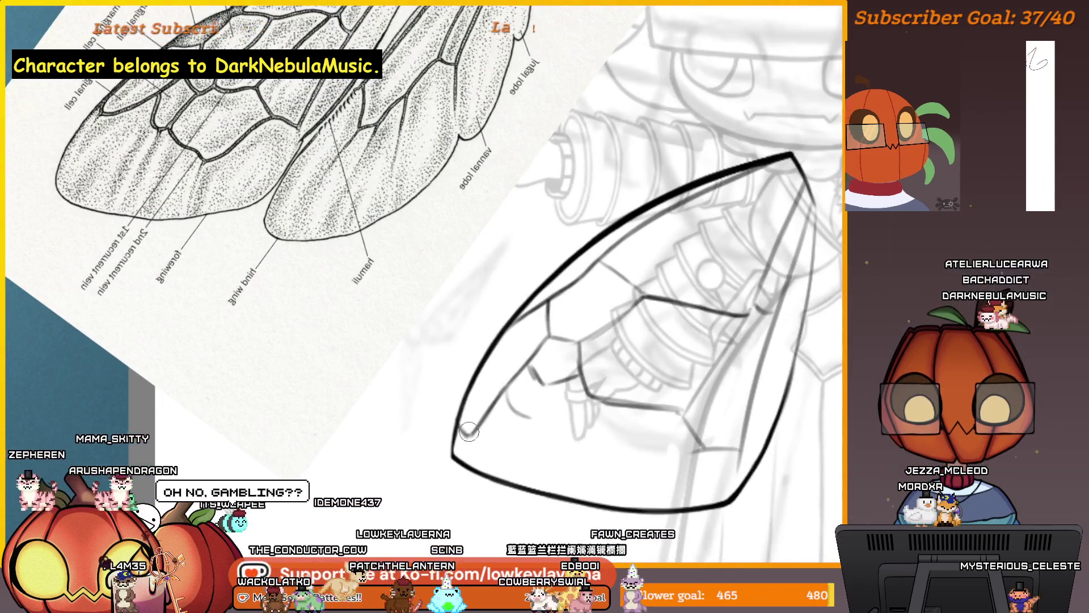
scroll(590, 335, "down", 3)
left_click_drag(605, 357, 559, 354)
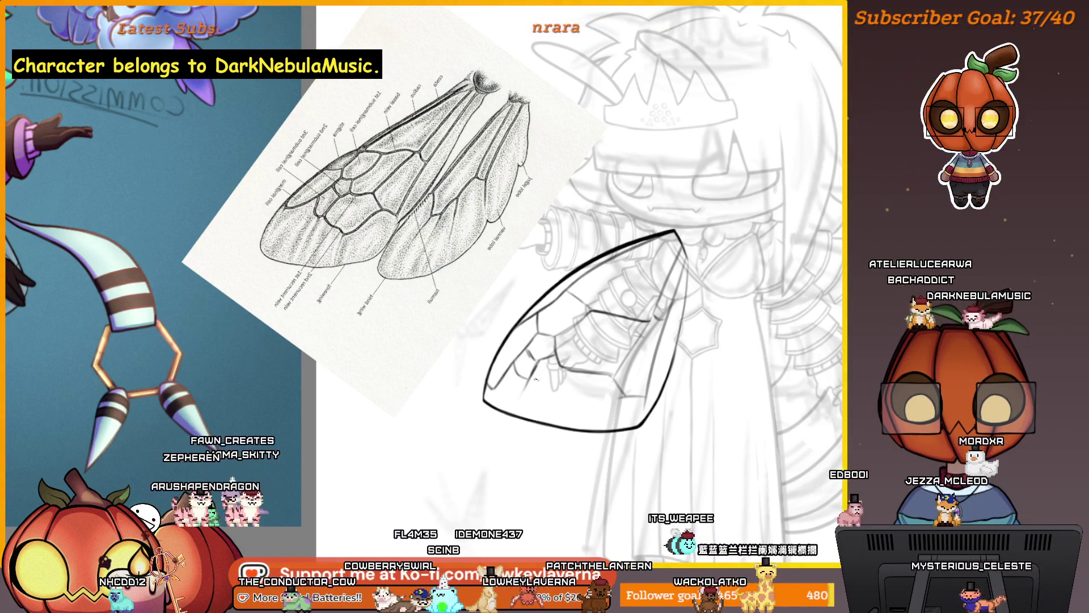
left_click_drag(553, 363, 548, 366)
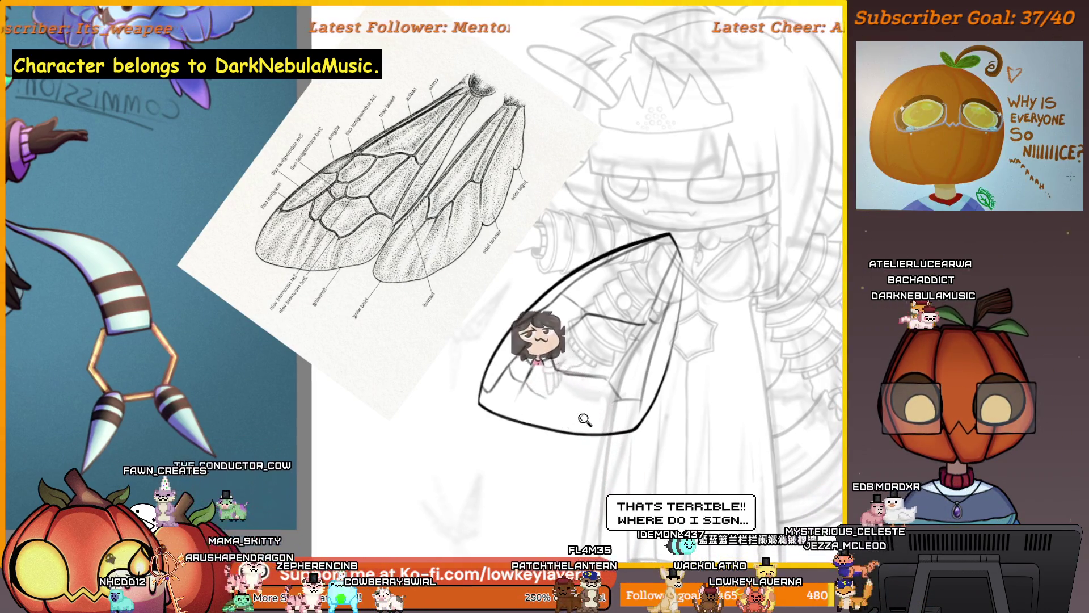
scroll(584, 418, "up", 3)
scroll(668, 353, "down", 2)
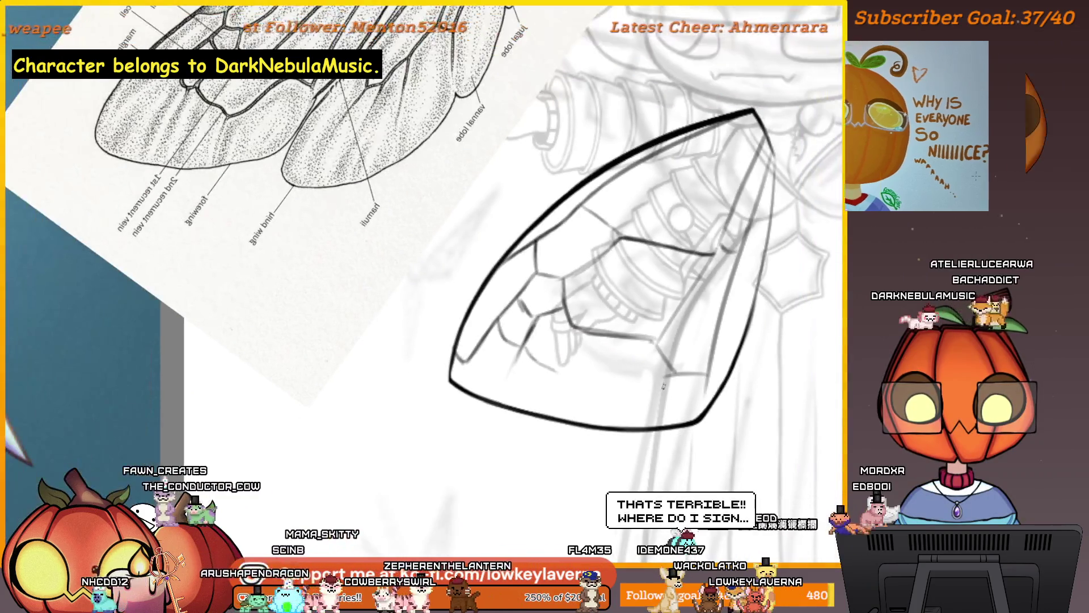
scroll(657, 371, "up", 4)
mouse_move(656, 370)
left_mouse_down()
mouse_move(709, 377)
mouse_move(557, 401)
left_mouse_up()
Undo the misplaced long lower vein stroke and restore normal canvas orientation.
key("ctrl+z")
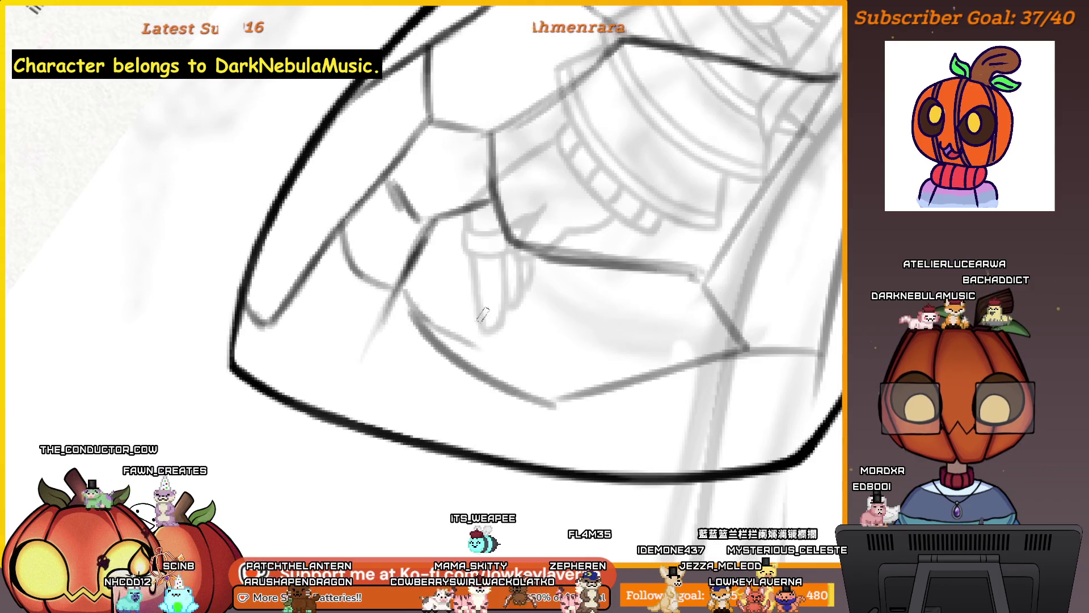
scroll(595, 299, "down", 3)
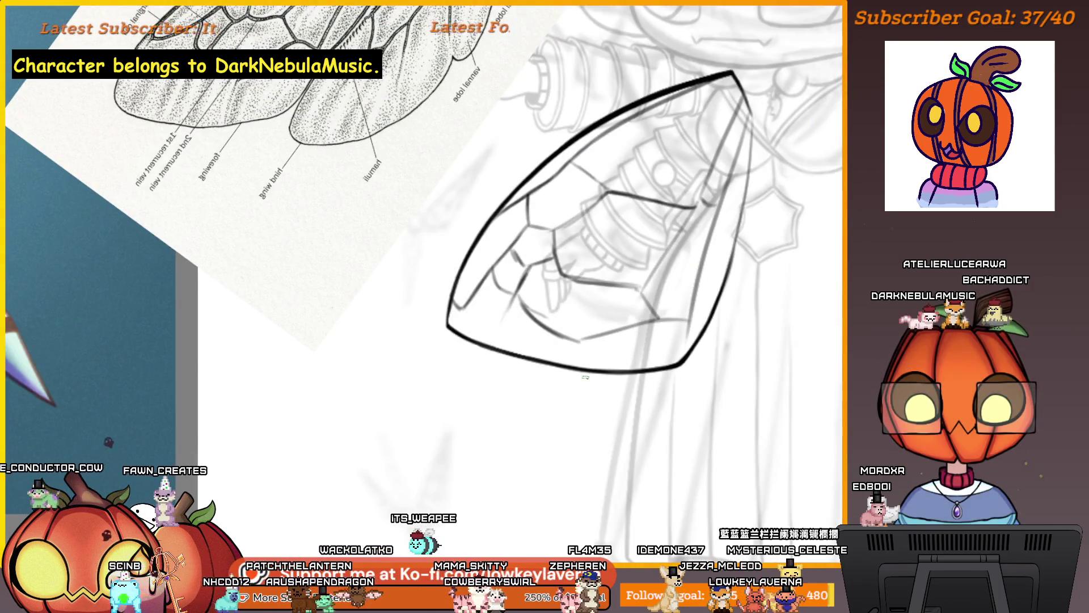
key("m")
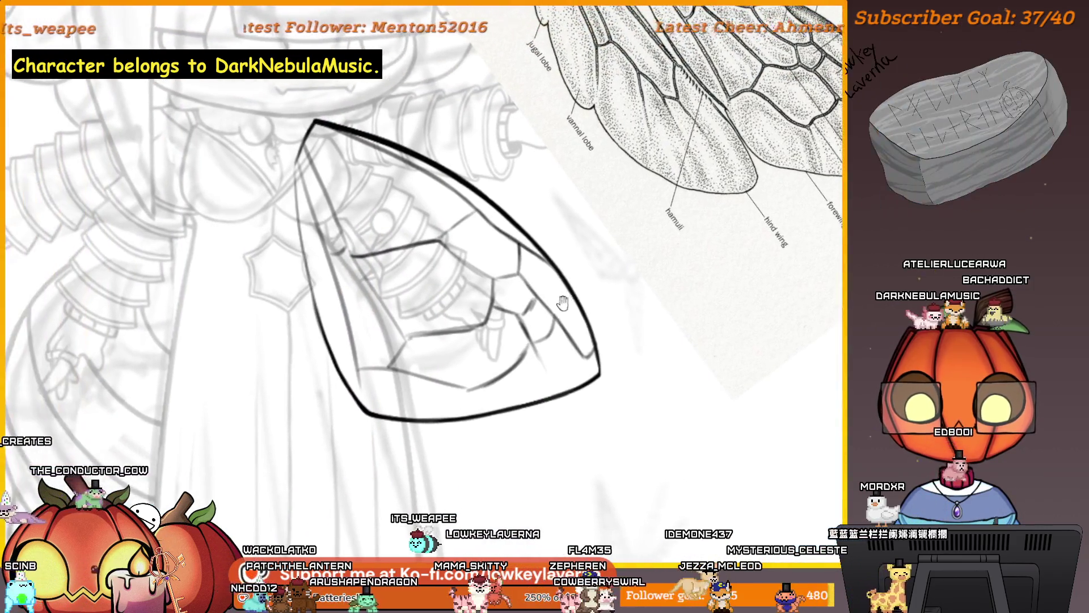
left_click_drag(589, 304, 670, 305)
left_click_drag(526, 329, 564, 344)
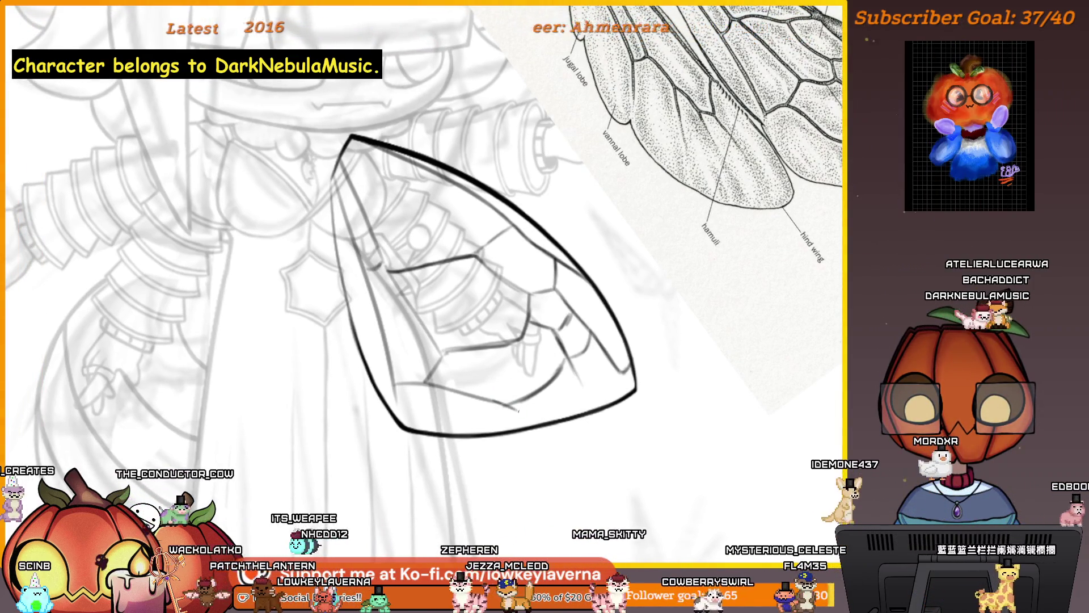
left_click_drag(451, 370, 485, 377)
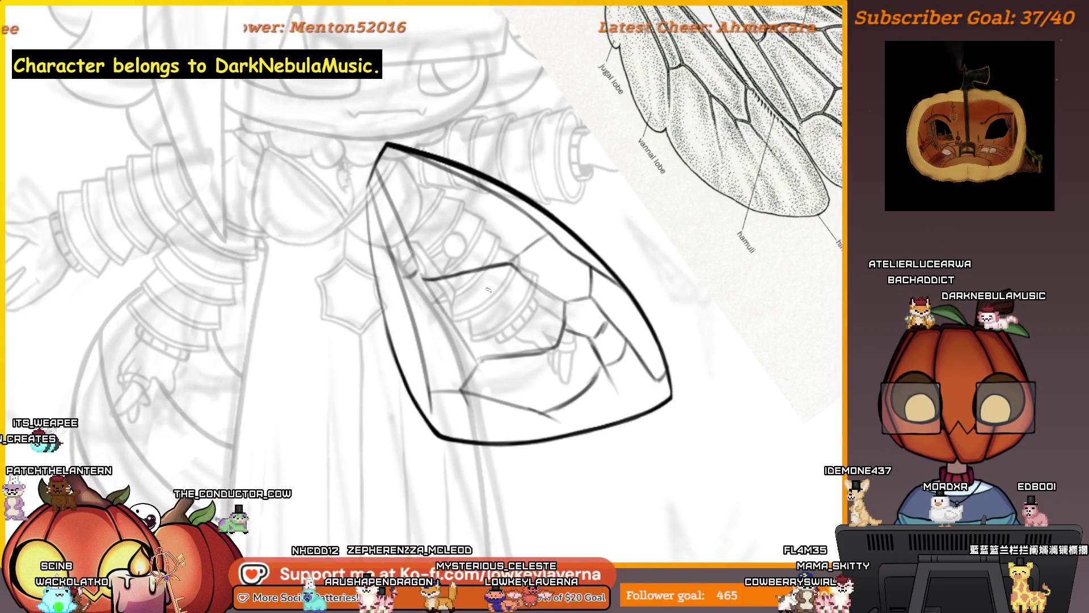
Redraw the long vein along the top outline, just inside the wing's thick edge.
scroll(488, 290, "down", 3)
scroll(533, 354, "up", 3)
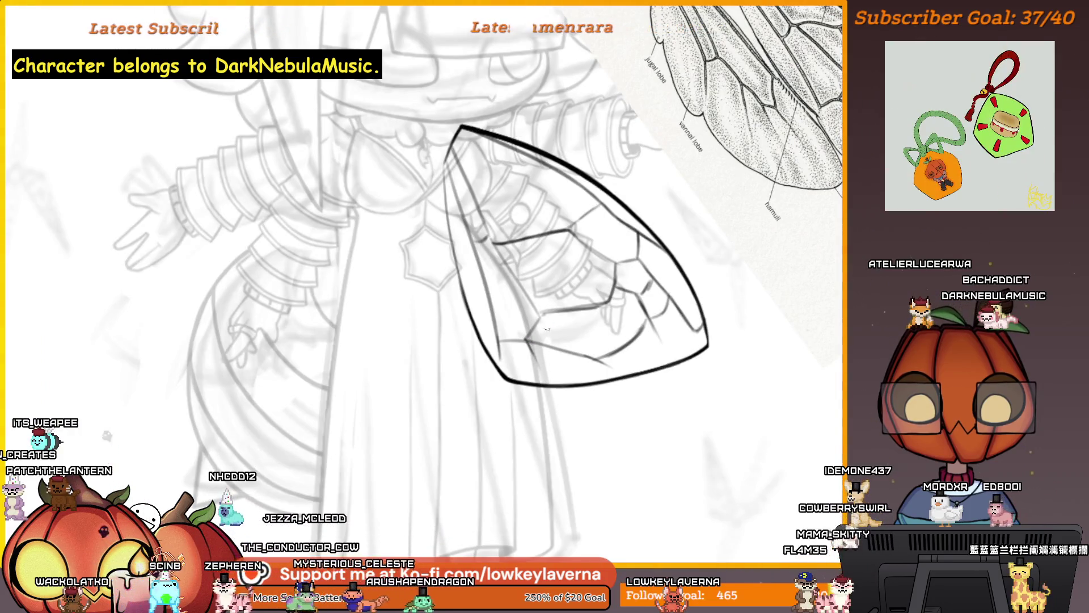
scroll(643, 338, "down", 2)
scroll(586, 321, "up", 4)
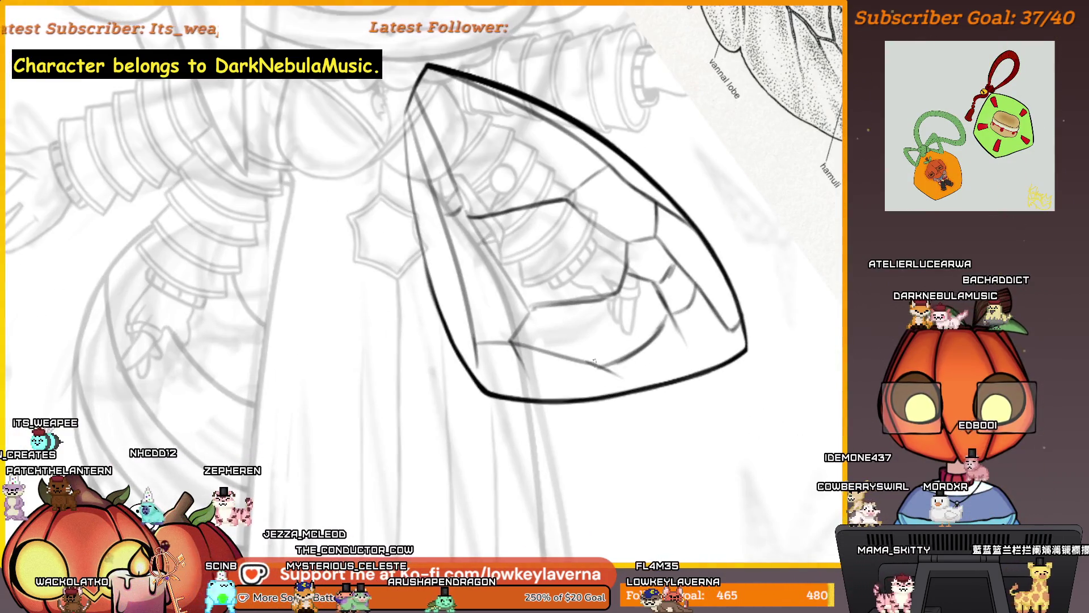
scroll(622, 377, "down", 3)
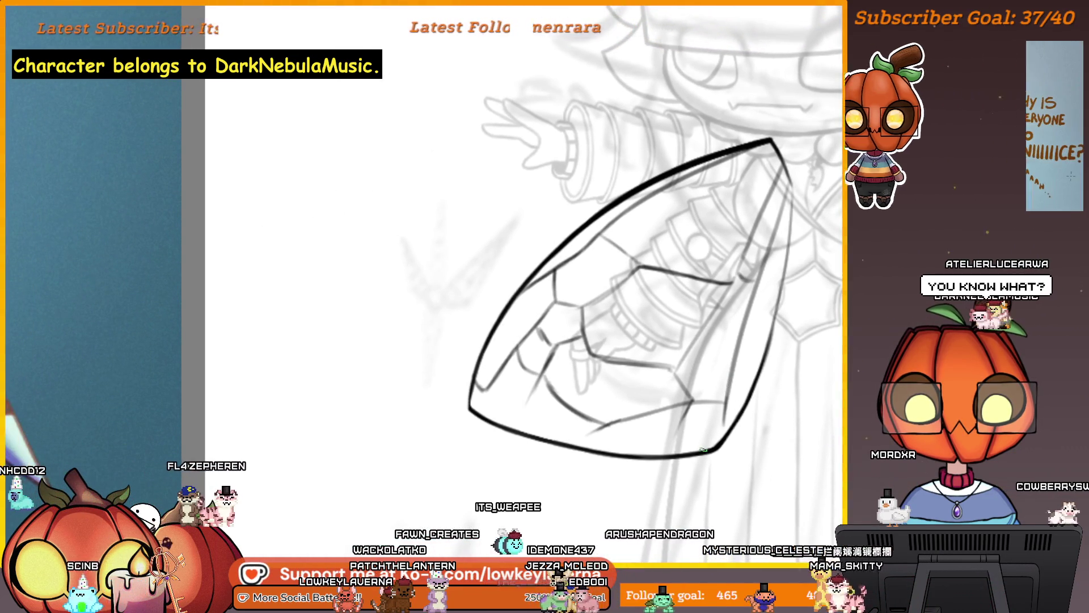
scroll(674, 219, "up", 3)
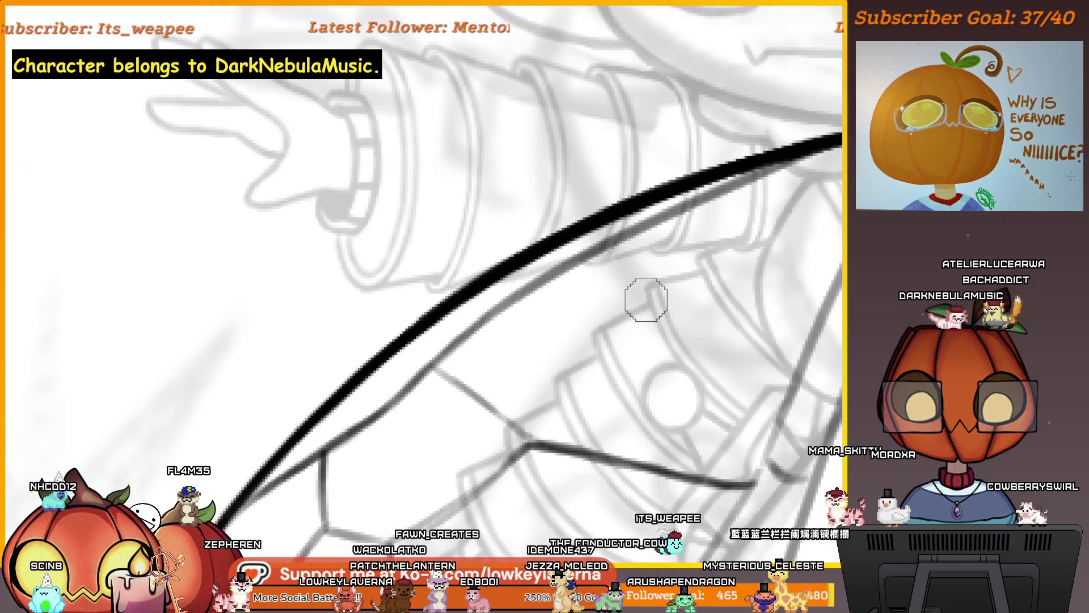
left_click_drag(746, 259, 688, 301)
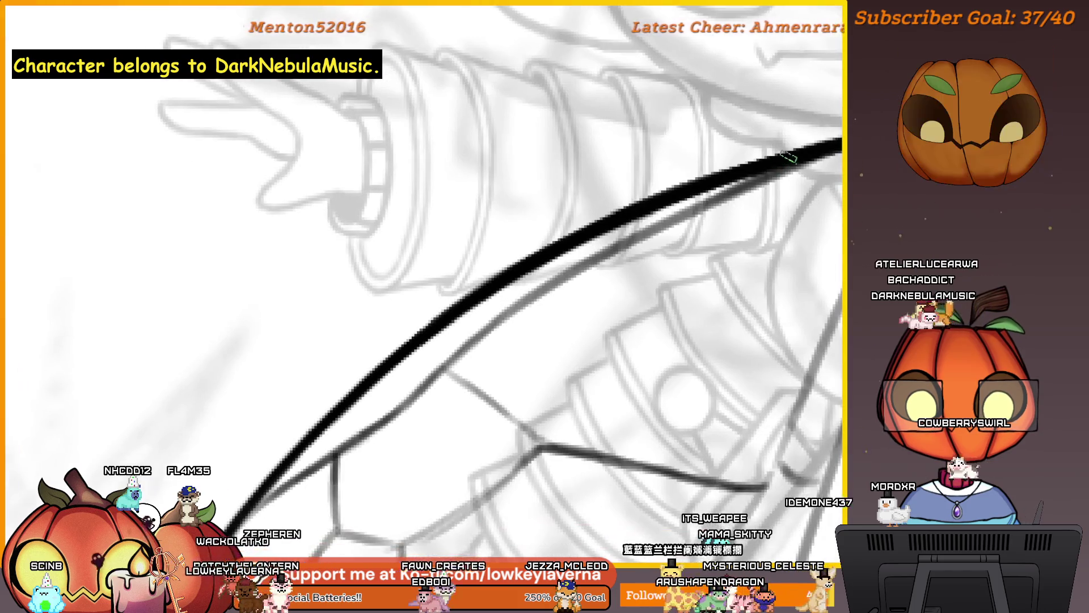
mouse_move(652, 250)
left_mouse_down()
mouse_move(681, 218)
mouse_move(735, 221)
left_mouse_up()
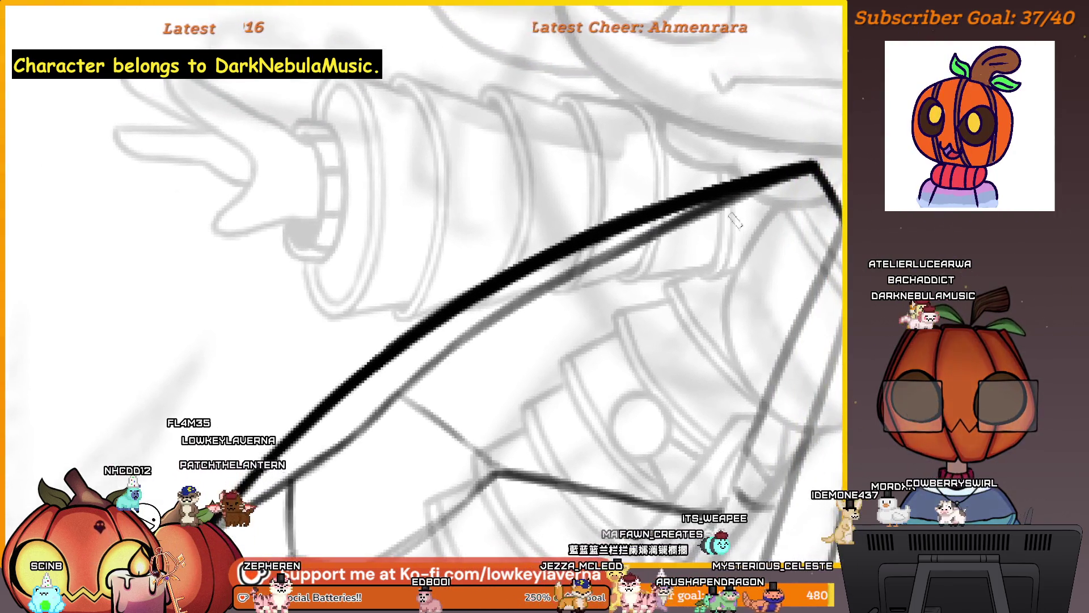
left_click_drag(632, 233, 742, 182)
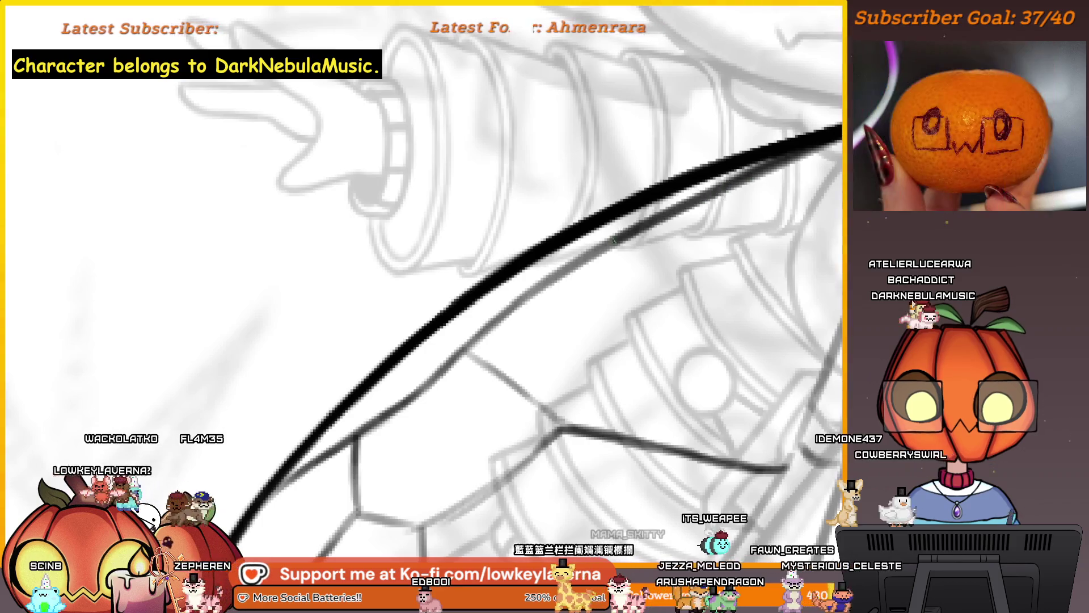
left_click_drag(552, 290, 619, 245)
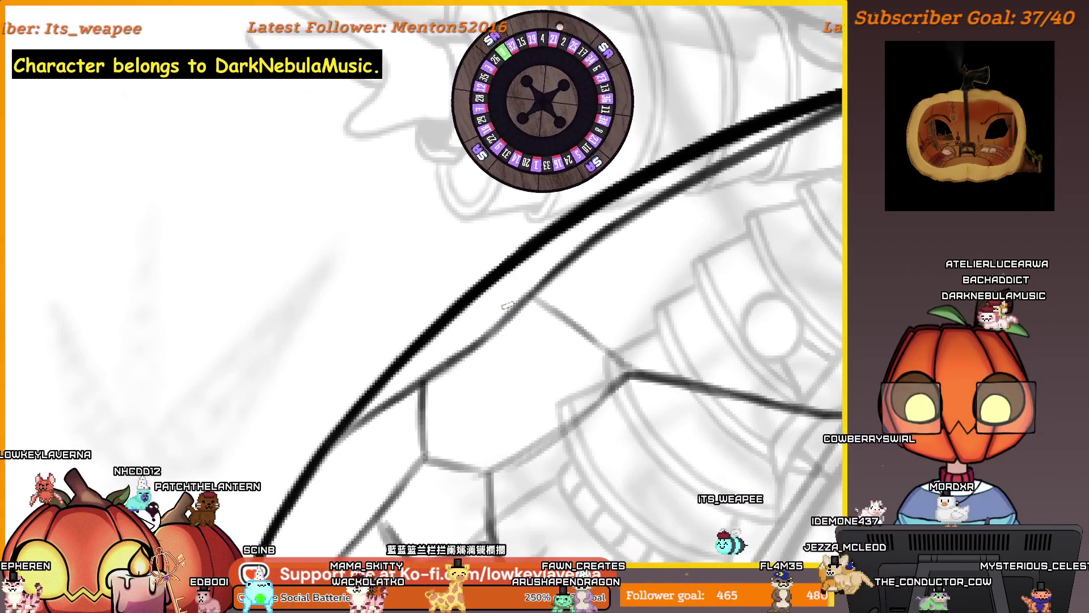
Bring the upper vein cells into view.
left_click_drag(546, 288, 622, 273)
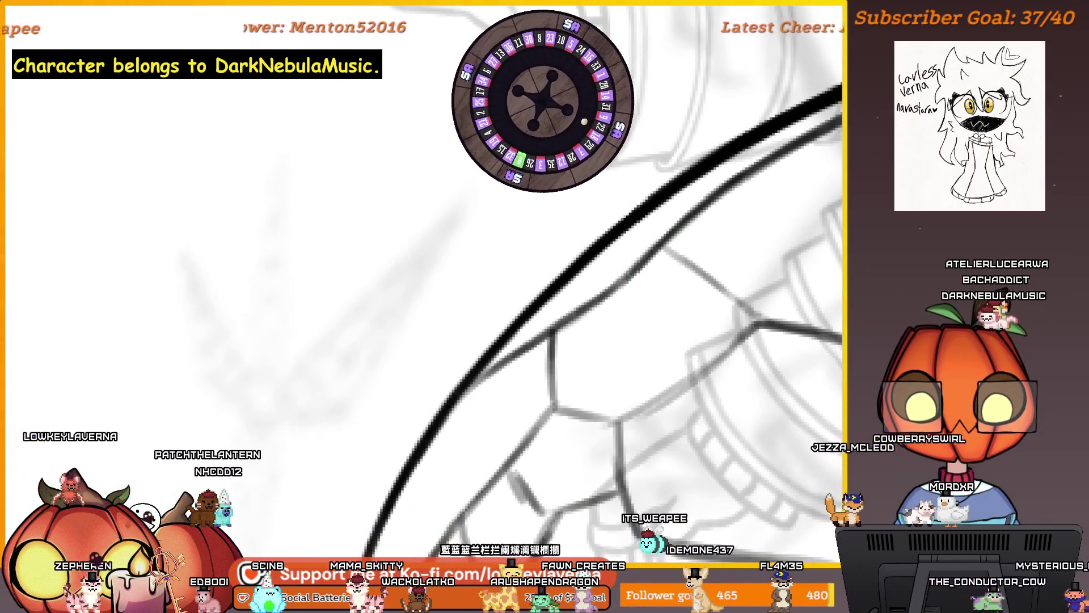
left_click_drag(564, 321, 625, 285)
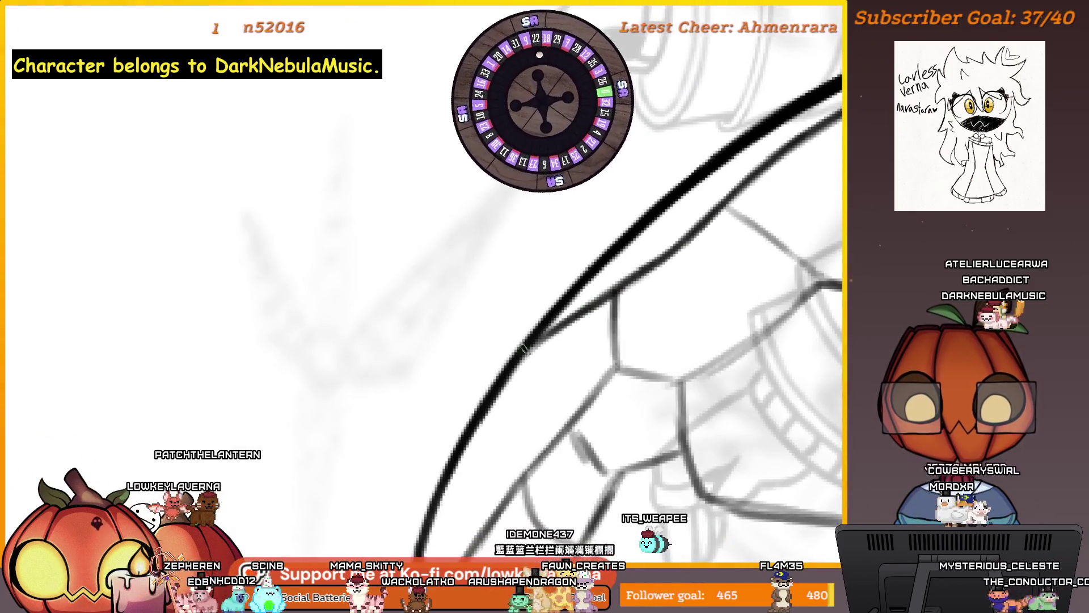
scroll(656, 255, "down", 2)
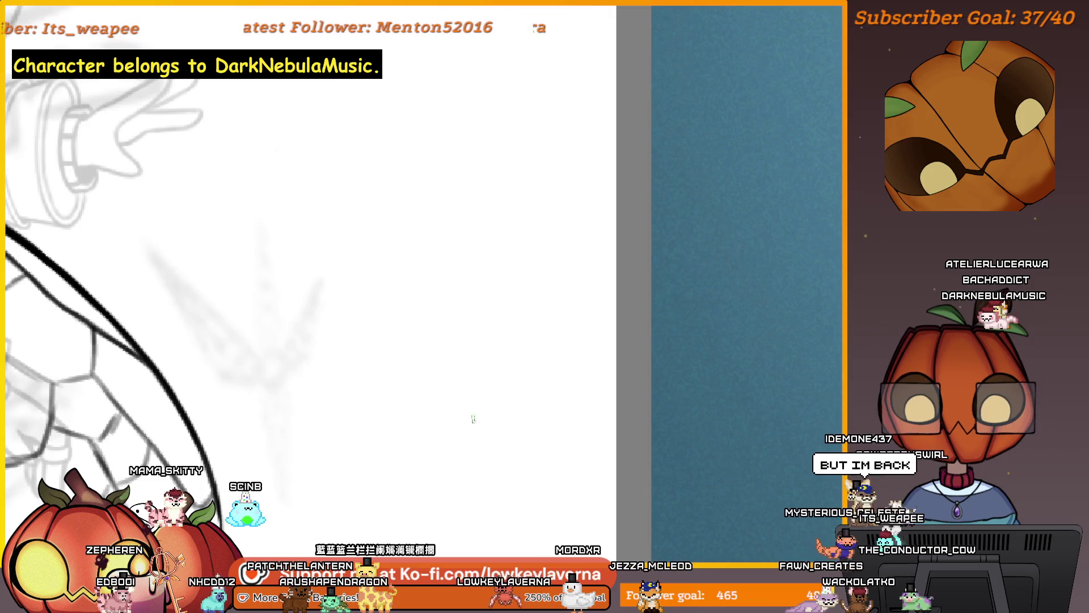
Mirror the canvas and ink a short vein linking the top outline to an inner junction.
key("m")
mouse_move(726, 358)
left_mouse_down()
mouse_move(626, 451)
mouse_move(581, 448)
mouse_move(626, 457)
left_mouse_up()
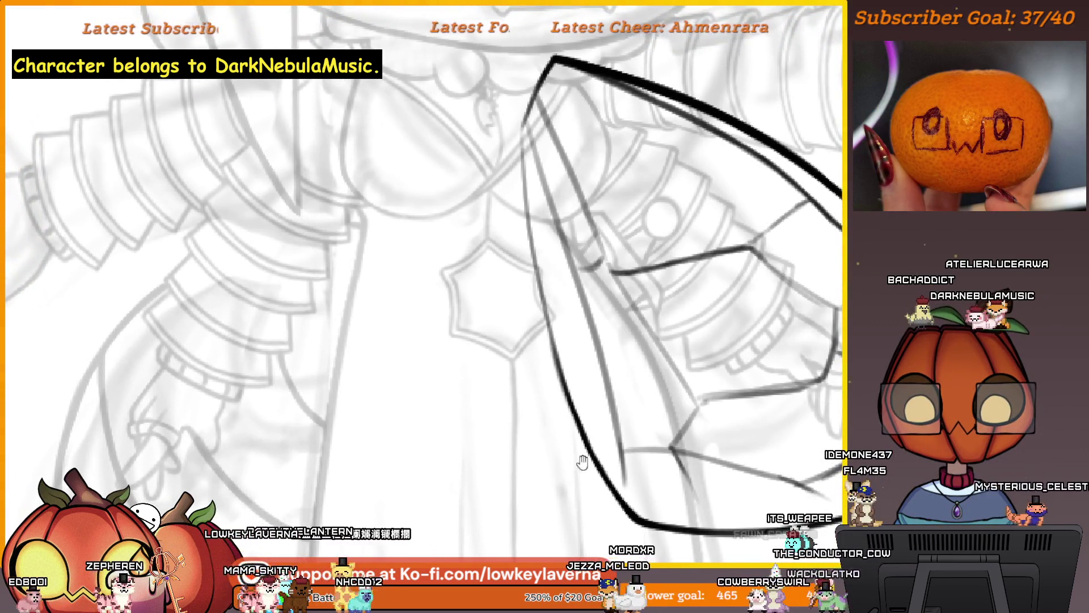
scroll(583, 463, "up", 10)
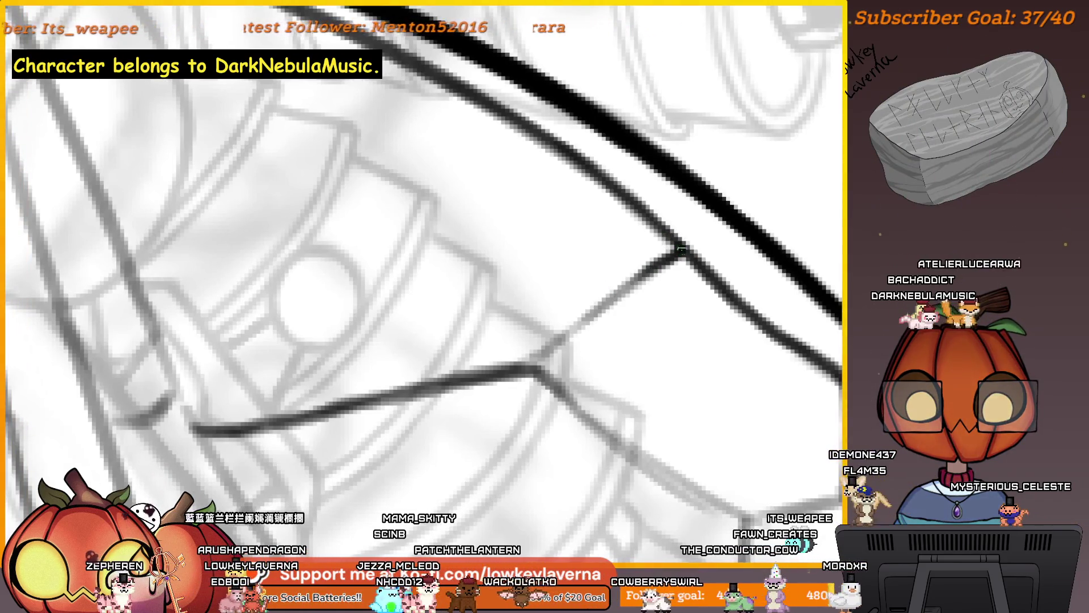
mouse_move(681, 253)
left_mouse_down()
mouse_move(545, 349)
mouse_move(680, 332)
left_mouse_up()
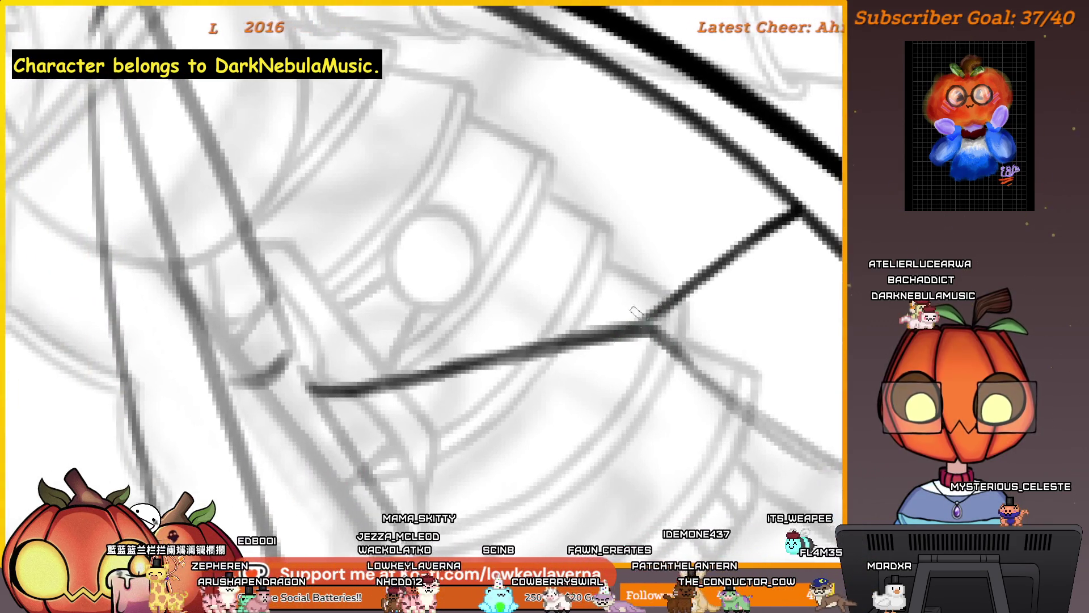
scroll(636, 310, "down", 5)
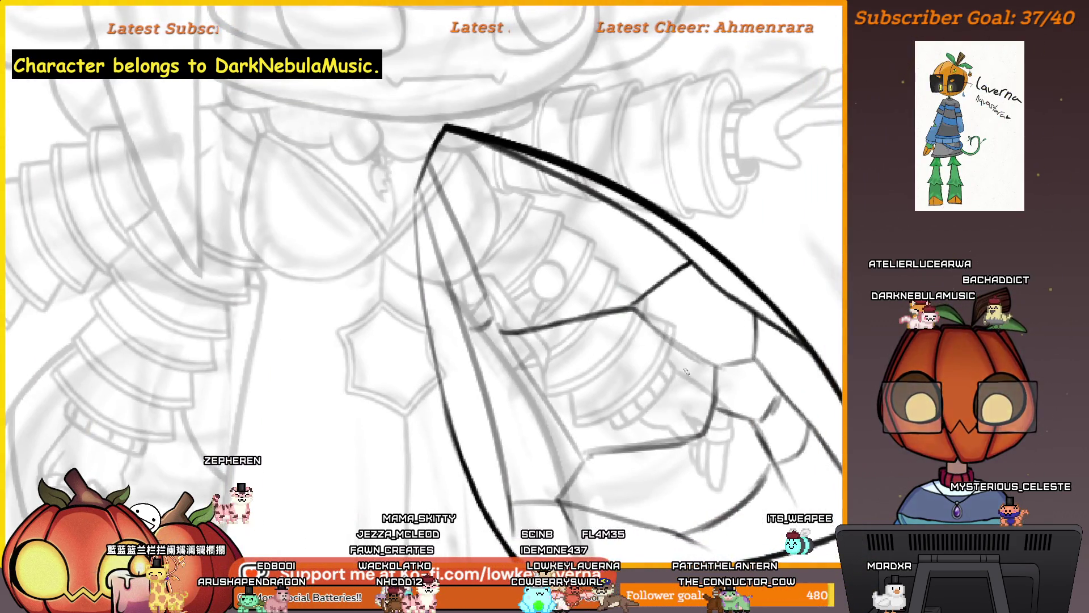
scroll(549, 392, "down", 3)
Flip the canvas back and frame the upper vein joints and cells.
key("m")
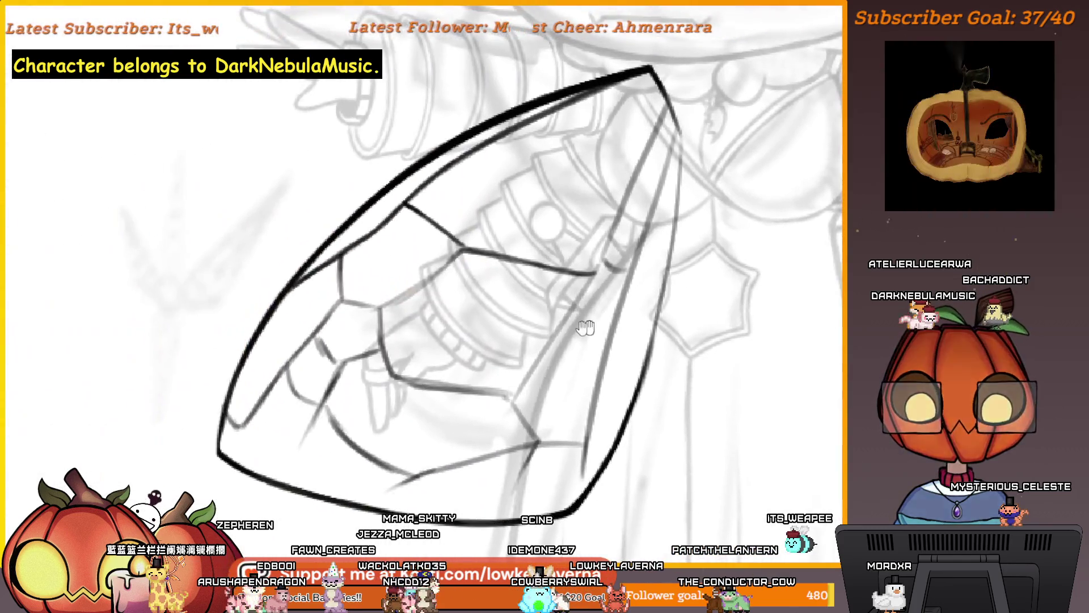
scroll(512, 332, "up", 3)
scroll(512, 332, "up", 3)
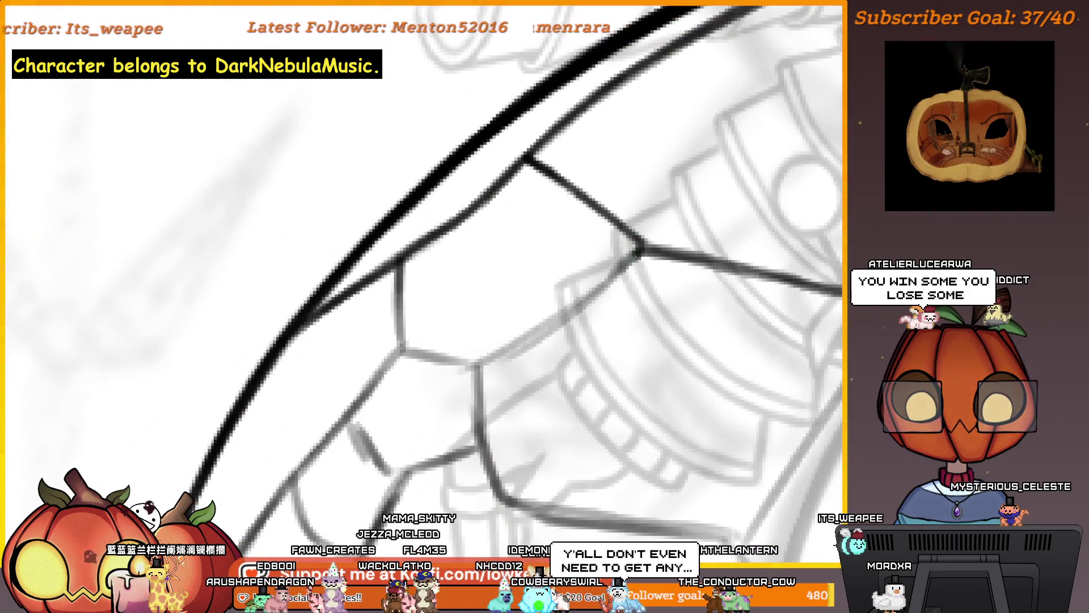
left_click_drag(635, 255, 661, 259)
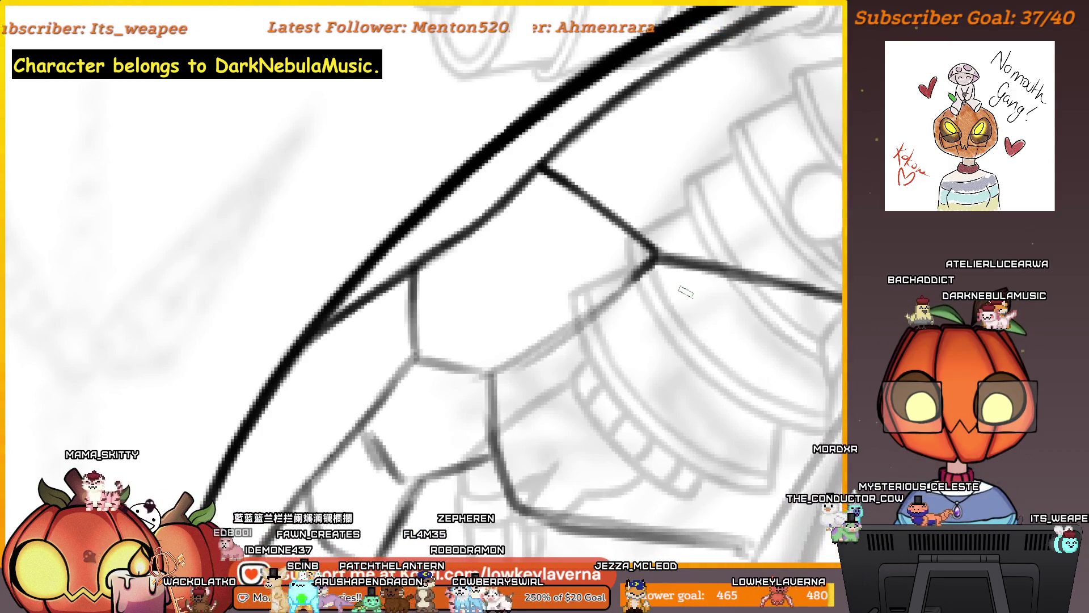
left_click_drag(686, 292, 745, 263)
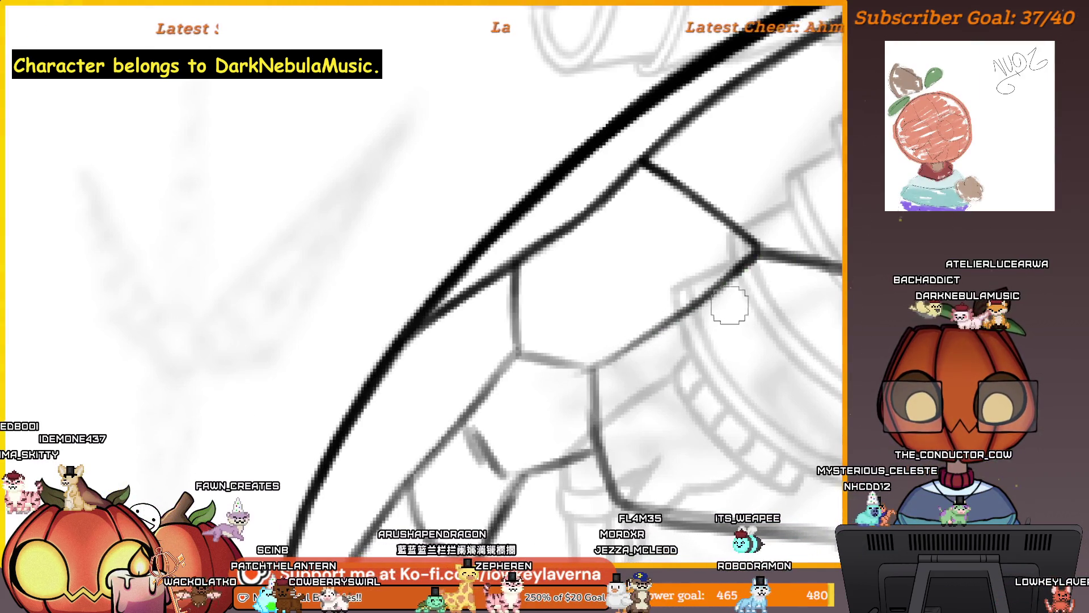
left_click_drag(729, 305, 710, 285)
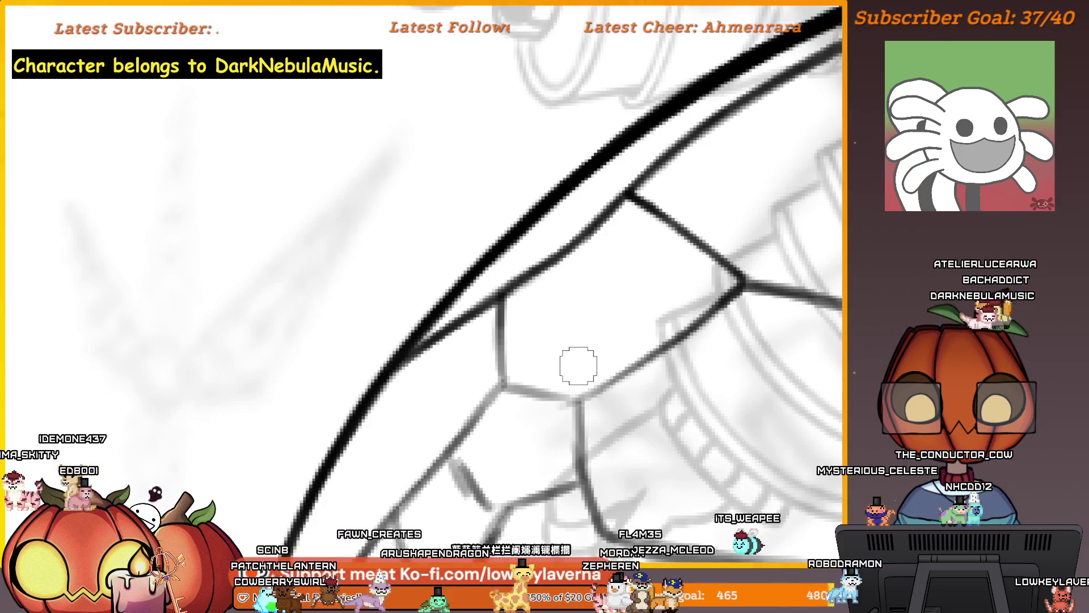
Ink a new vein closing off a small cell in the wing's lower part.
left_click_drag(703, 382, 724, 358)
left_click_drag(727, 314, 751, 285)
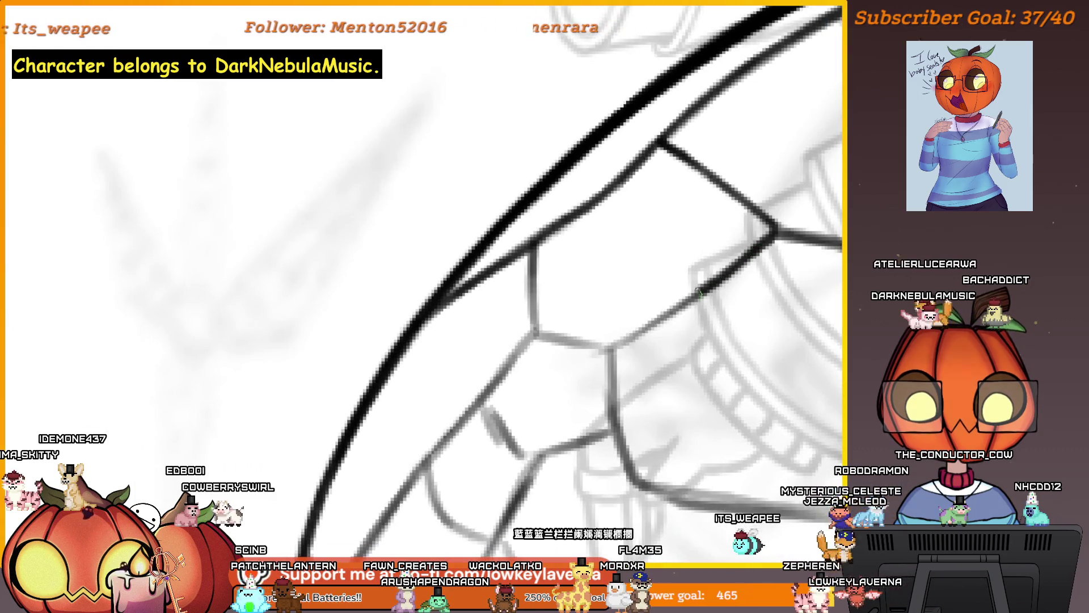
mouse_move(655, 312)
left_mouse_down()
mouse_move(729, 274)
mouse_move(742, 328)
left_mouse_up()
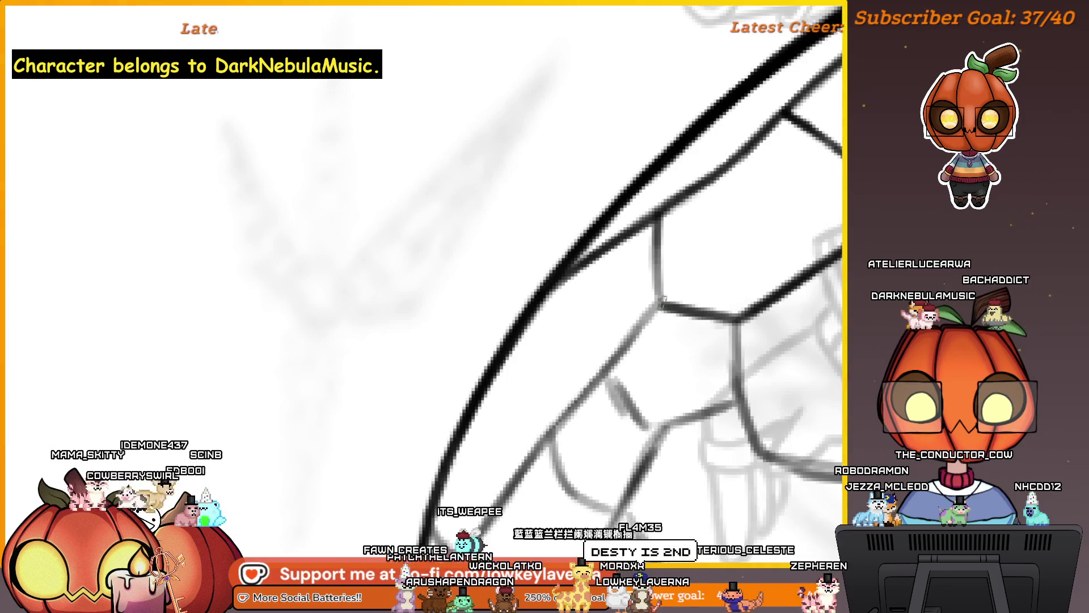
left_click_drag(664, 299, 670, 344)
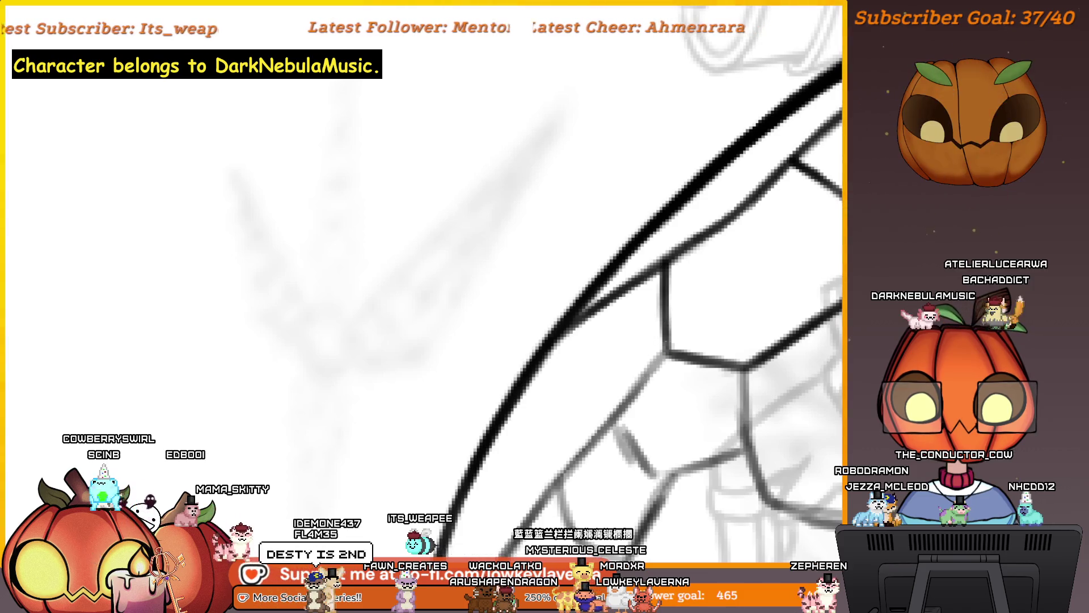
left_click_drag(665, 354, 661, 329)
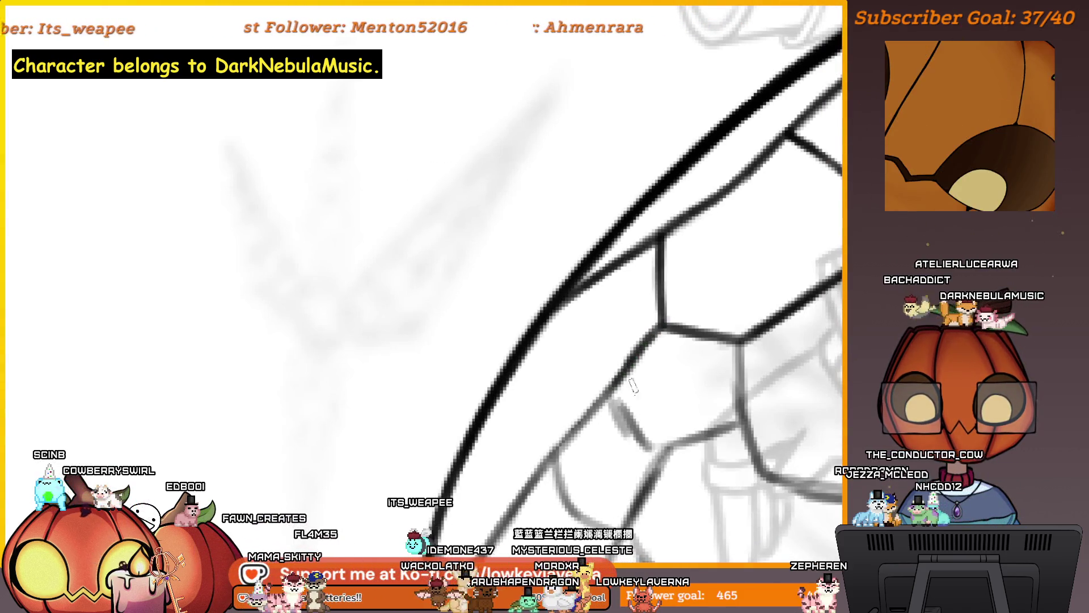
left_click_drag(632, 385, 628, 369)
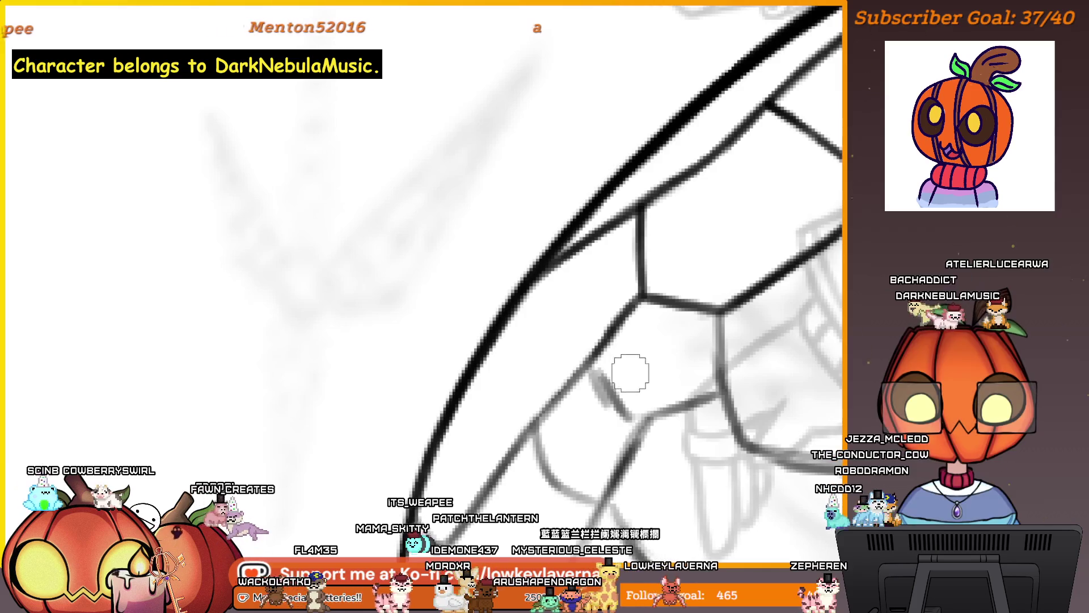
scroll(631, 372, "down", 2)
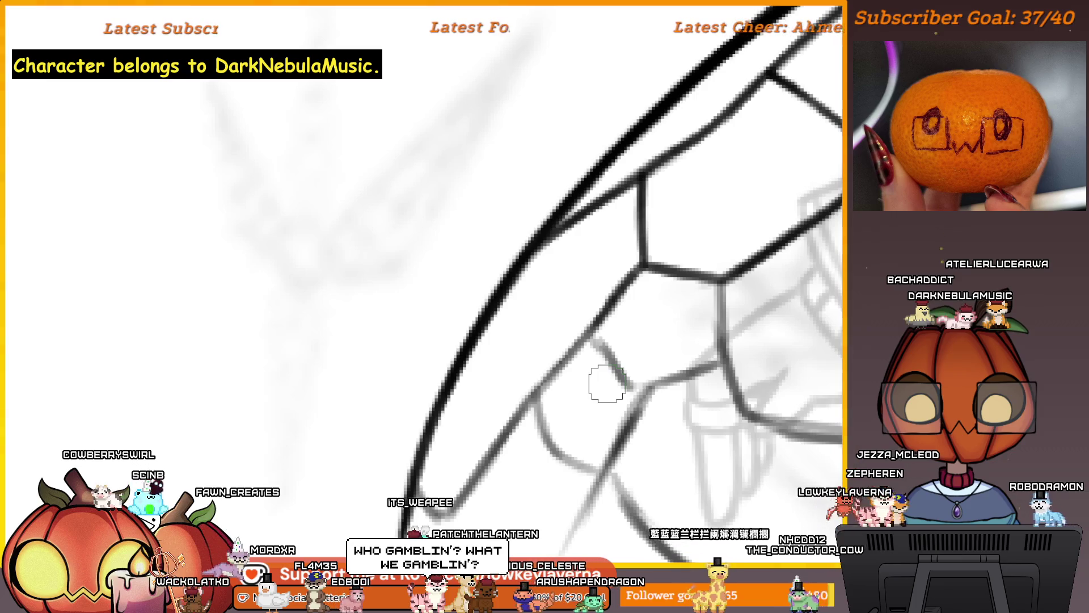
left_click_drag(663, 343, 607, 324)
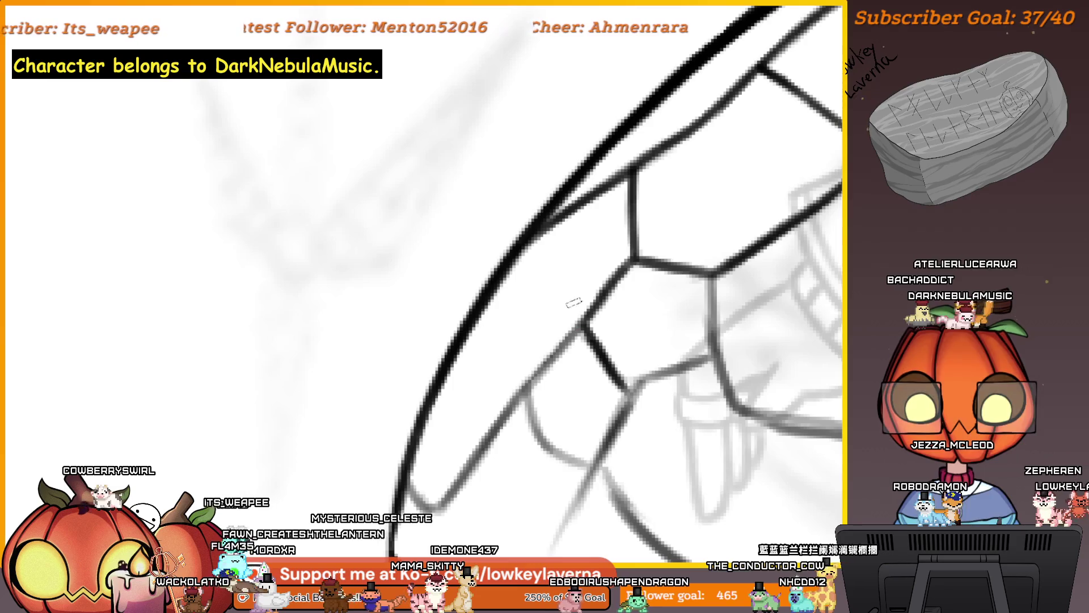
scroll(578, 335, "right", 2)
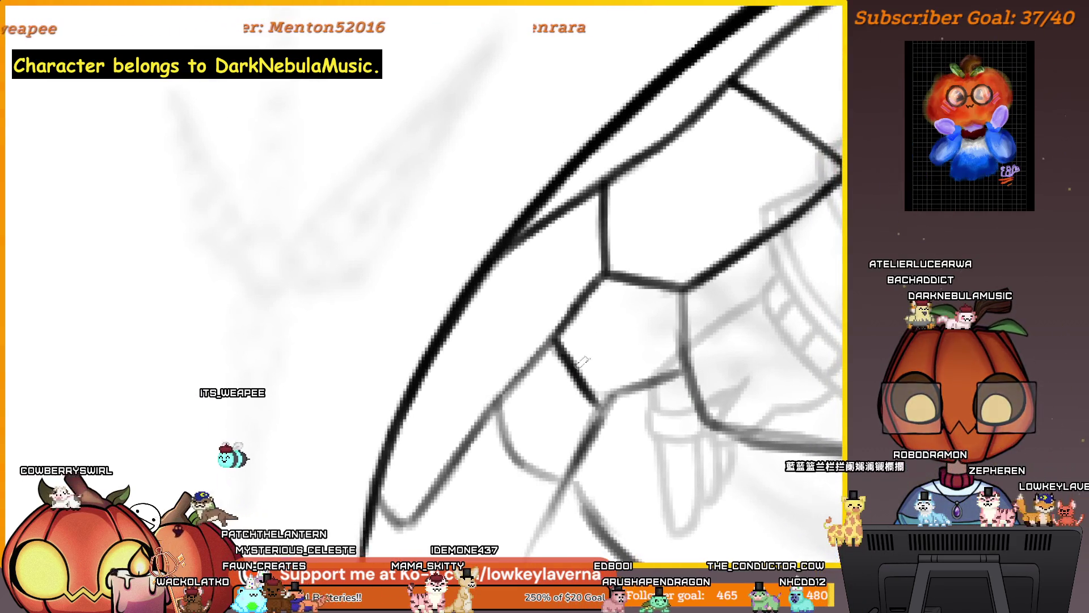
left_click_drag(648, 399, 635, 385)
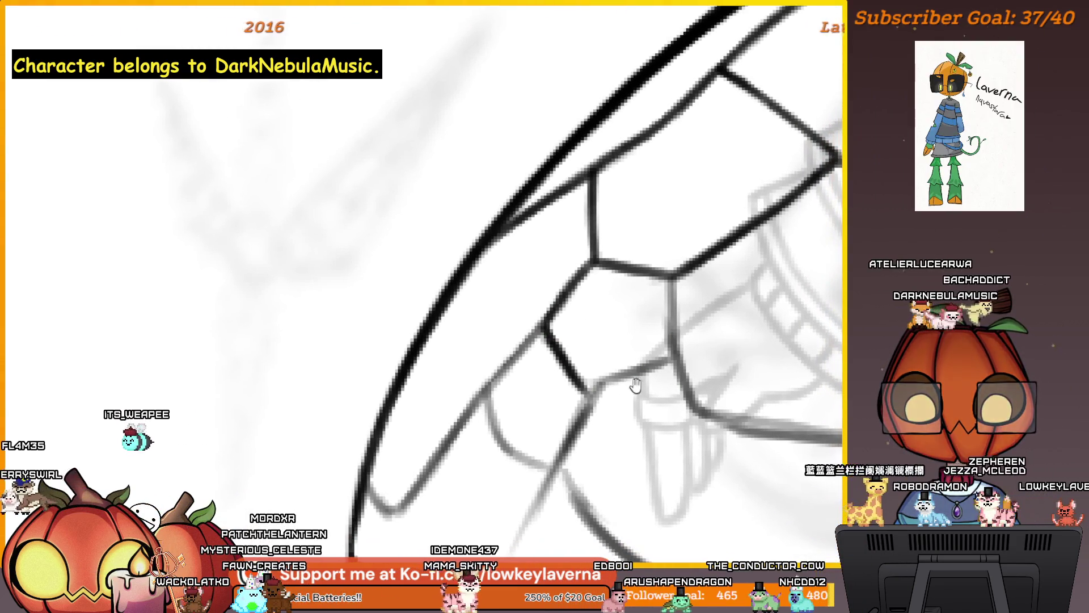
scroll(664, 381, "down", 1)
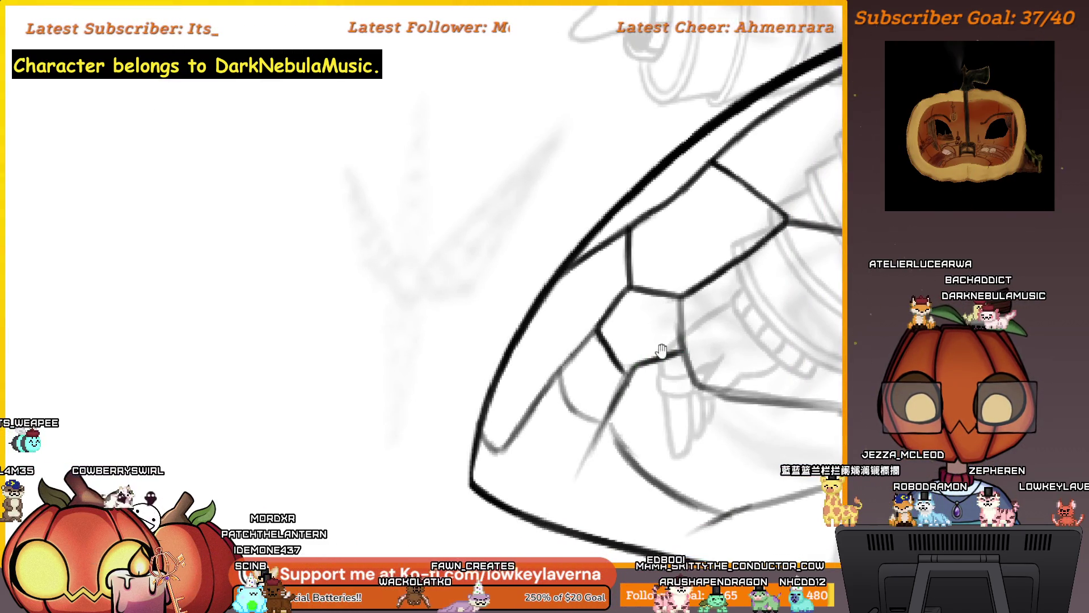
Ink more hexagonal vein cells over the lower wing area near the tip.
left_click_drag(633, 379, 578, 369)
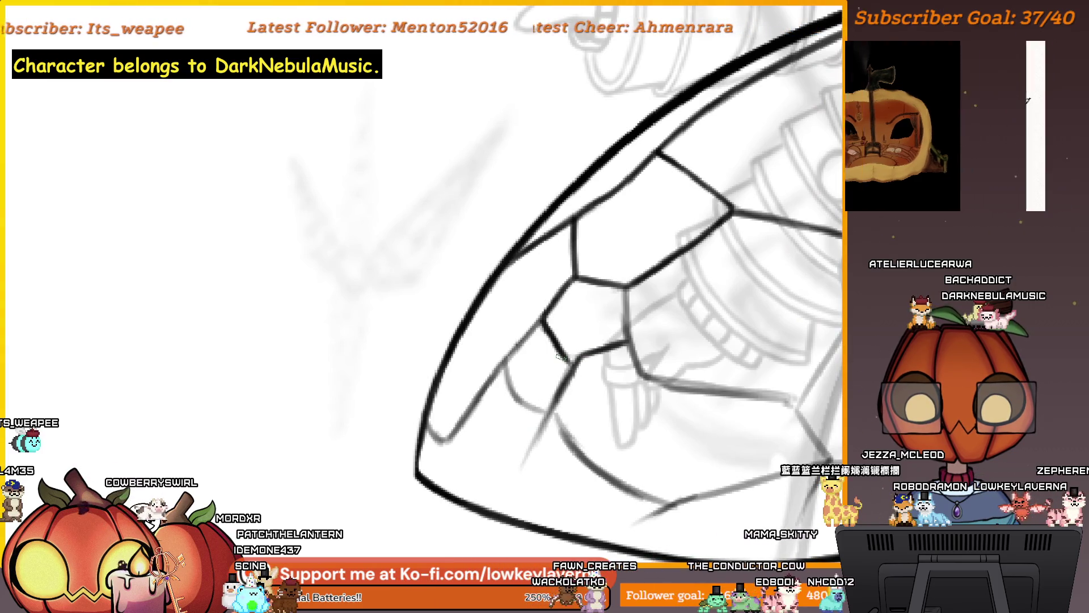
scroll(561, 358, "up", 2)
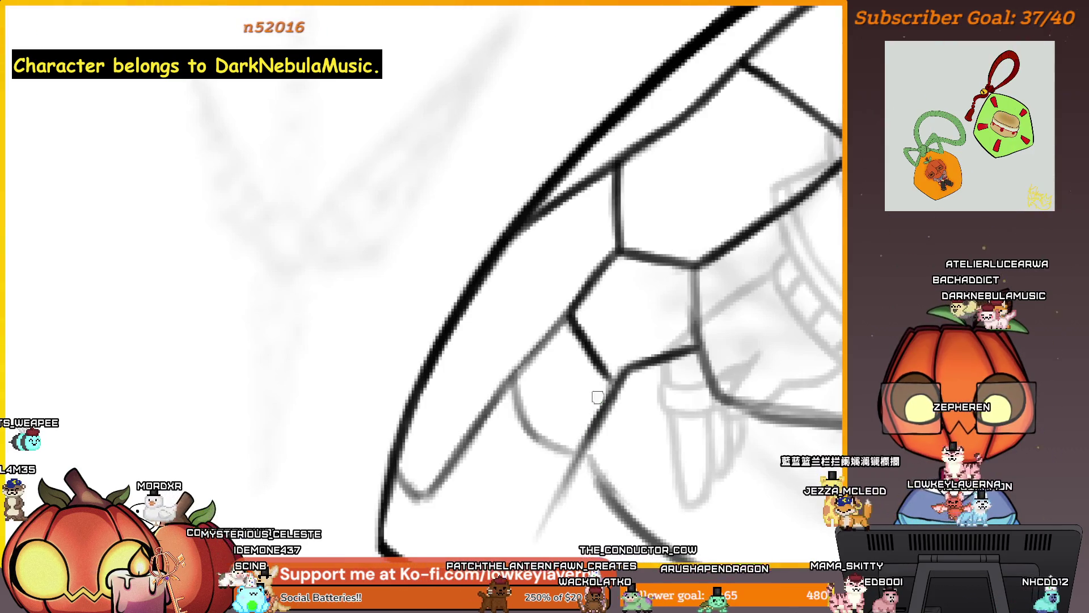
left_click_drag(627, 401, 624, 374)
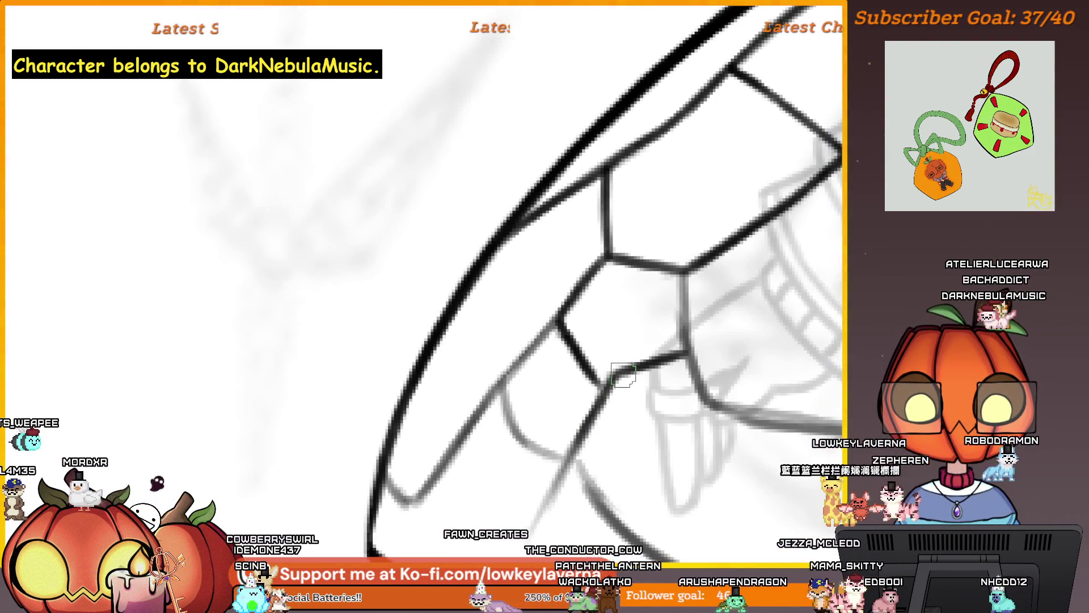
scroll(624, 374, "down", 3)
scroll(623, 374, "left", 2)
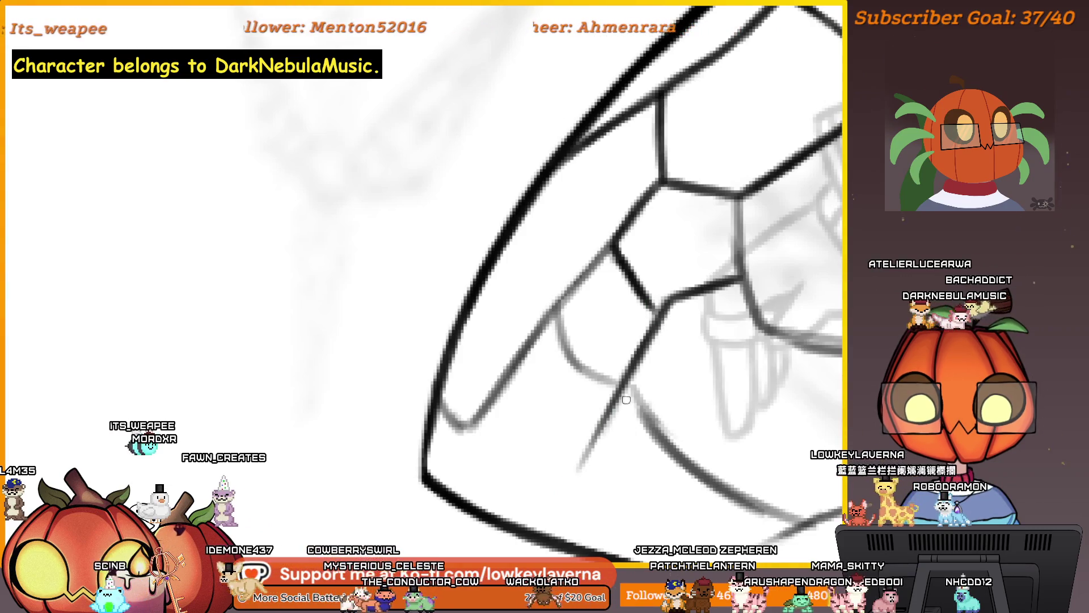
scroll(657, 474, "down", 2)
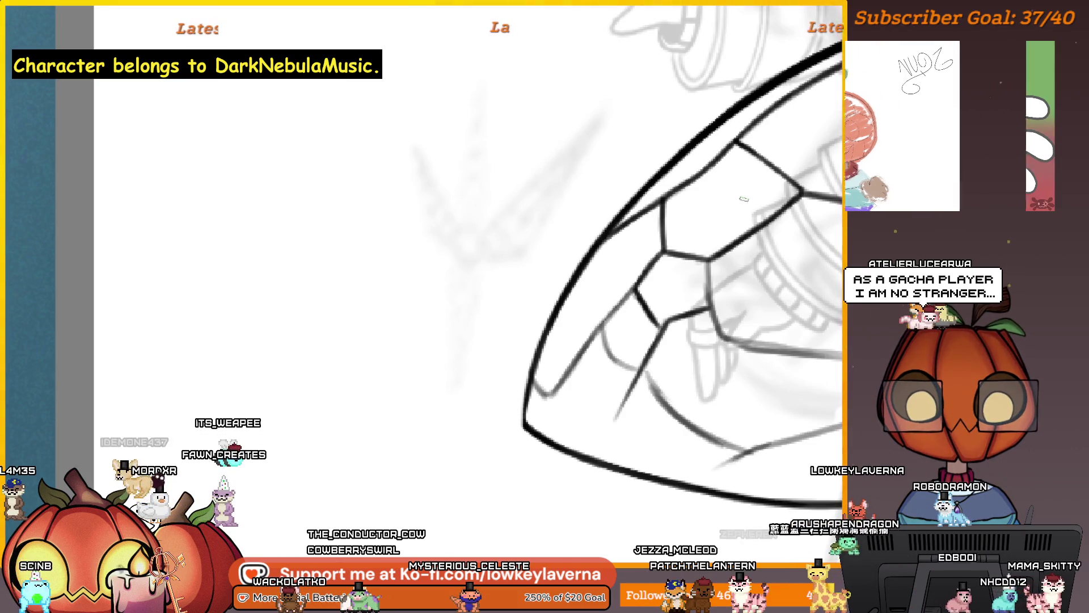
scroll(695, 302, "up", 2)
left_click_drag(695, 303, 614, 341)
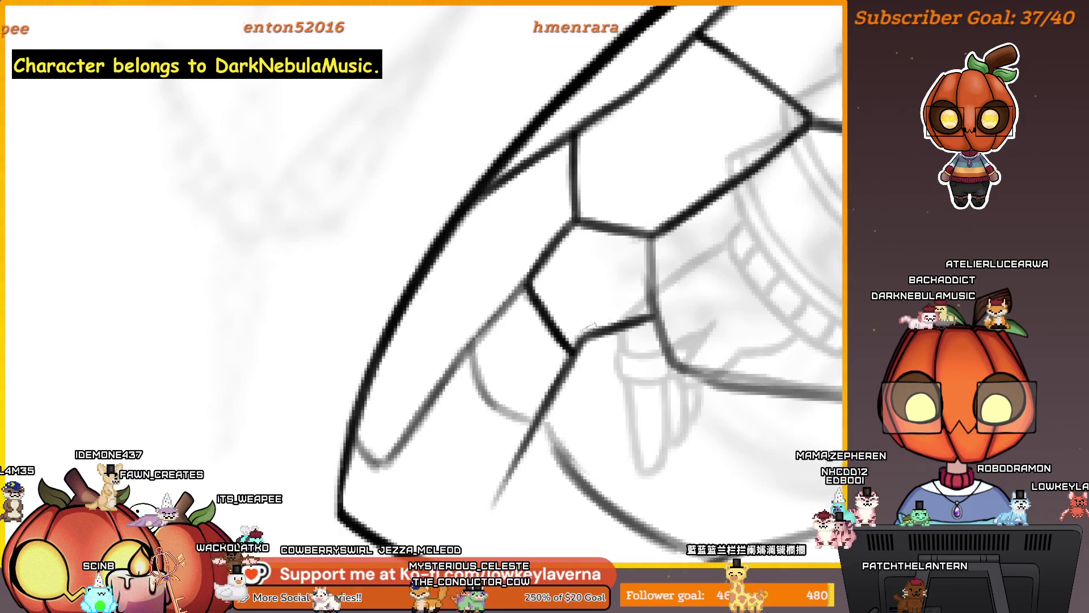
Split the wing's lower tip into additional small cells, zooming out to check the pattern.
scroll(562, 338, "left", 3)
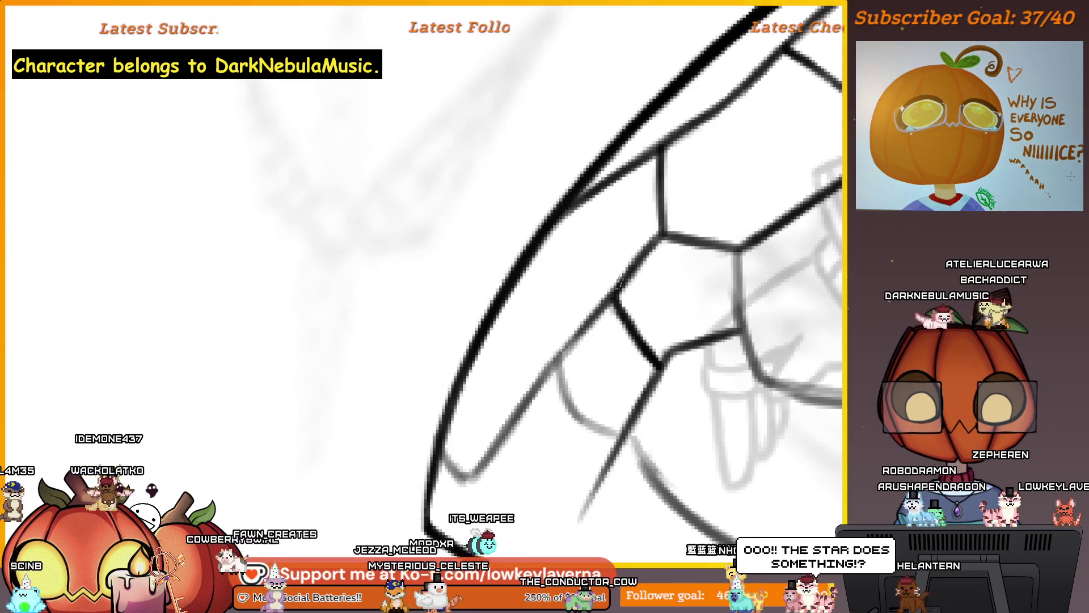
scroll(689, 268, "left", 2)
scroll(688, 267, "down", 1)
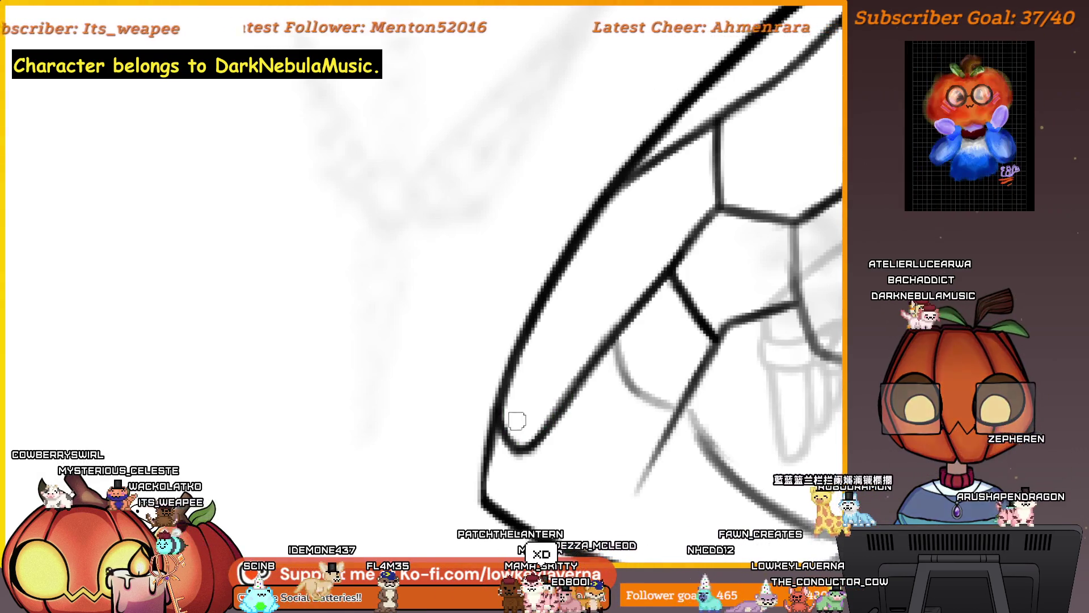
scroll(642, 247, "down", 2)
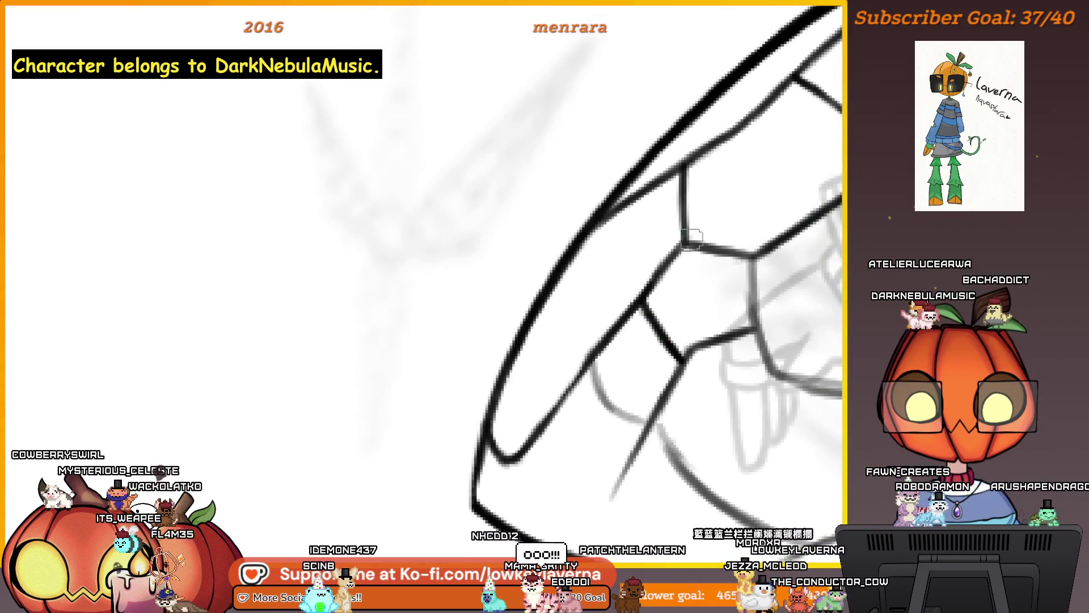
scroll(691, 237, "down", 2)
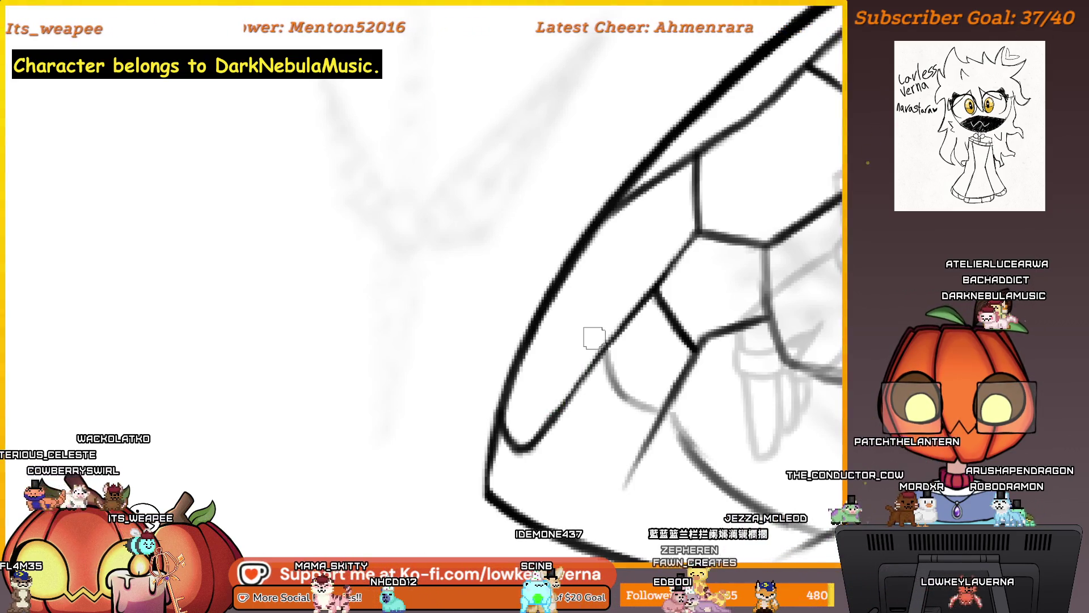
scroll(594, 338, "left", 2)
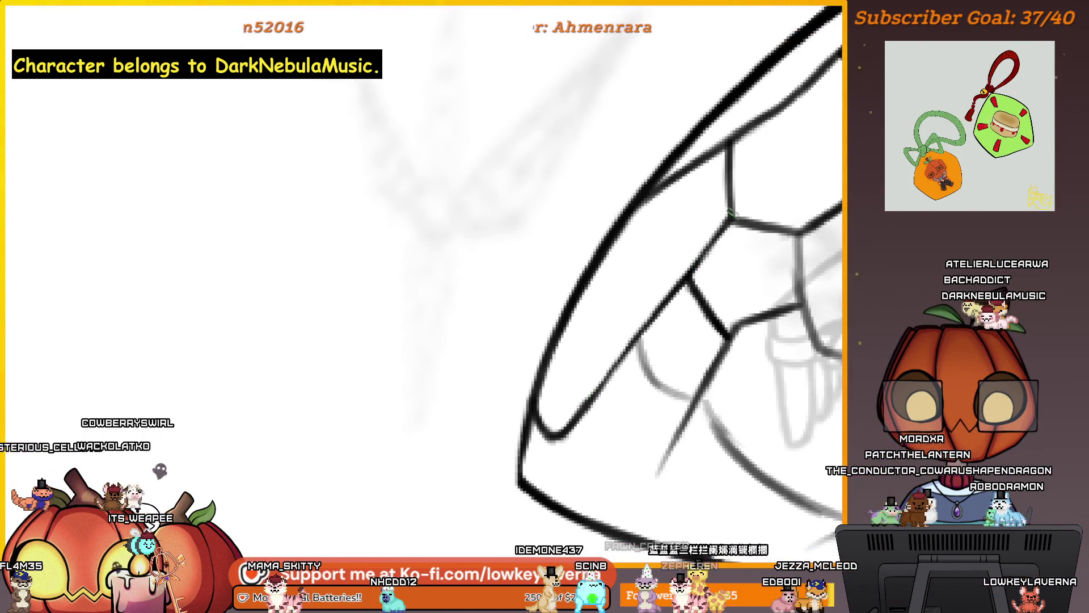
scroll(688, 290, "left", 2)
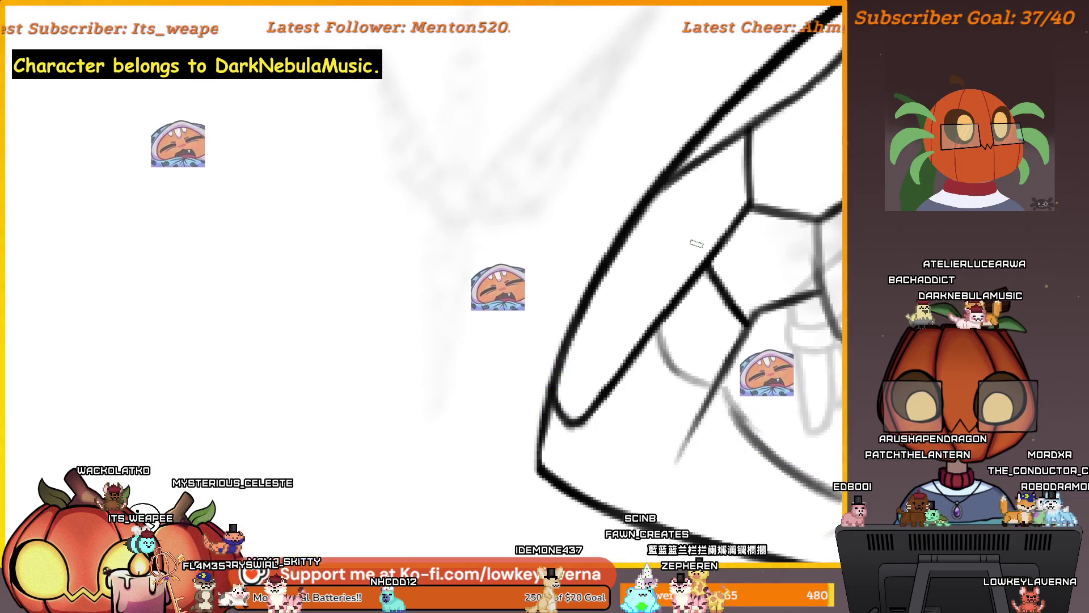
scroll(709, 341, "up", 2)
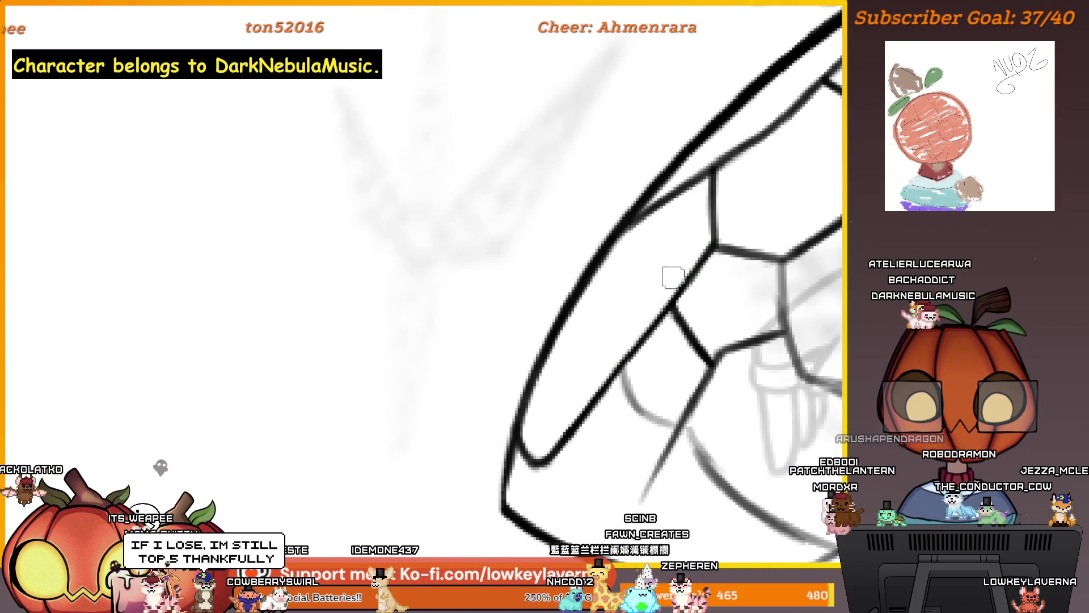
scroll(681, 335, "down", 2)
scroll(681, 334, "down", 1)
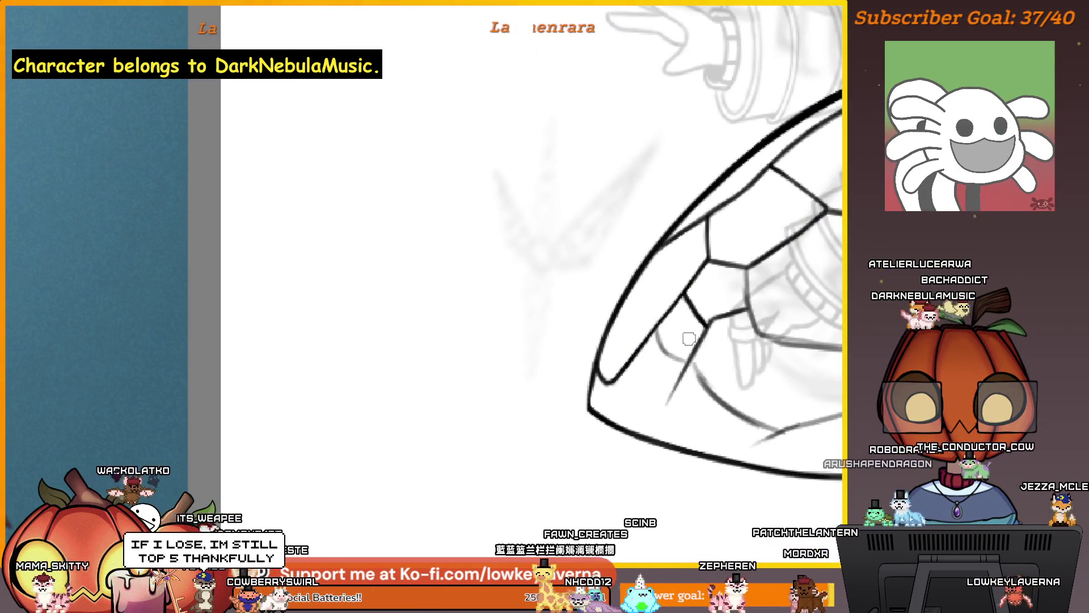